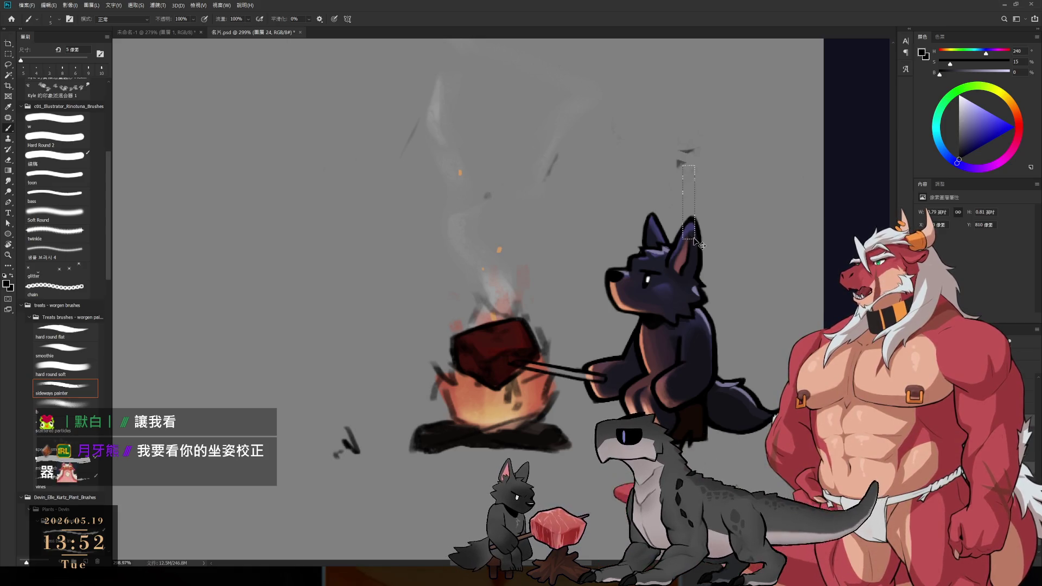
- Nudge the campfire line art twice and undo each move, then pan across the full business-card layout
left_click_drag(680, 166, 689, 211)
key("ctrl+z")
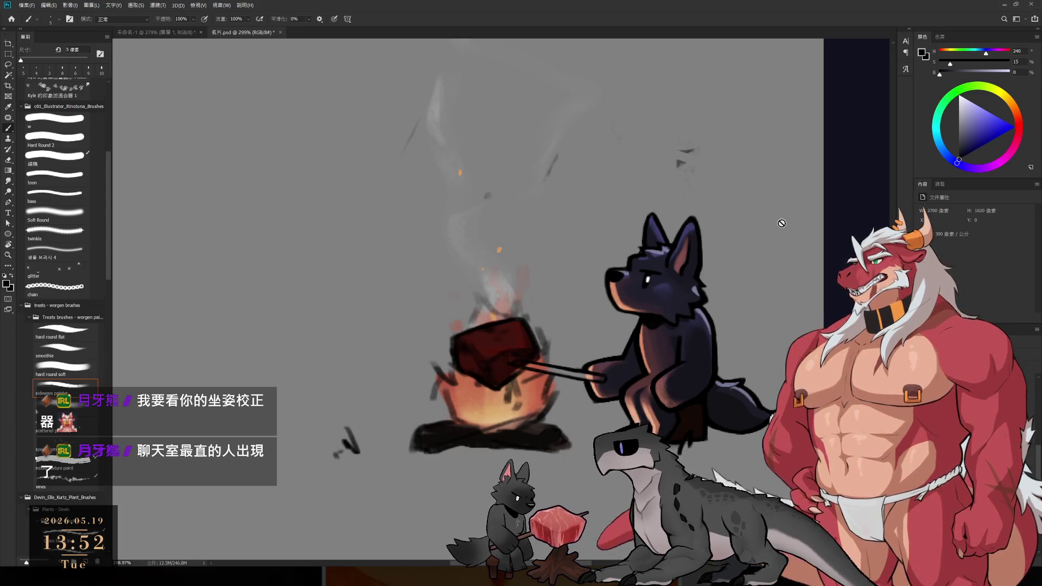
left_click_drag(688, 169, 707, 238)
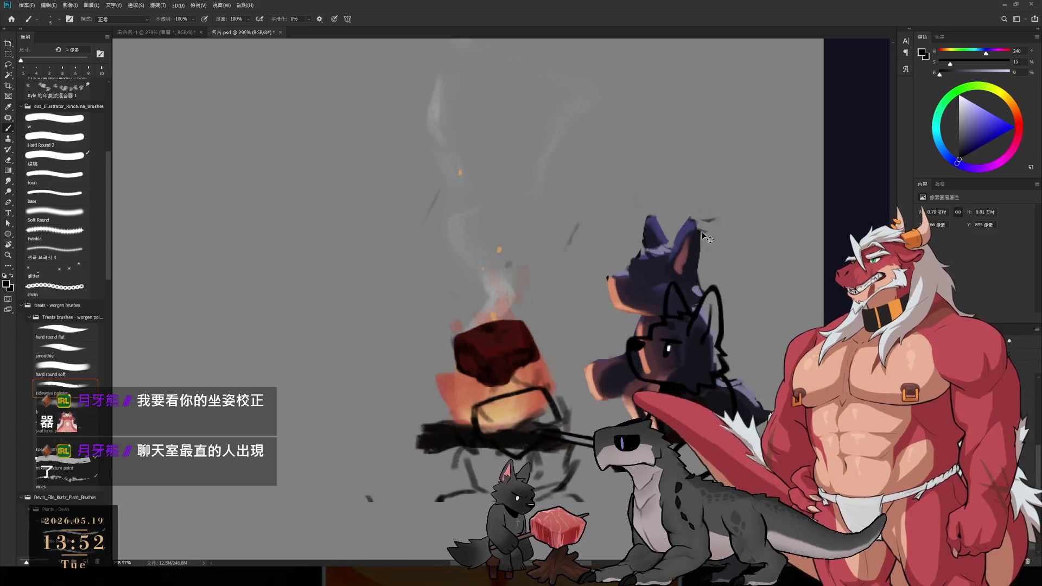
key("ctrl+z")
key("l")
scroll(635, 243, "up", 1)
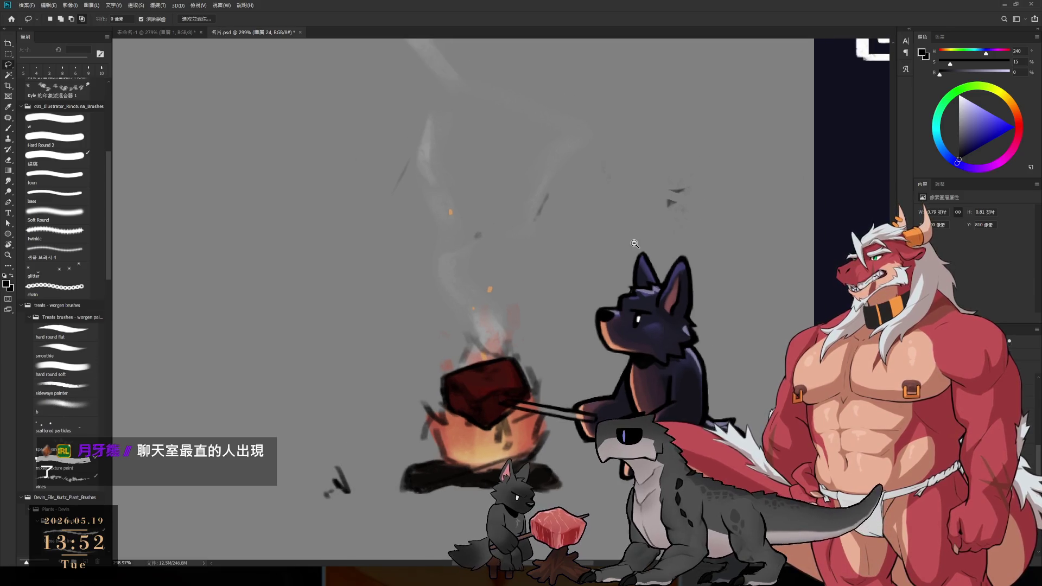
scroll(635, 243, "down", 1)
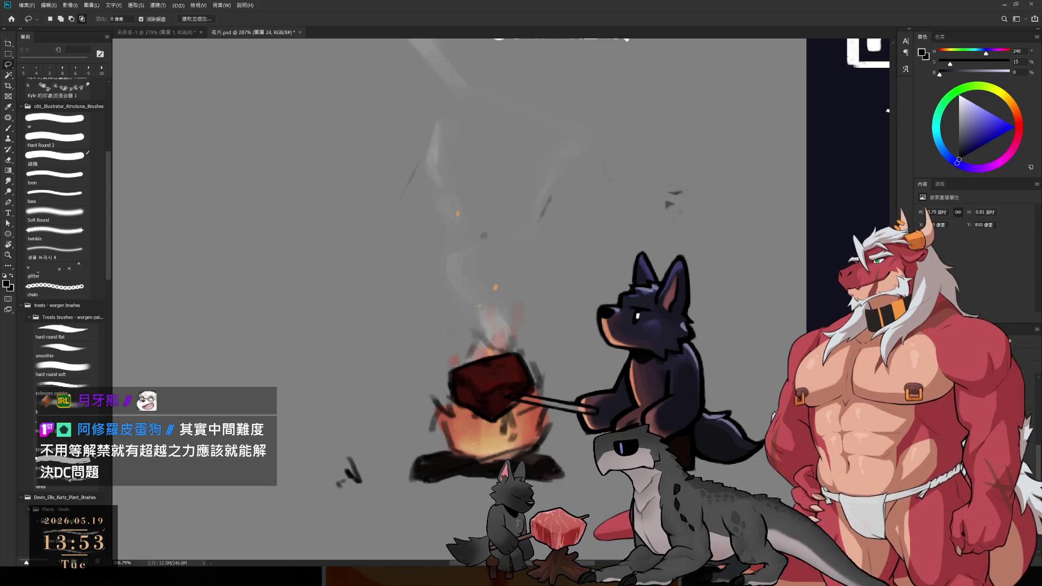
scroll(505, 417, "down", 5)
left_click_drag(505, 417, 566, 453)
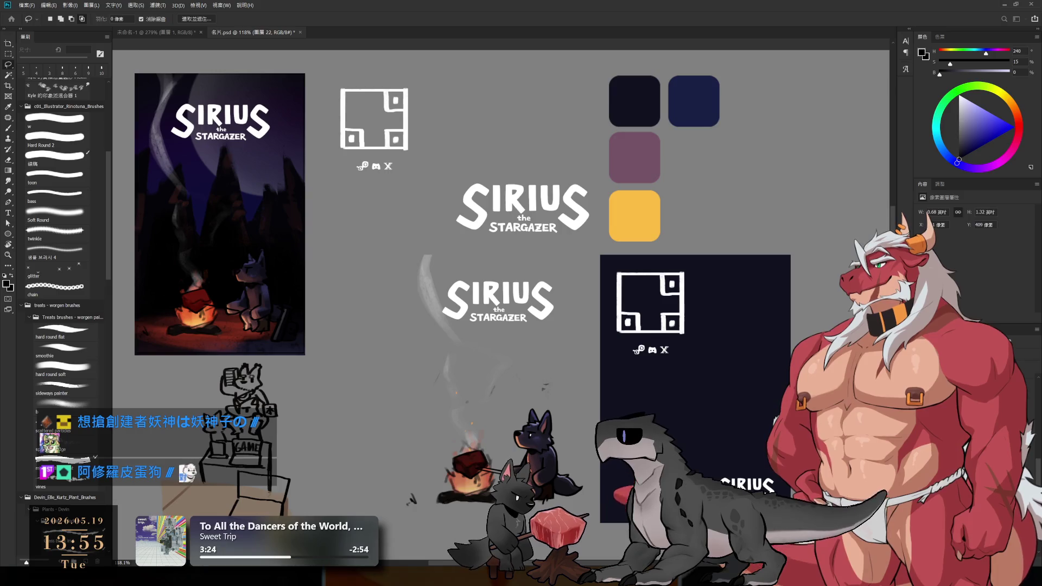
- Start a blank document, then build the middle card's dark background, starry sky and campfire scene and group those layers
key("ctrl+alt+n")
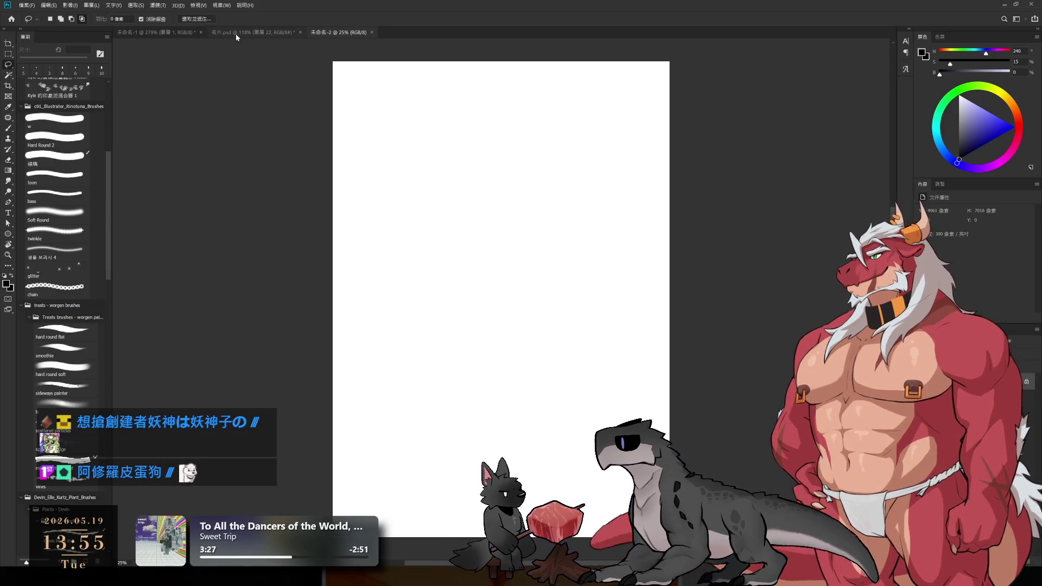
left_click(236, 36)
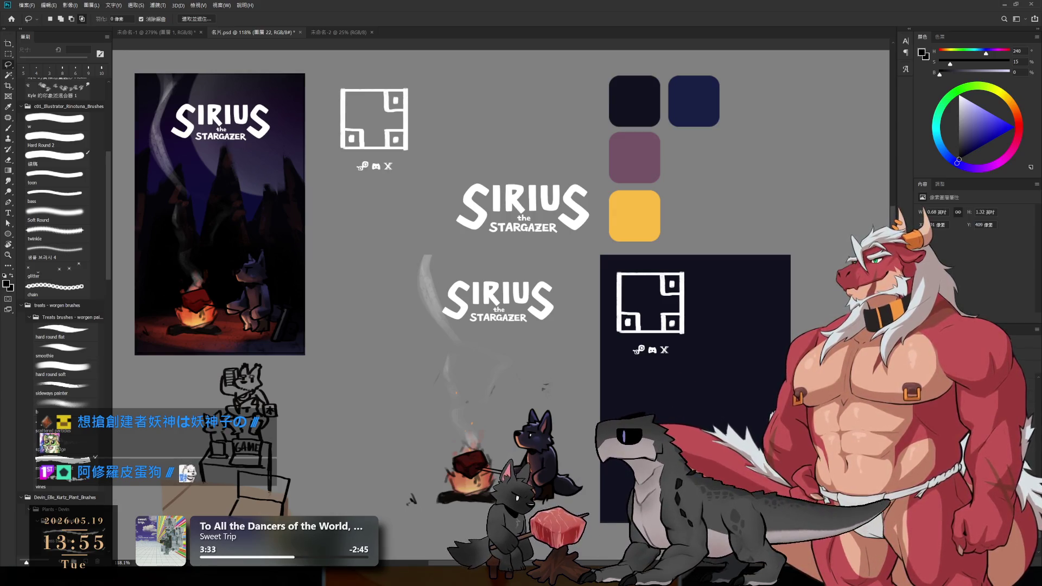
key("ctrl+z")
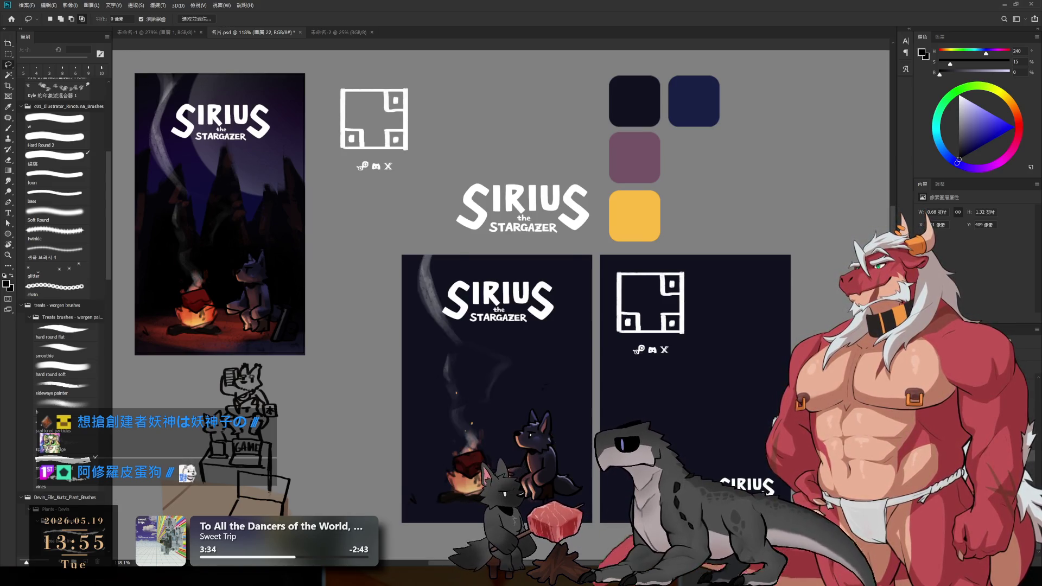
key("ctrl+z")
key("ctrl+shift+z")
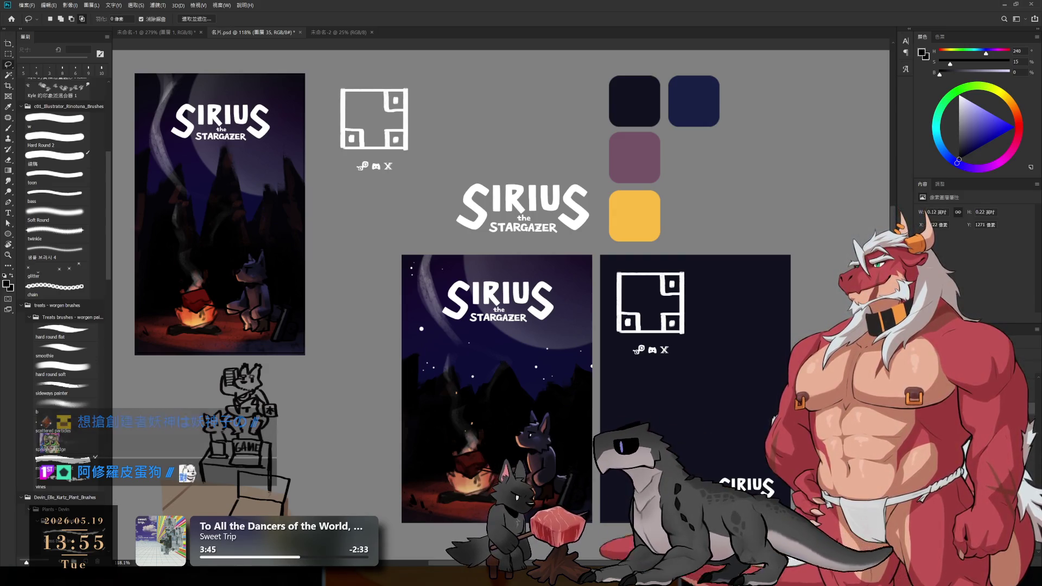
key("ctrl+shift+z")
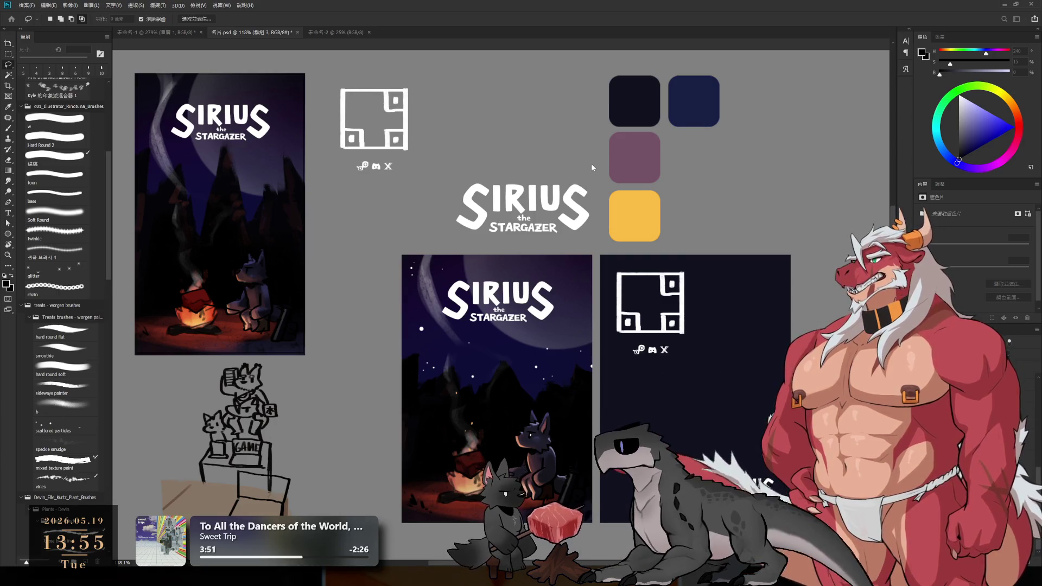
- In the new document, free-transform the small poster and scale it up from the top-left corner to cover the page
left_click(346, 32)
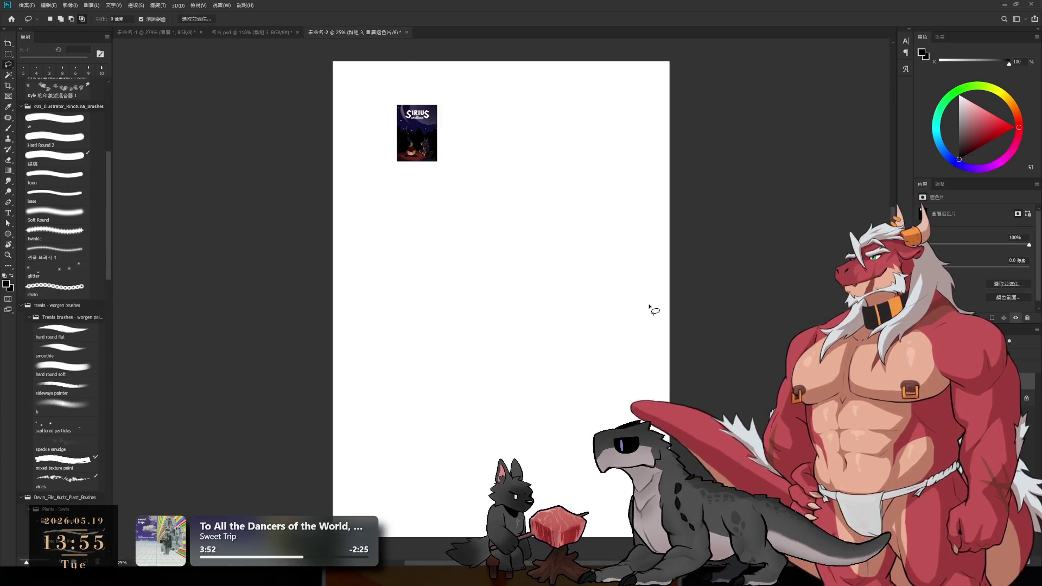
scroll(440, 134, "up", 5)
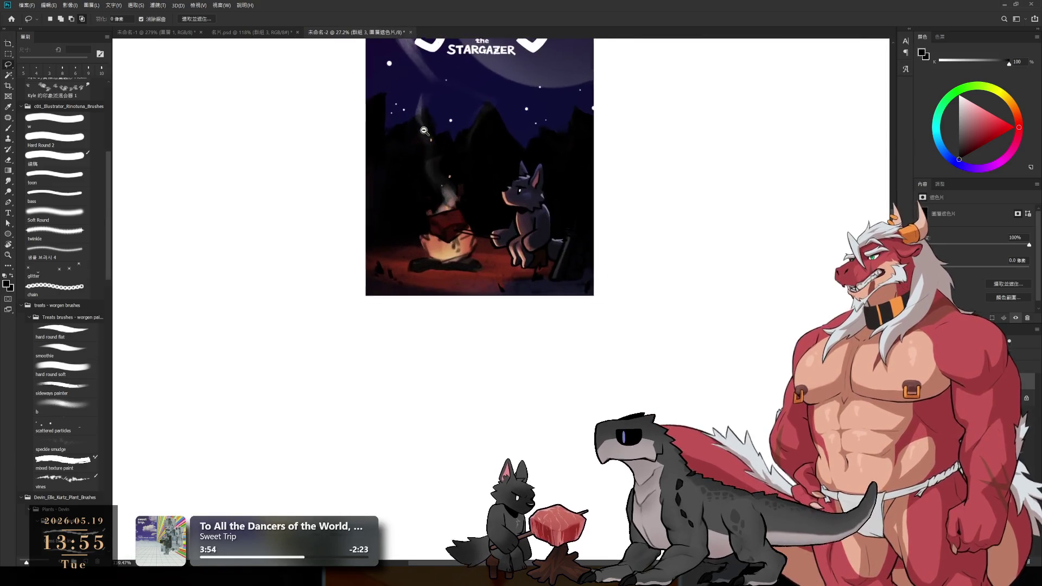
scroll(386, 138, "down", 5)
key("ctrl+t")
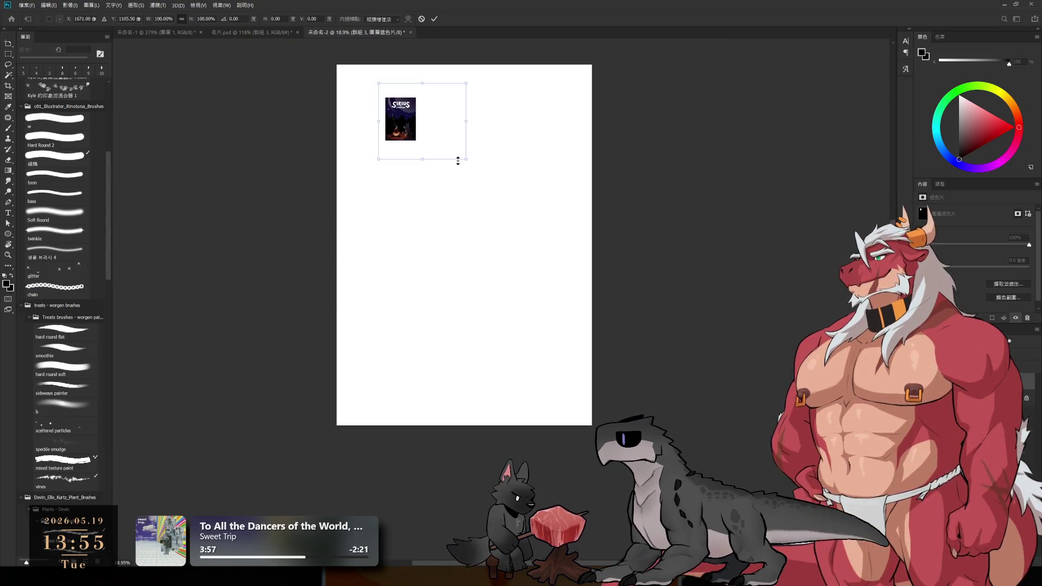
left_click_drag(465, 161, 789, 407)
left_click_drag(620, 360, 544, 272)
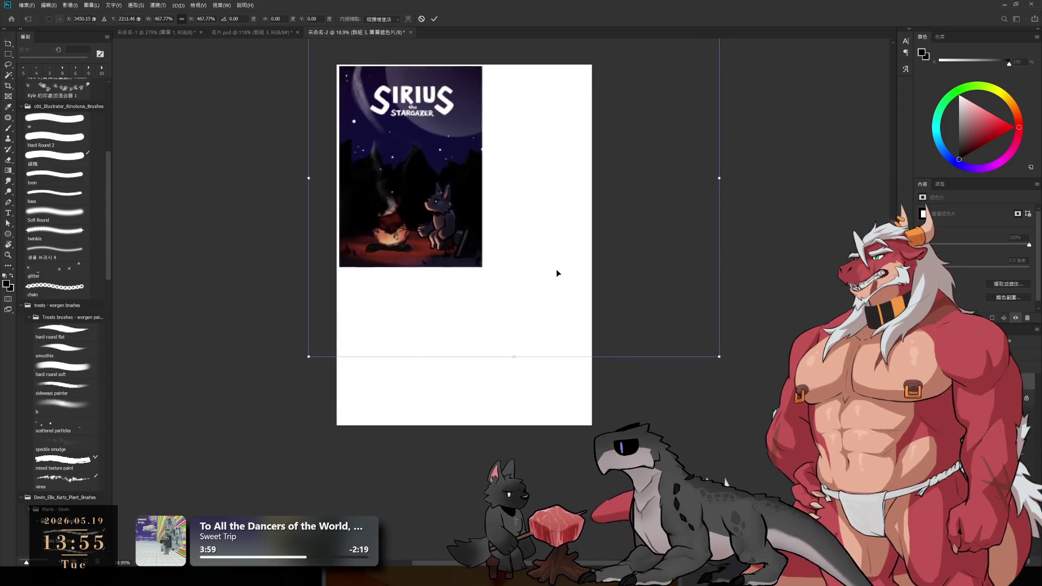
left_click_drag(713, 354, 715, 354)
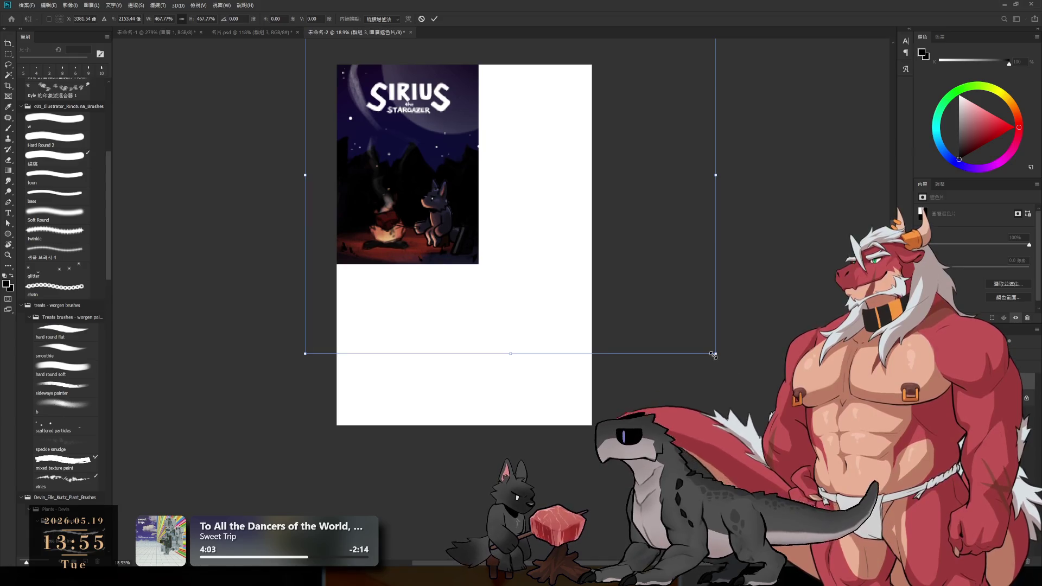
left_click_drag(713, 355, 897, 563)
scroll(572, 345, "down", 2)
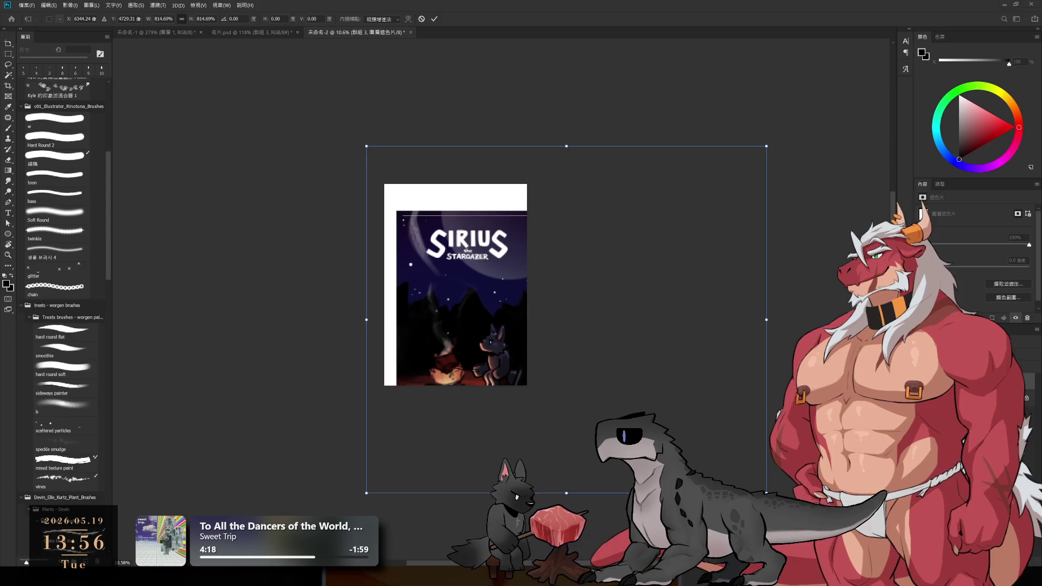
- Fine-tune the poster's position and size to fit the page, commit the transform and zoom to fill the view
left_click_drag(497, 327, 484, 299)
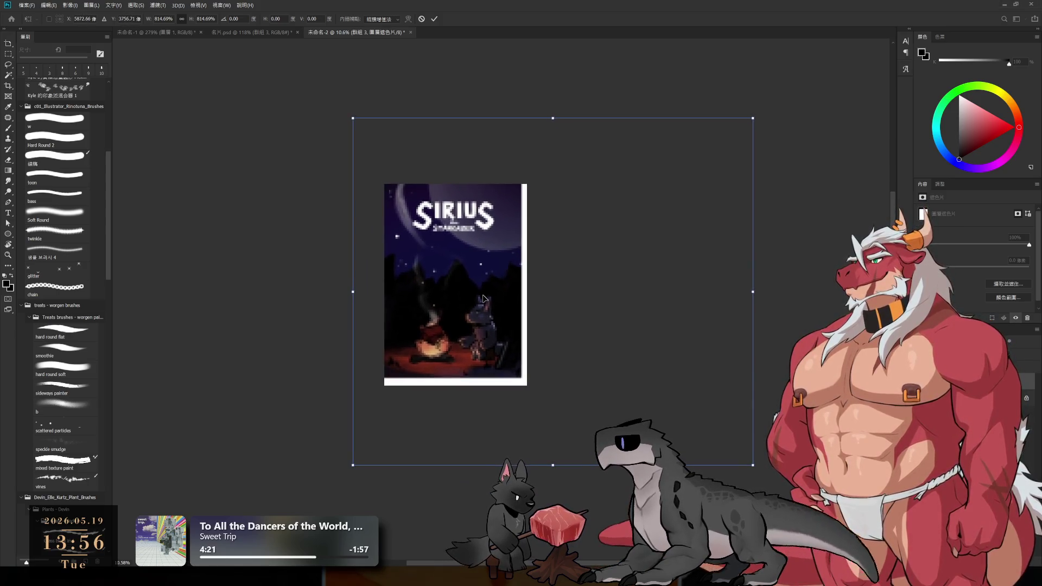
left_click_drag(604, 466, 596, 468)
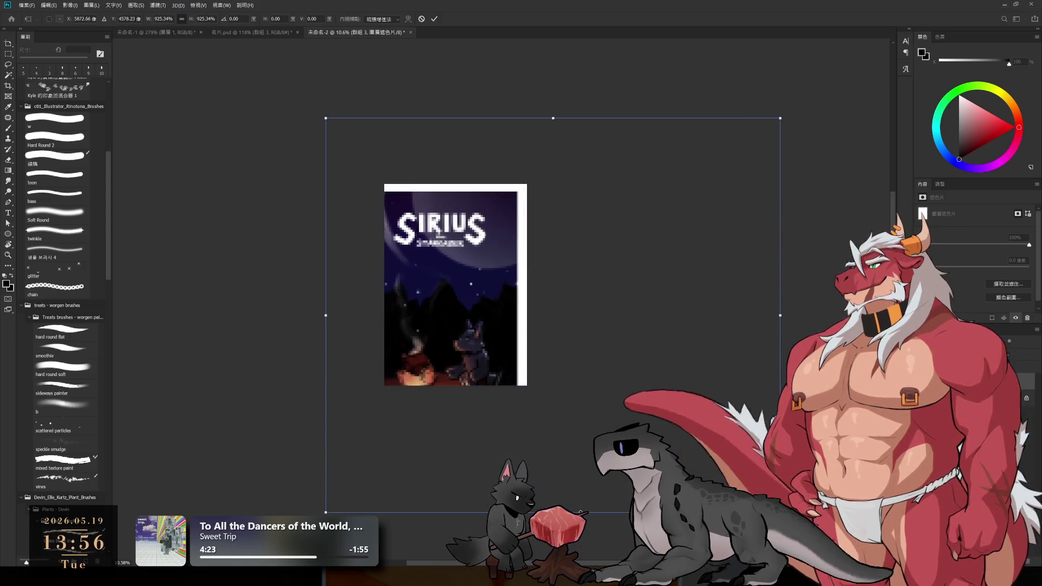
left_click_drag(570, 500, 568, 483)
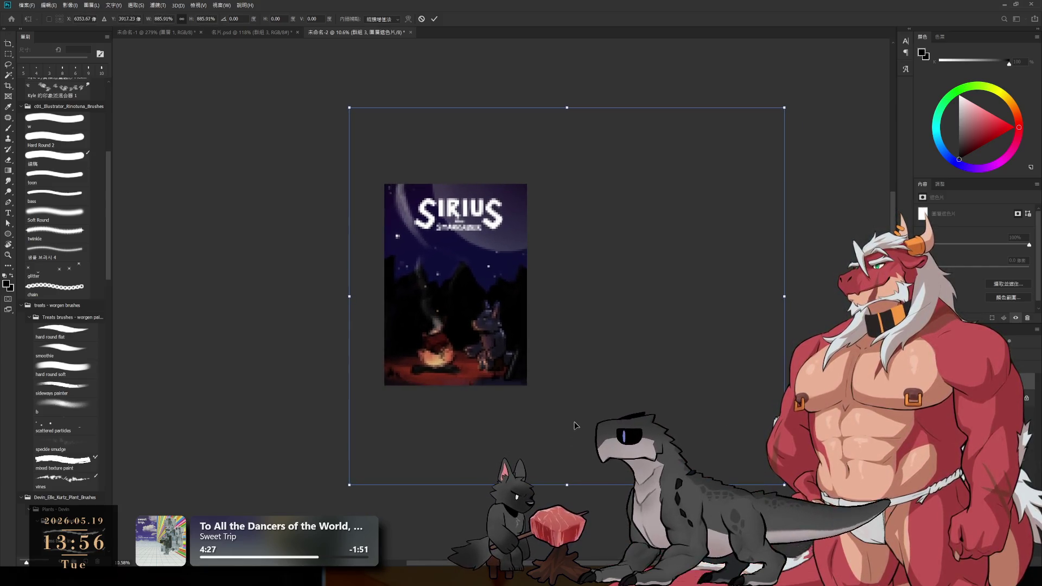
key("Return")
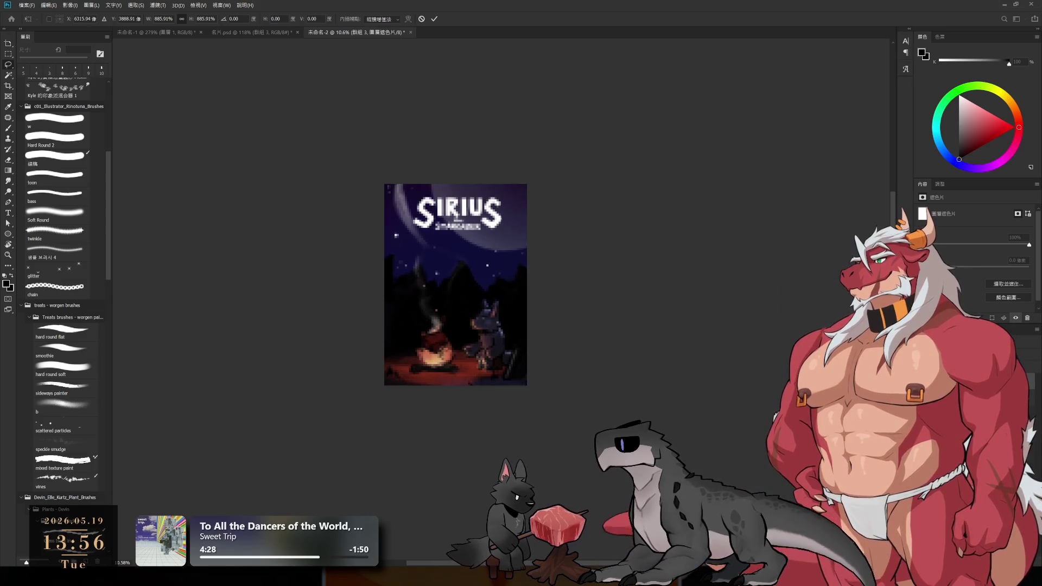
left_click_drag(527, 342, 554, 352)
key("ctrl+plus")
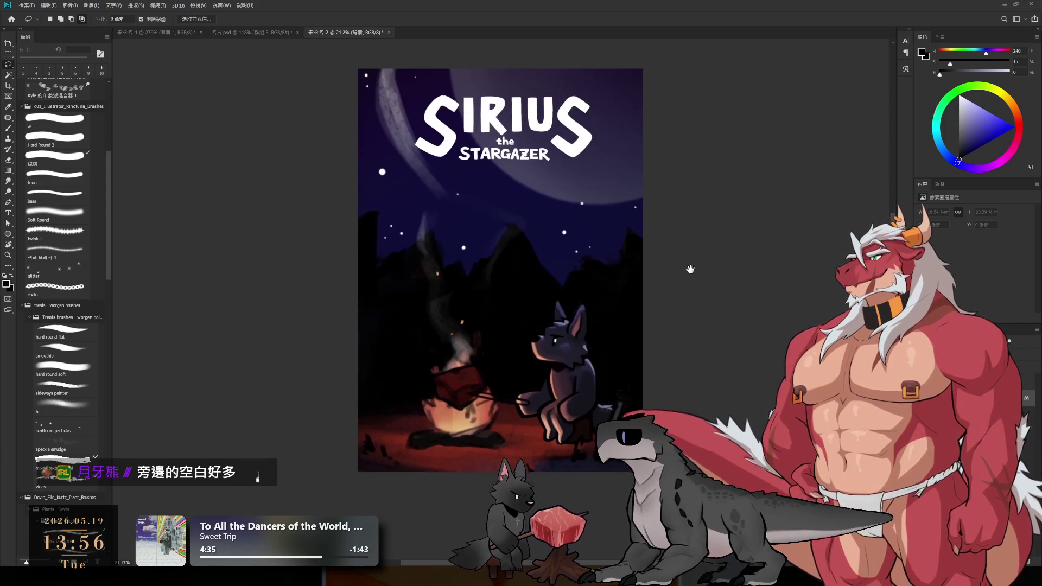
left_click_drag(689, 272, 642, 234)
scroll(578, 172, "up", 1)
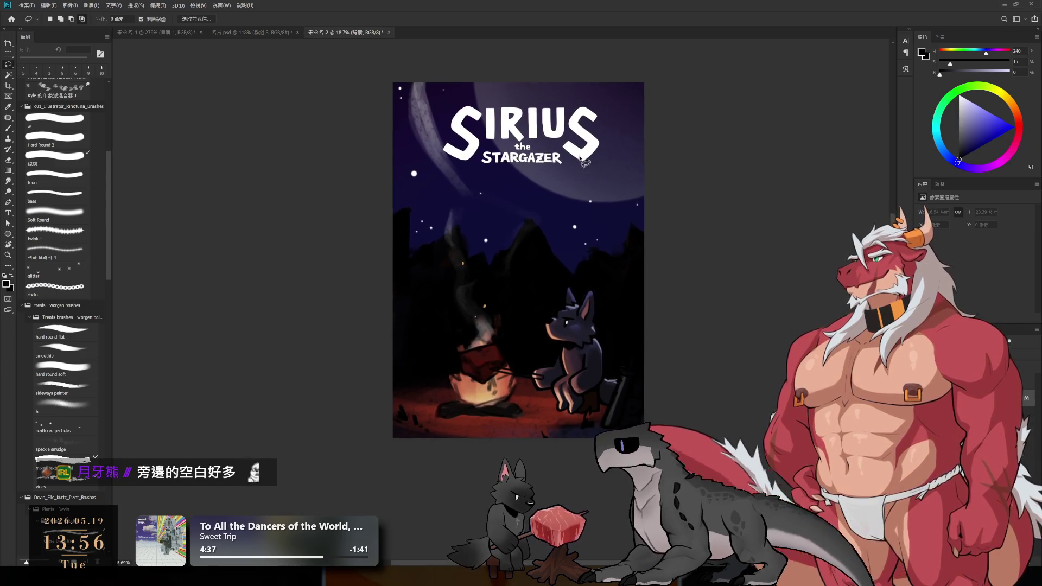
left_click(582, 171)
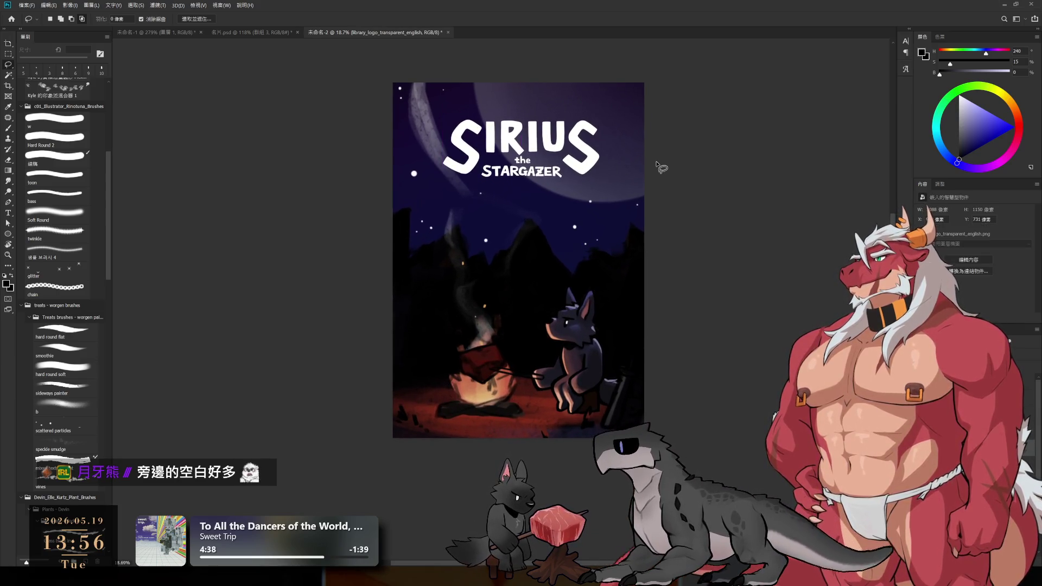
left_click_drag(731, 215, 714, 211)
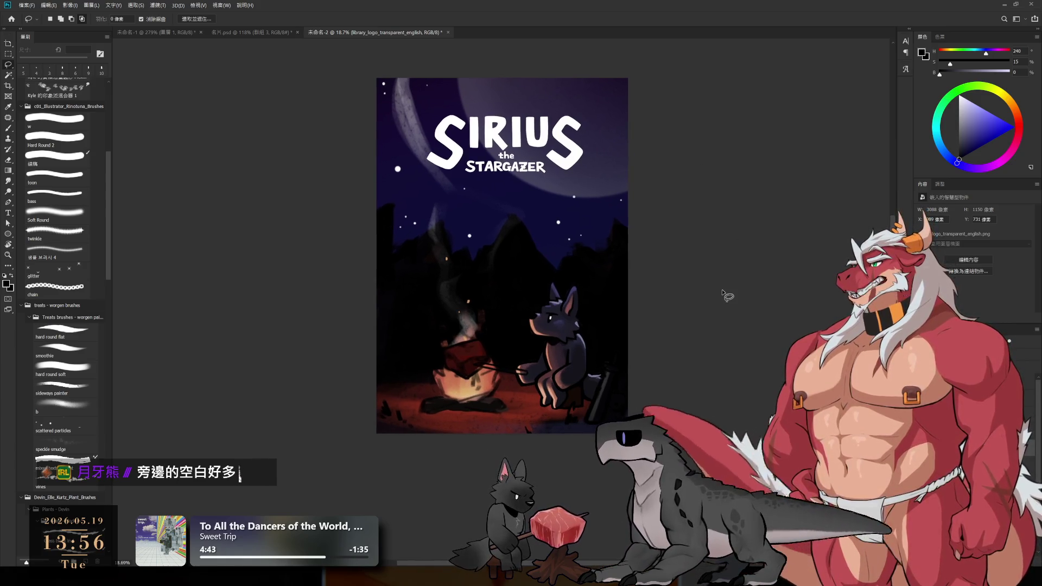
scroll(684, 290, "down", 2)
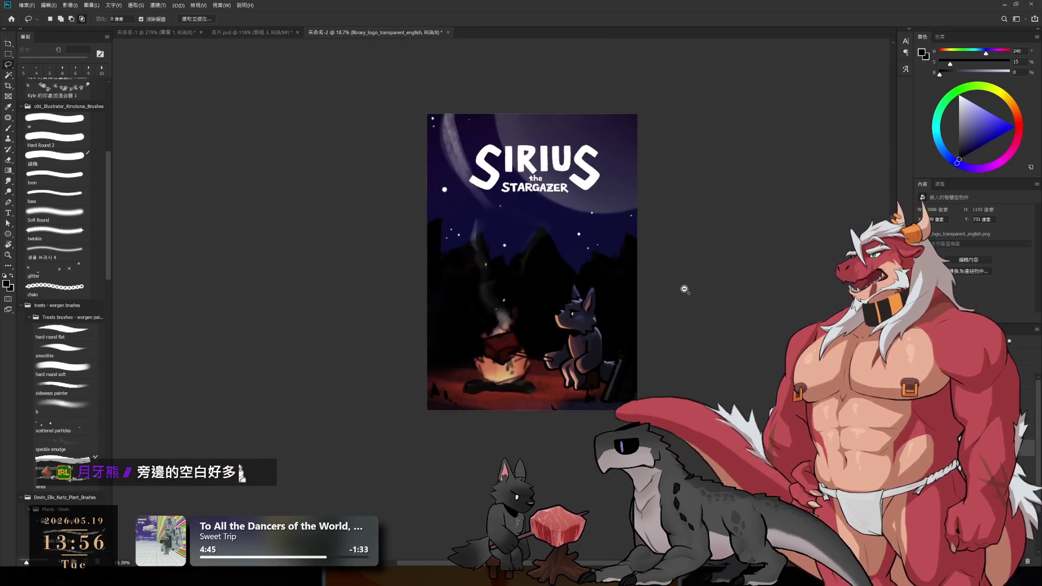
scroll(685, 289, "up", 1)
left_click(238, 31)
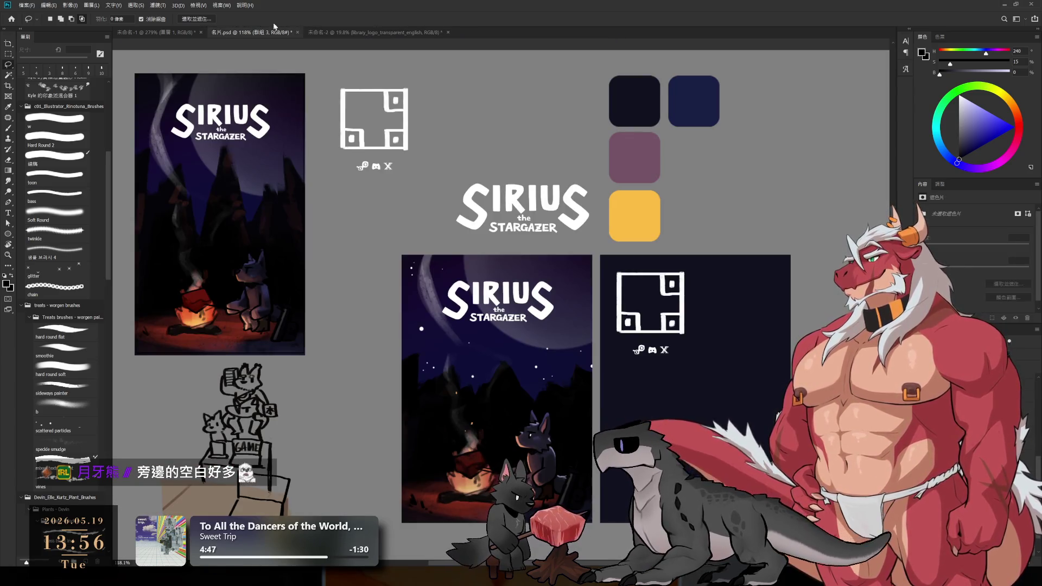
left_click(396, 34)
scroll(645, 269, "up", 1)
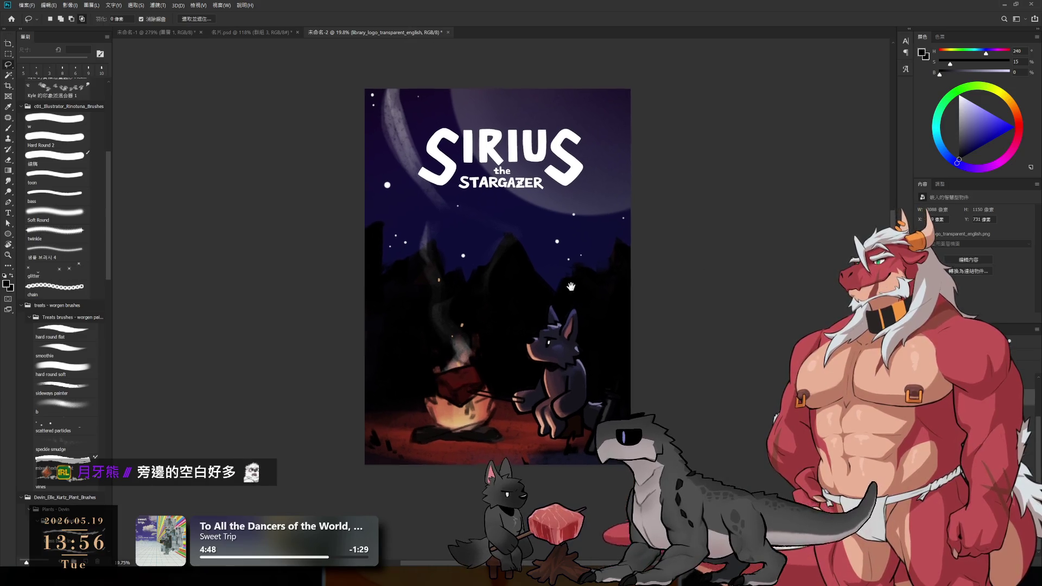
scroll(564, 278, "up", 2)
scroll(563, 278, "up", 1)
scroll(652, 281, "up", 1)
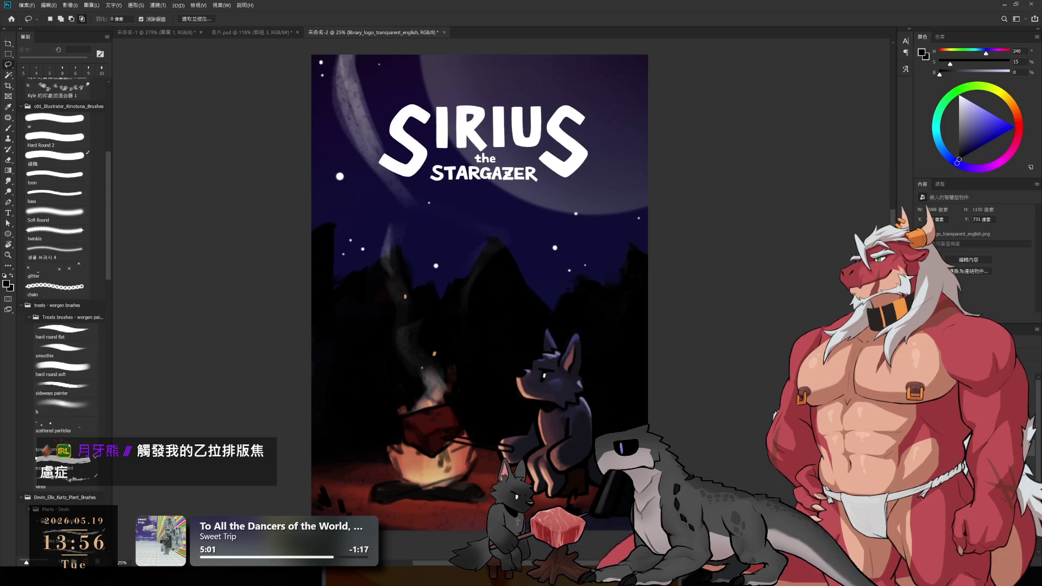
key("alt+[")
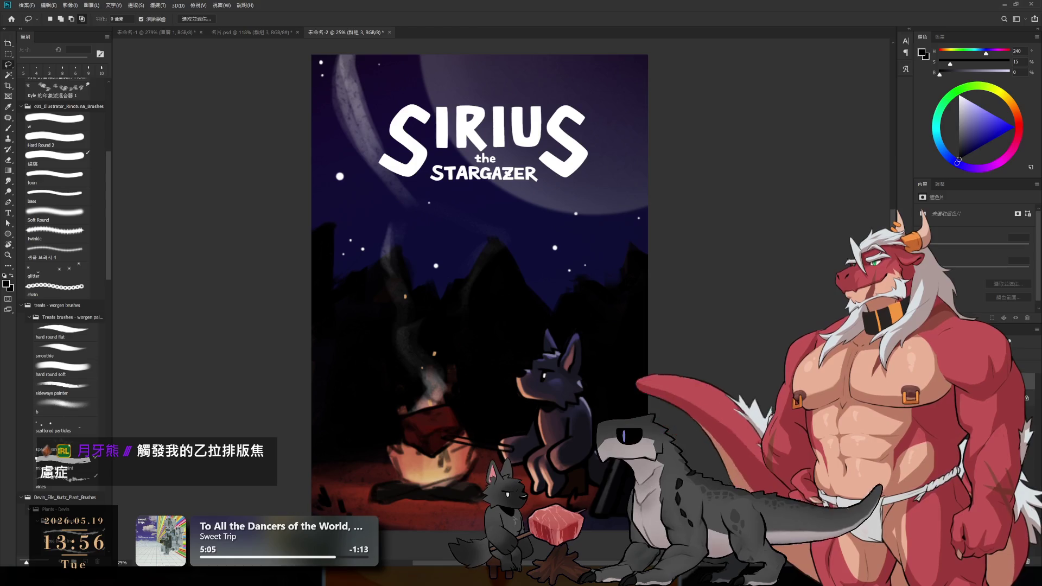
scroll(613, 377, "down", 1, "alt")
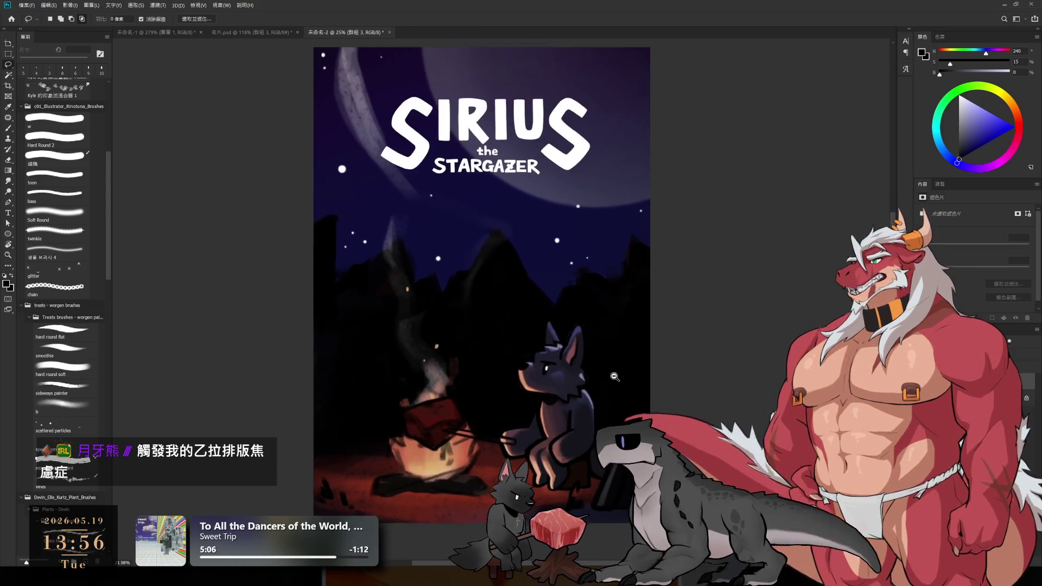
scroll(613, 376, "down", 1, "alt")
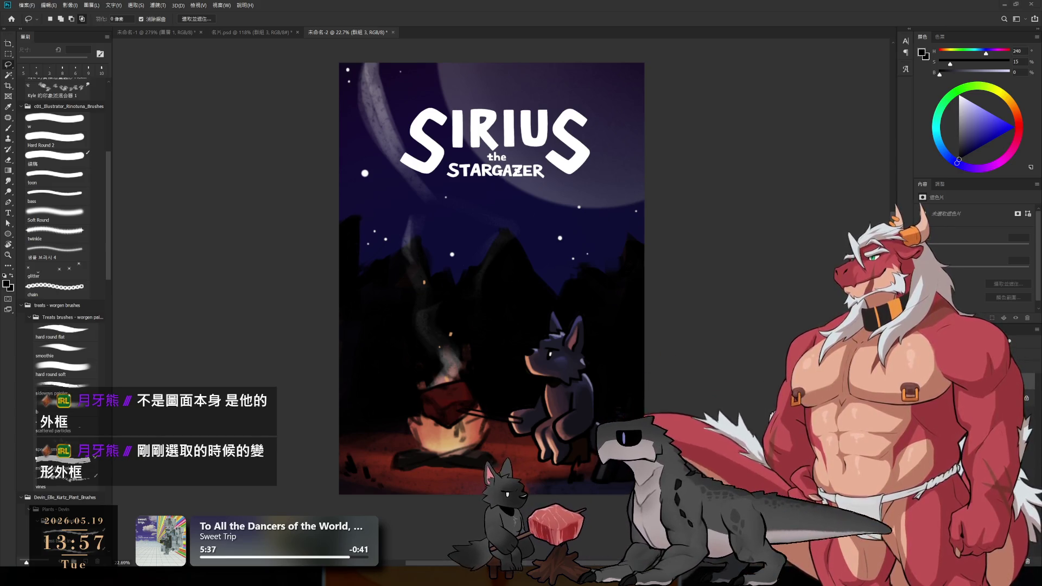
- Check the artwork layer's bounds with a cancelled transform, add a layer mask, preview it alone and return to the pixels
key("ctrl+t")
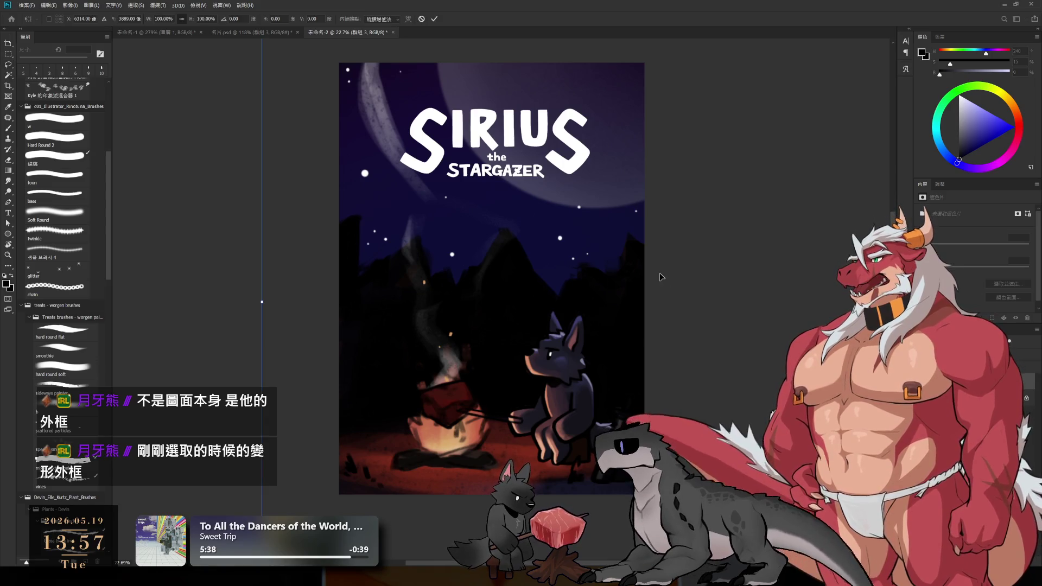
scroll(660, 273, "down", 3)
left_click_drag(660, 272, 528, 292)
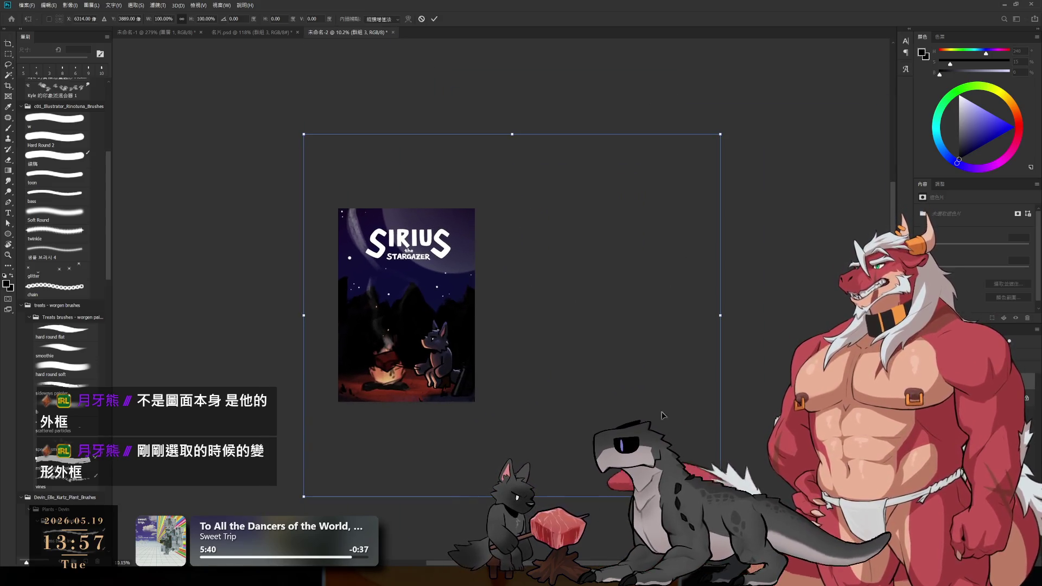
key("Escape")
left_click_drag(468, 303, 565, 253)
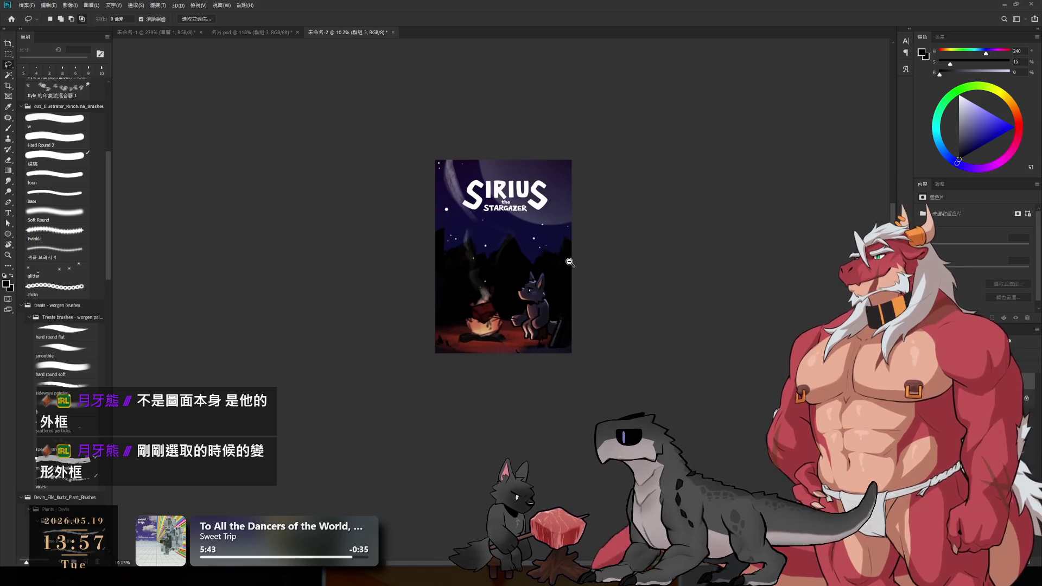
scroll(566, 253, "up", 1)
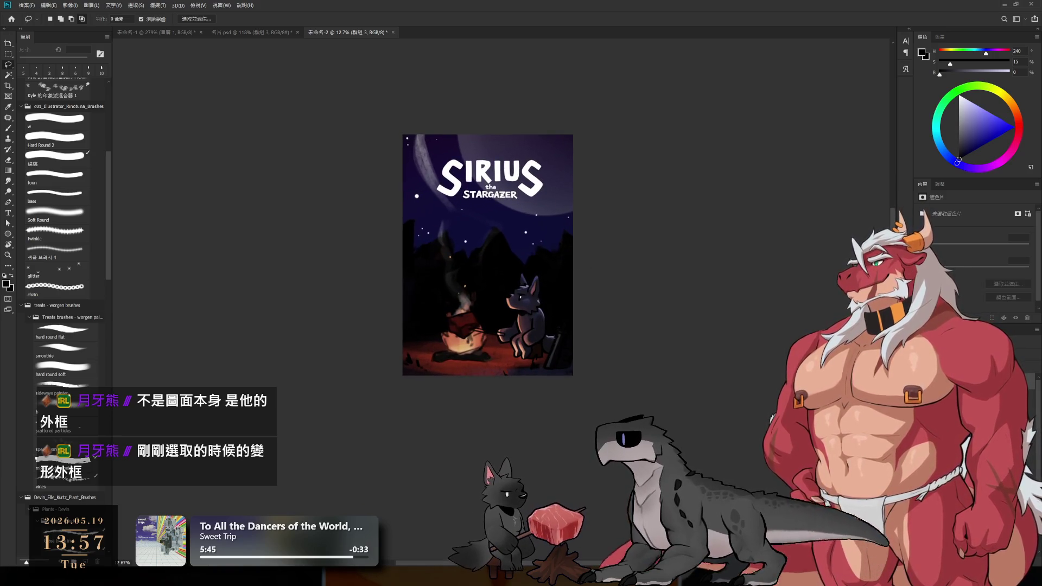
left_click(995, 318)
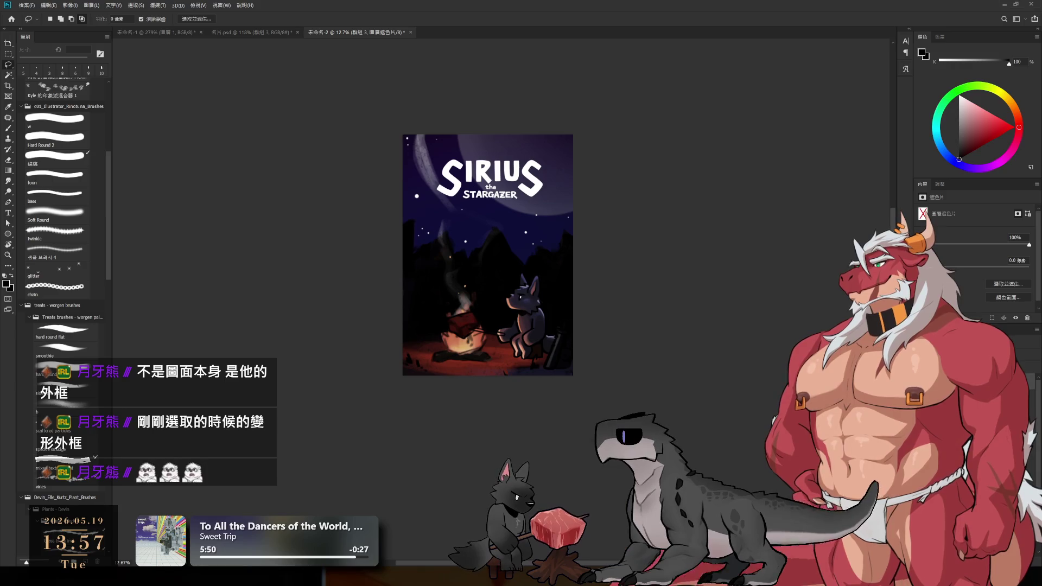
key("Delete")
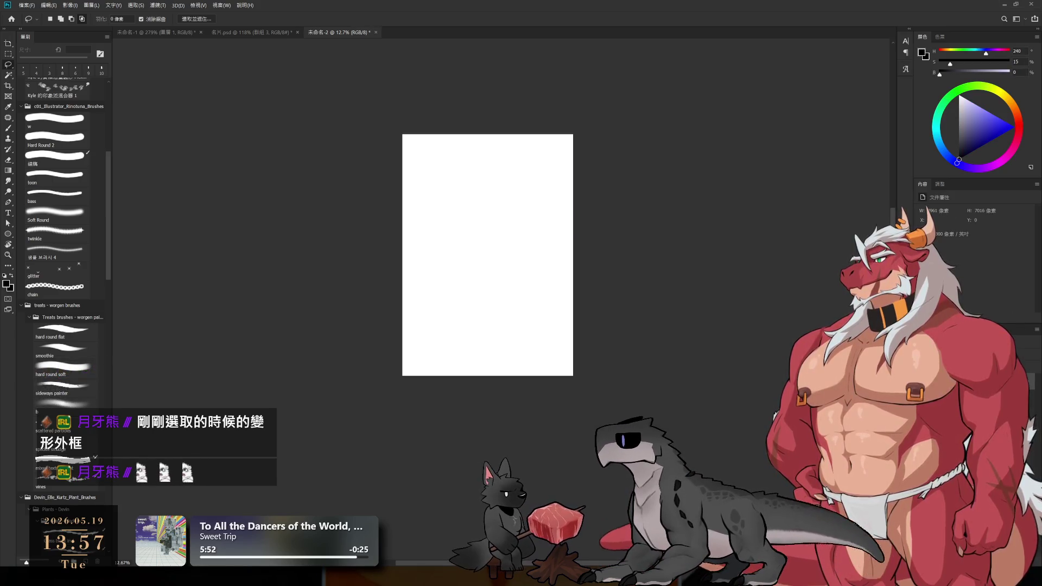
key("ctrl+z")
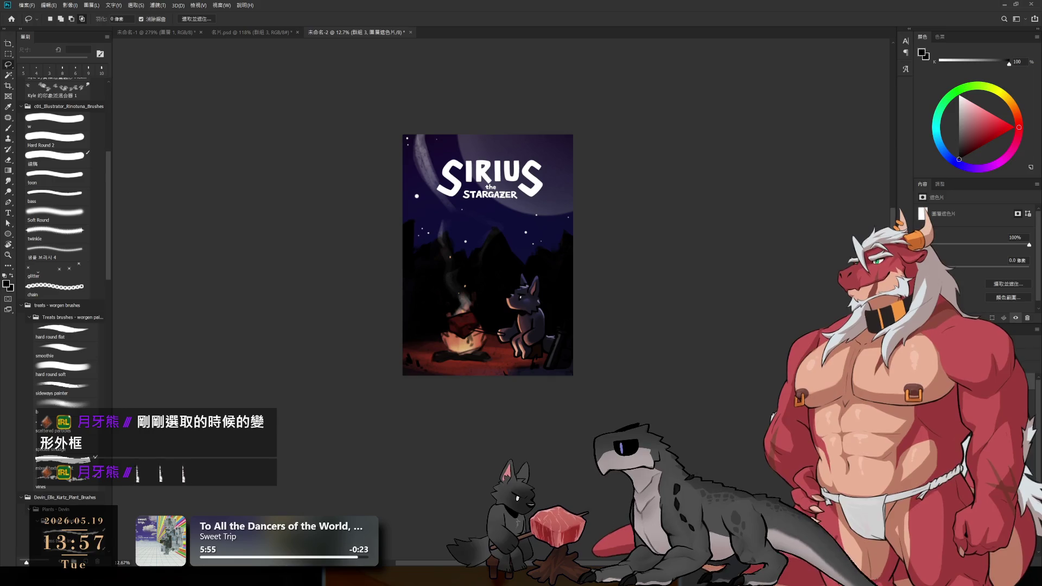
key("ctrl+z")
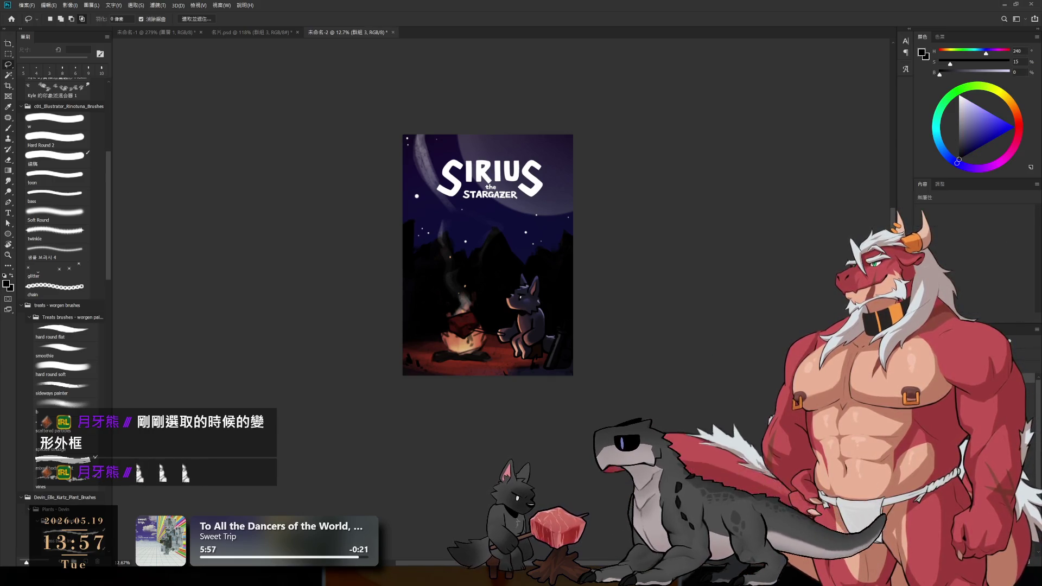
scroll(617, 310, "up", 2)
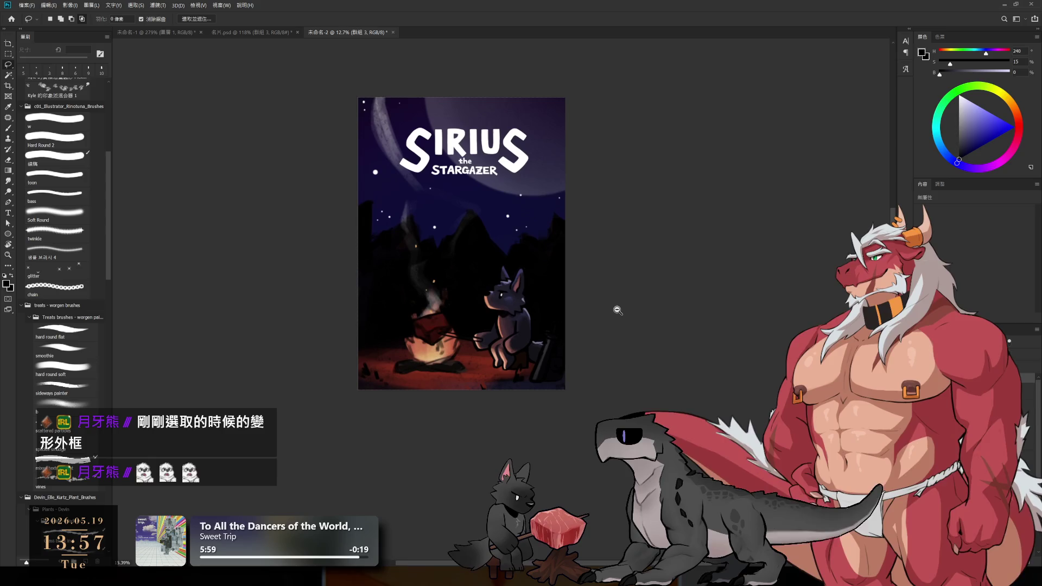
- Select the SIRIUS title logo layer, toggle between brush and lasso, then make 圖層 6 the active layer
left_click_drag(617, 310, 596, 322)
scroll(504, 236, "up", 1)
scroll(505, 237, "up", 3)
left_click(616, 152)
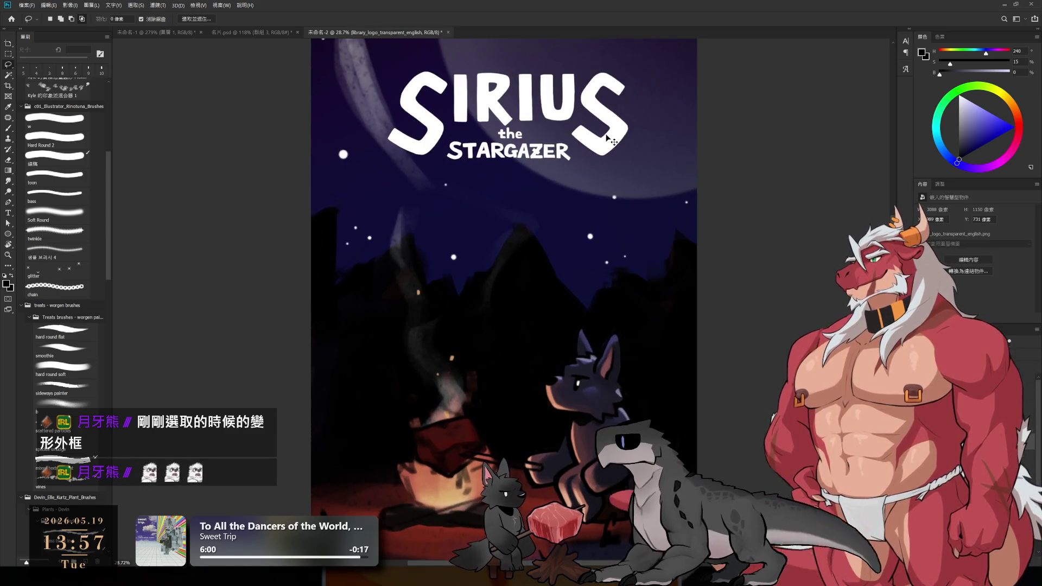
scroll(620, 152, "up", 4)
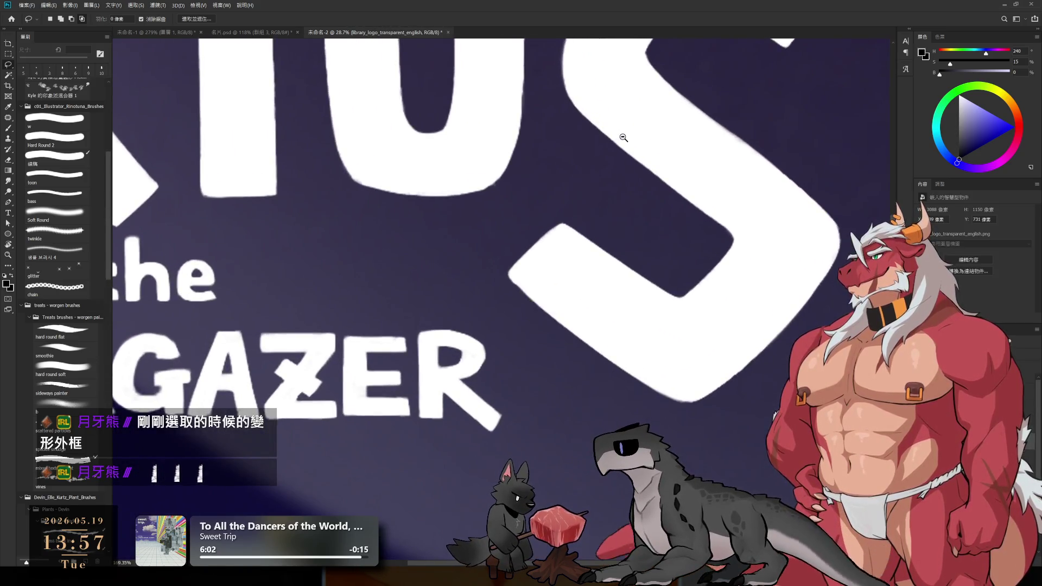
scroll(624, 138, "down", 4)
scroll(651, 212, "down", 1)
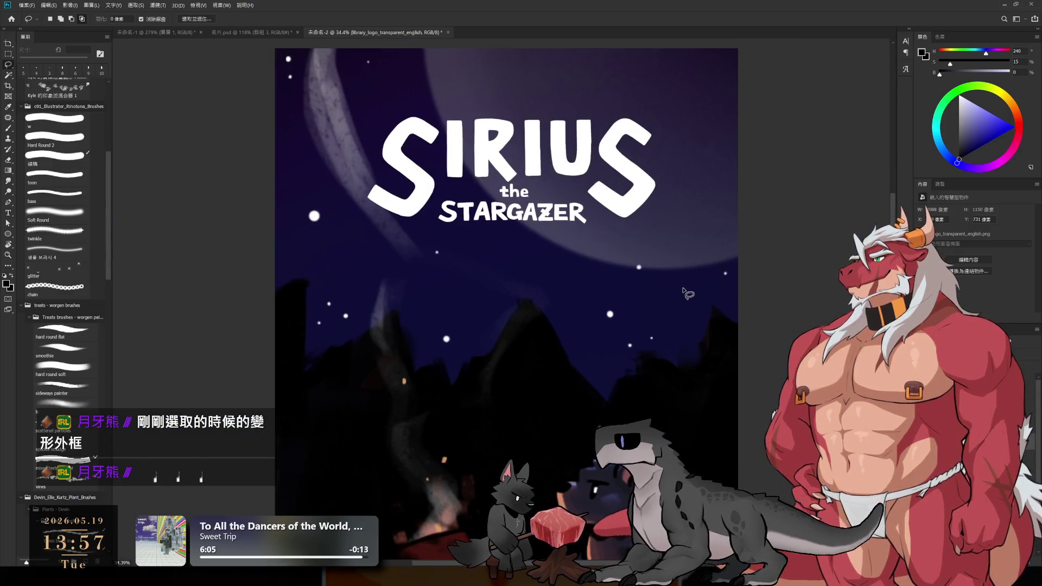
scroll(689, 293, "down", 1)
scroll(684, 294, "down", 1)
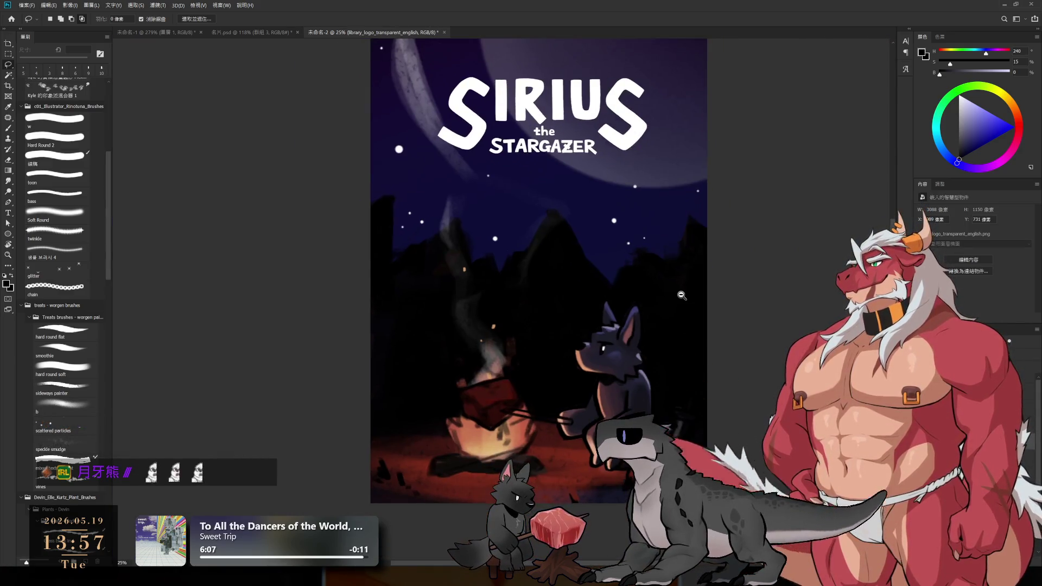
scroll(682, 296, "down", 1)
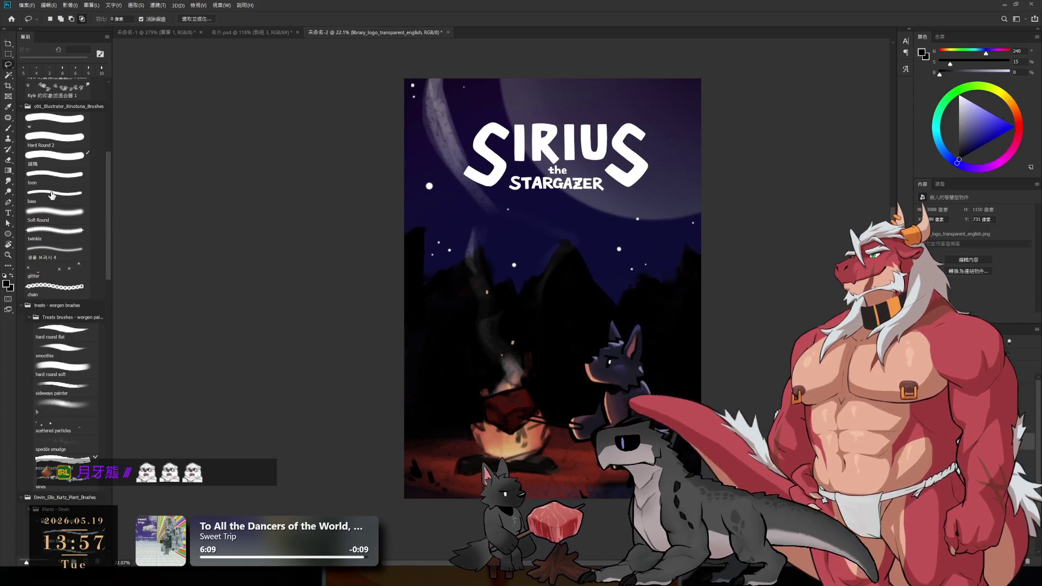
key("b")
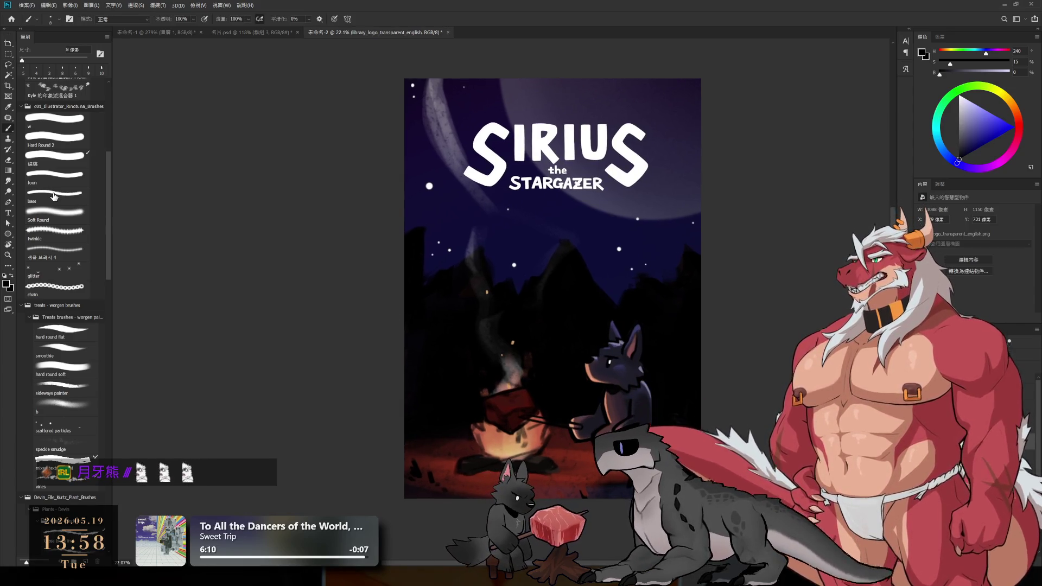
key("l")
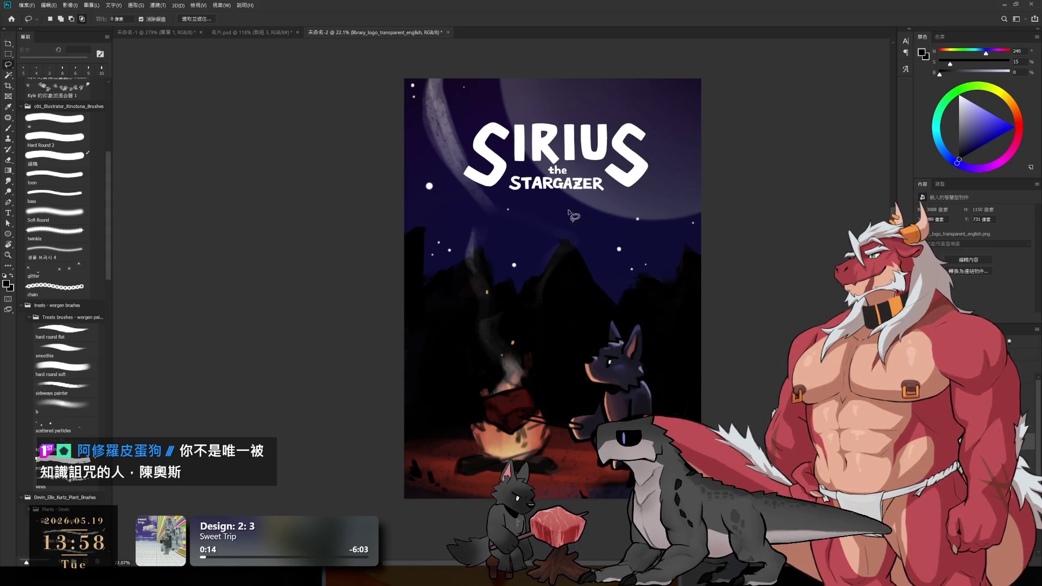
left_click(452, 479, "ctrl")
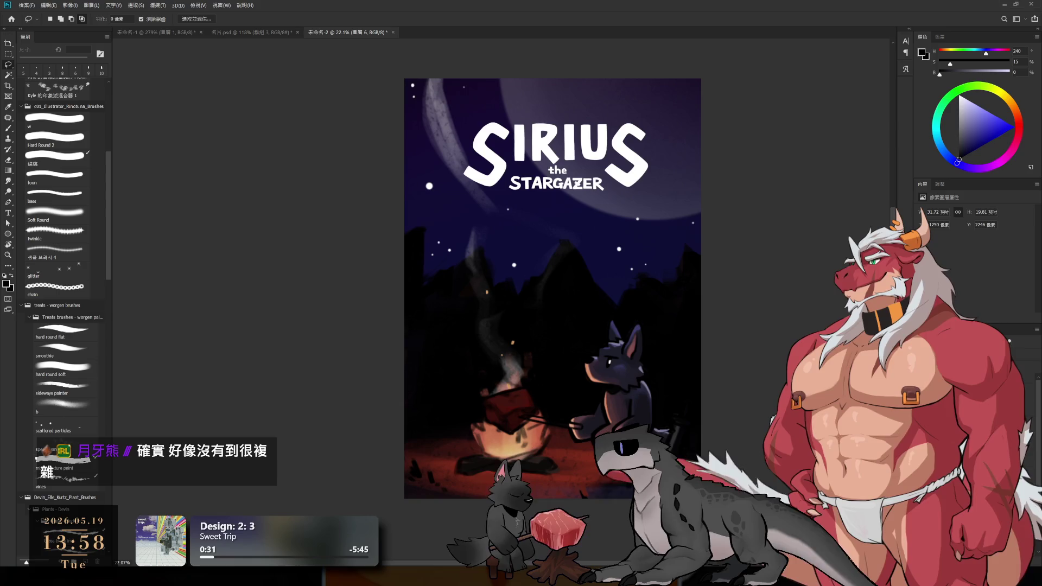
- Switch to the 名片.psd business-card document and select the 圖層 14 拷貝 layer
left_click(243, 33)
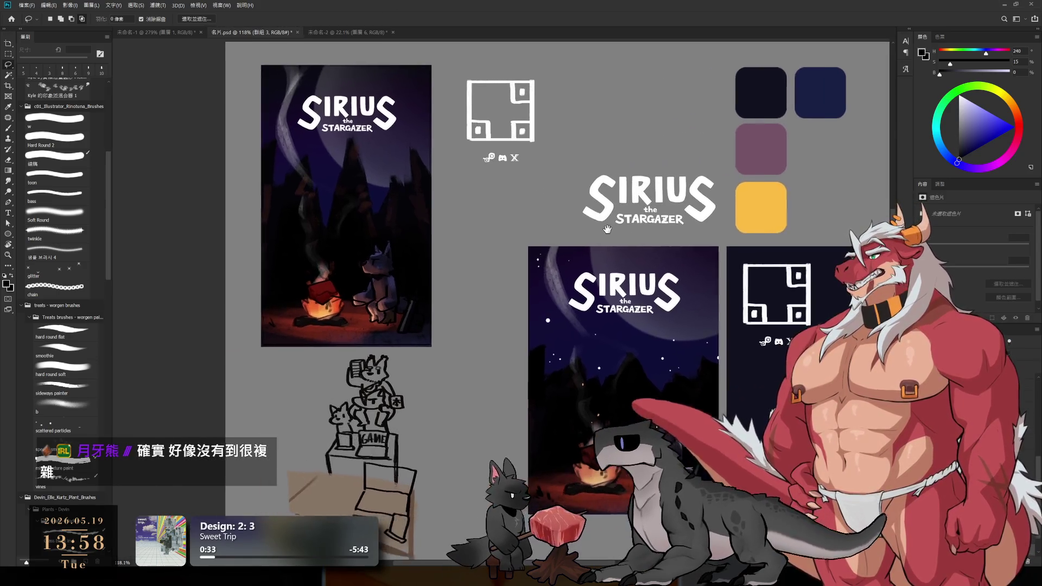
scroll(612, 361, "up", 5)
scroll(665, 351, "down", 2)
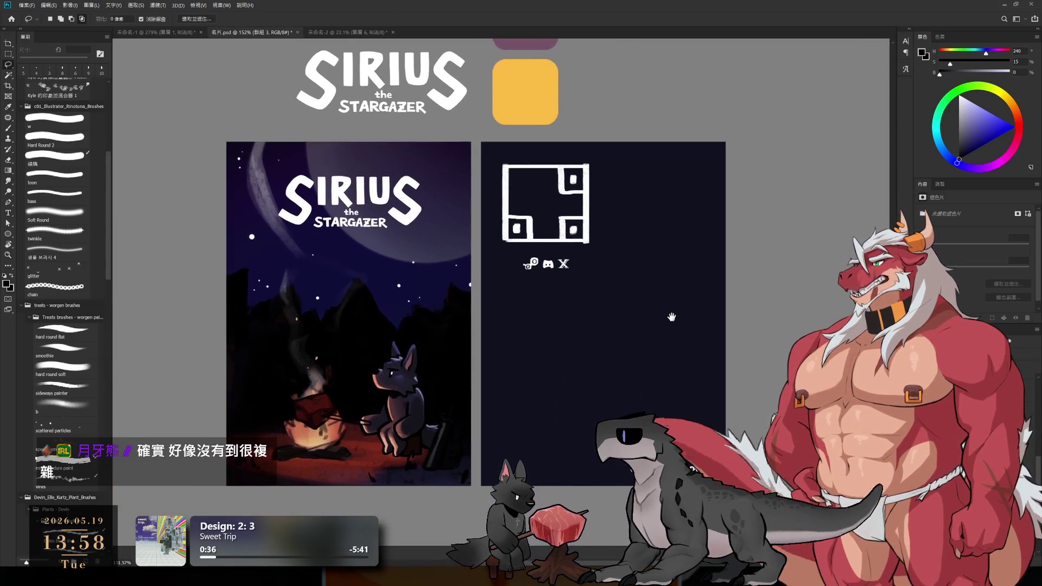
scroll(642, 266, "up", 2)
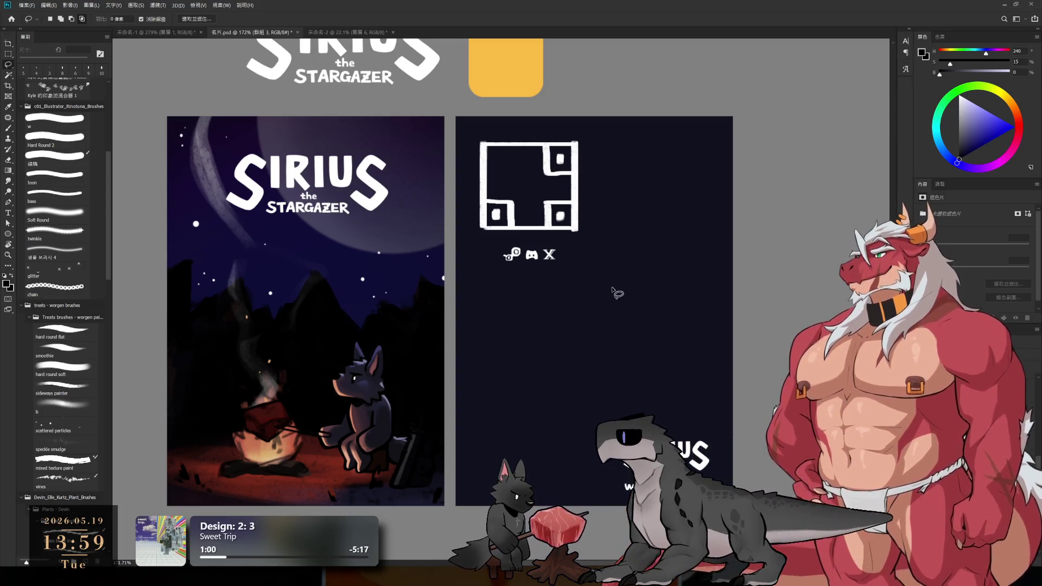
left_click(579, 227)
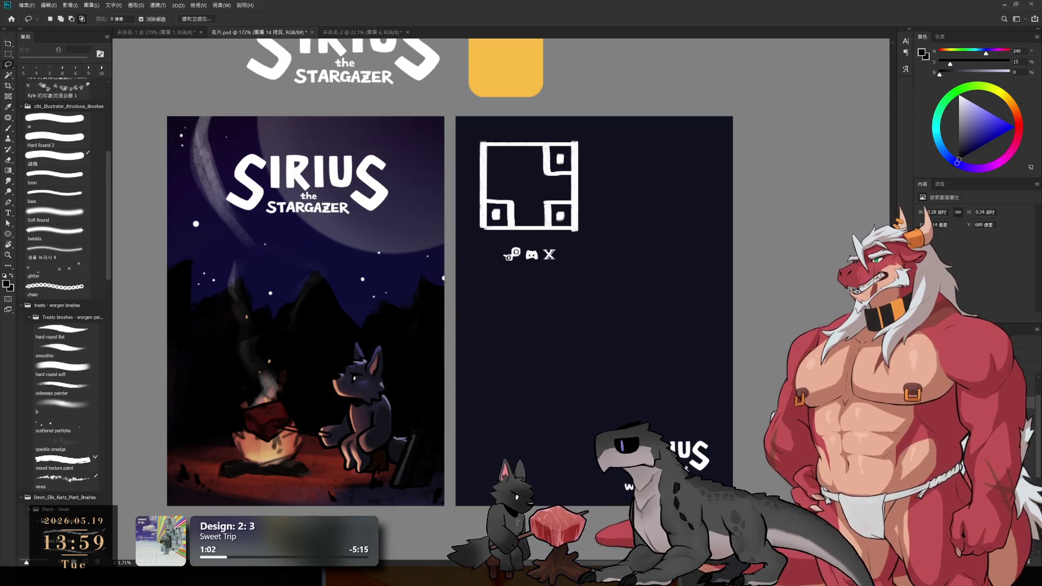
- Target 圖層 14, nudge its logo square and icons down-right and fill them with a bright saturated red
key("alt+[")
left_click_drag(582, 231, 587, 243)
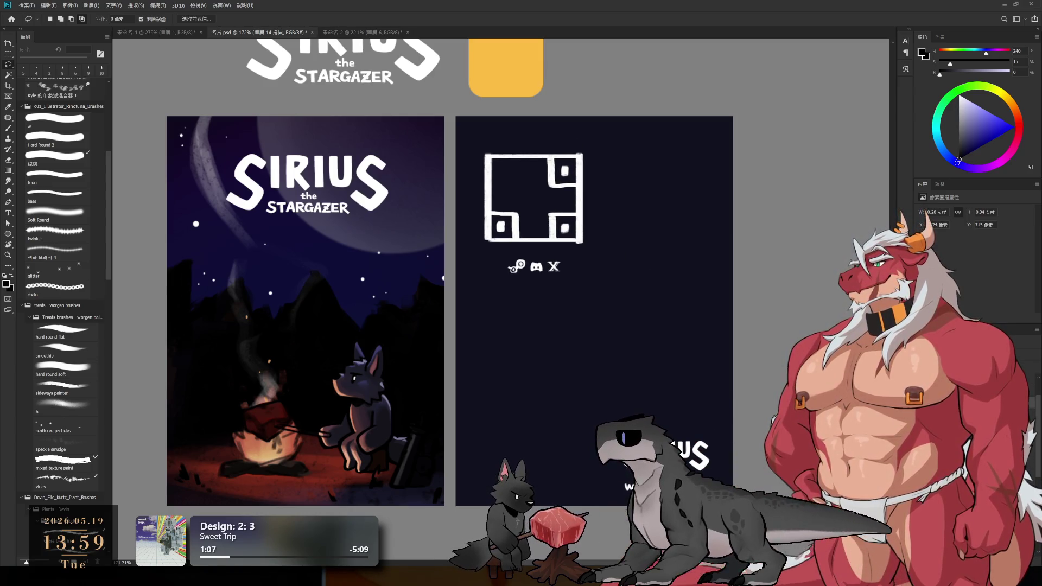
left_click(1019, 121)
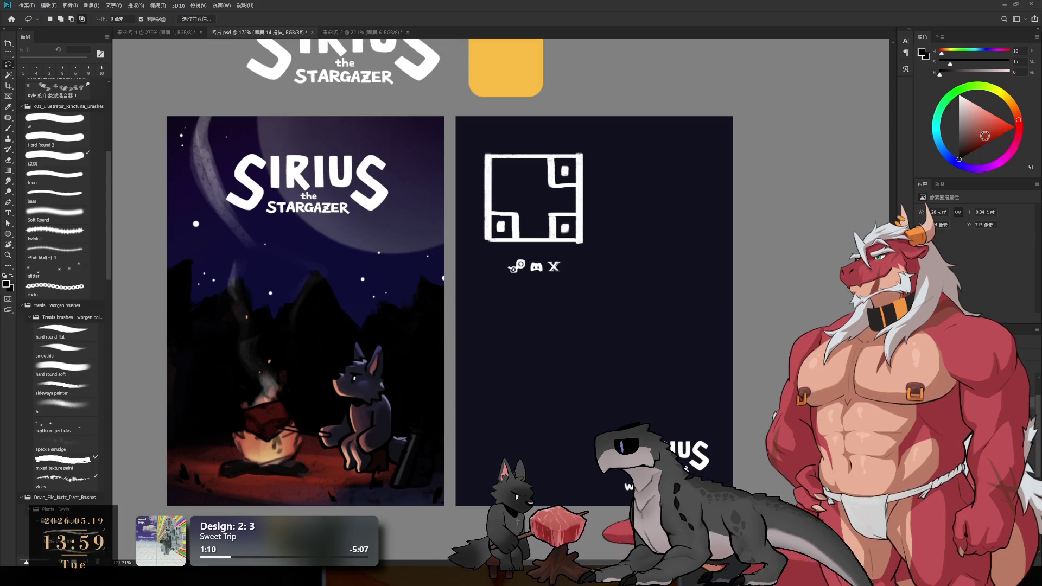
left_click_drag(985, 136, 999, 128)
key("shift+alt+BackSpace")
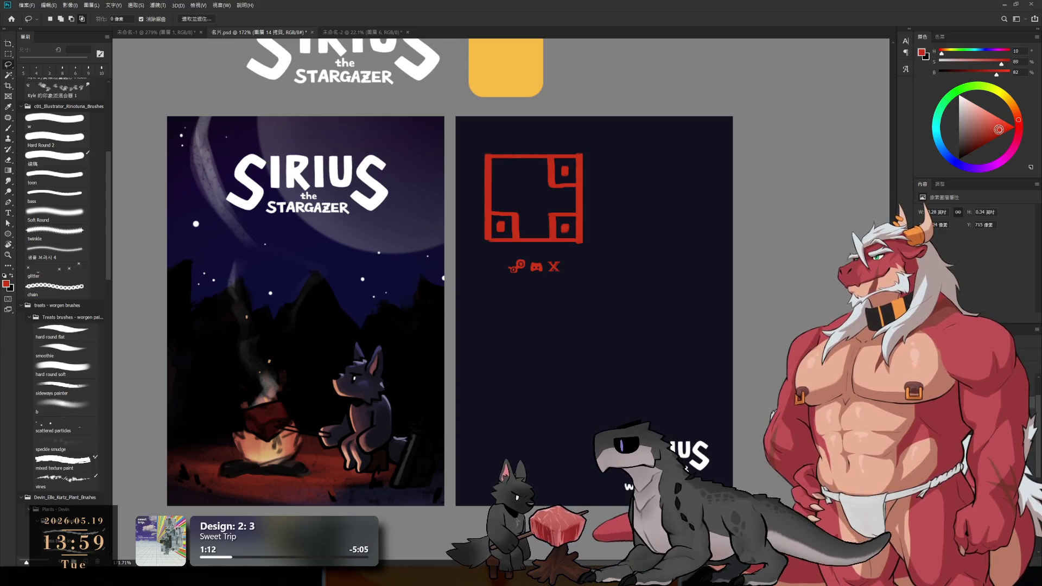
- Revert the logo and icons to white on the SIRIUS logo layer, then return to the poster document
key("ctrl+shift+alt+n")
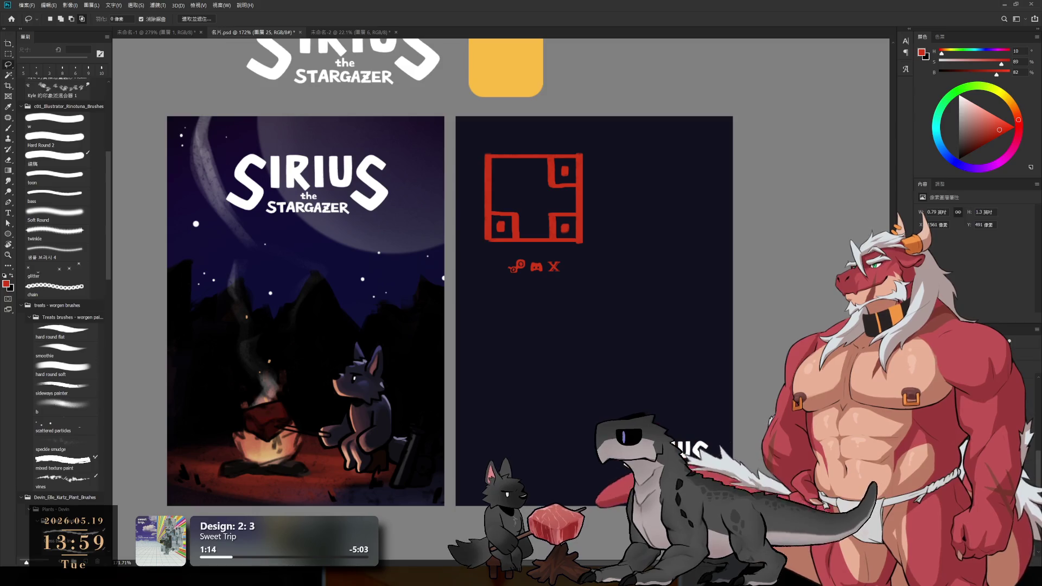
left_click(66, 388)
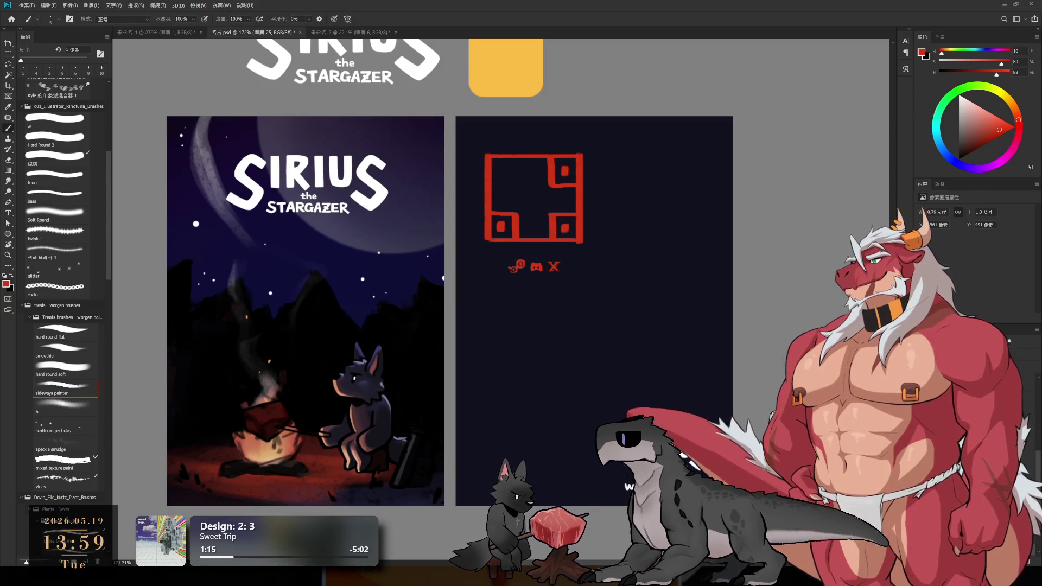
key("alt+bracketleft")
left_click_drag(440, 294, 427, 276)
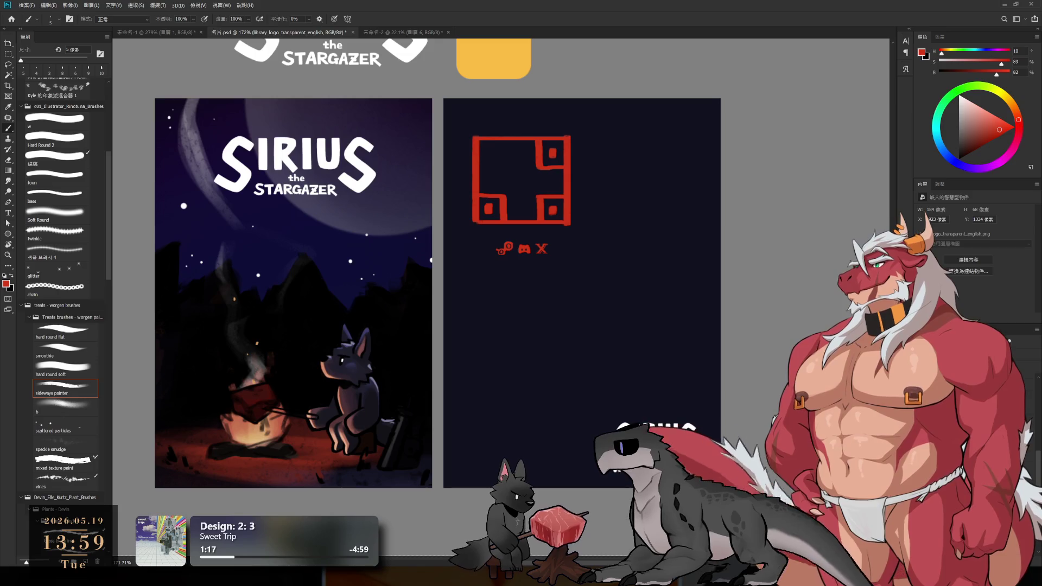
key("ctrl+z")
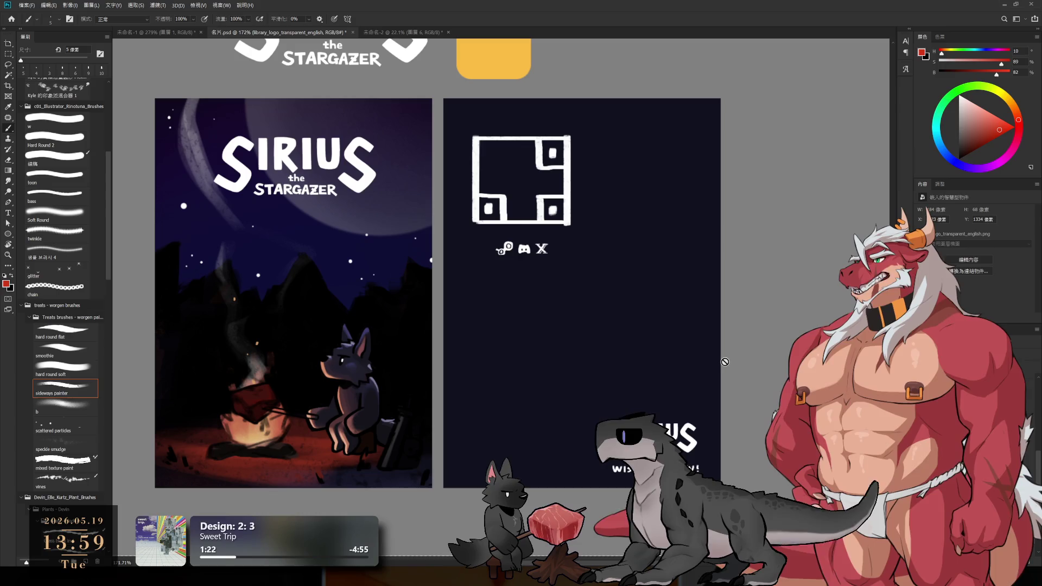
scroll(647, 451, "up", 3)
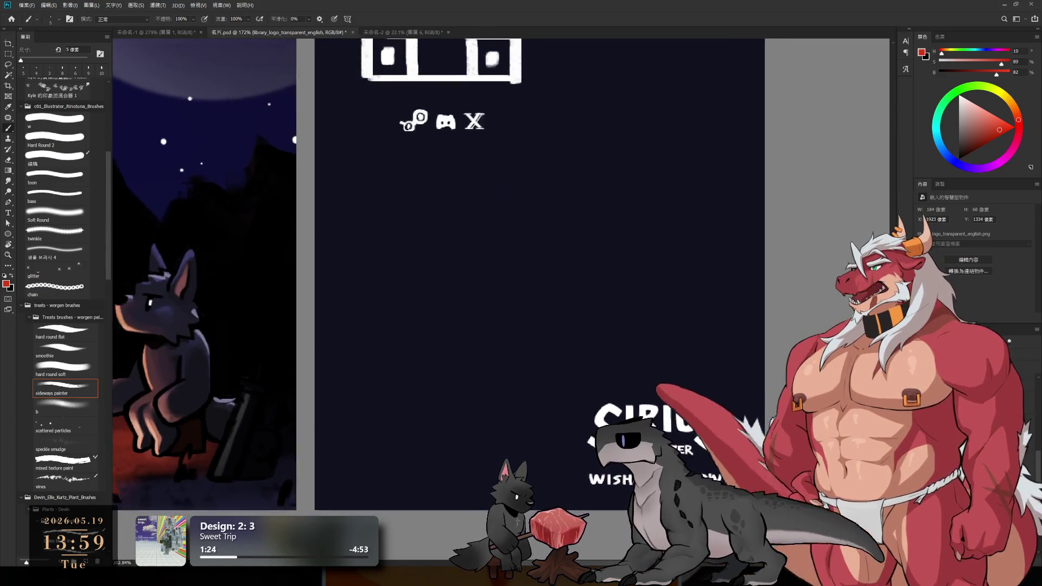
scroll(705, 382, "down", 2)
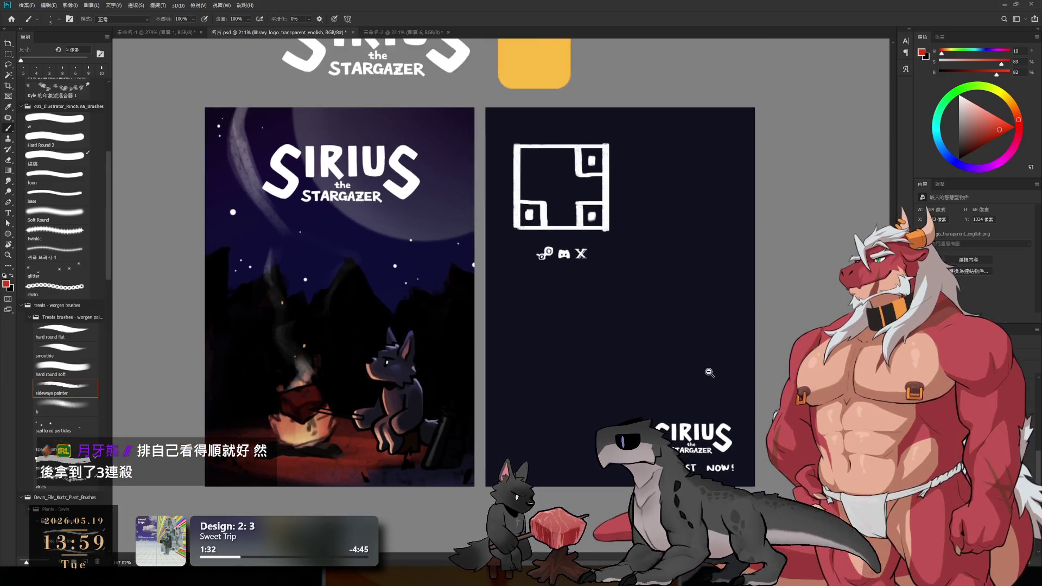
scroll(777, 395, "down", 3)
scroll(778, 395, "up", 2)
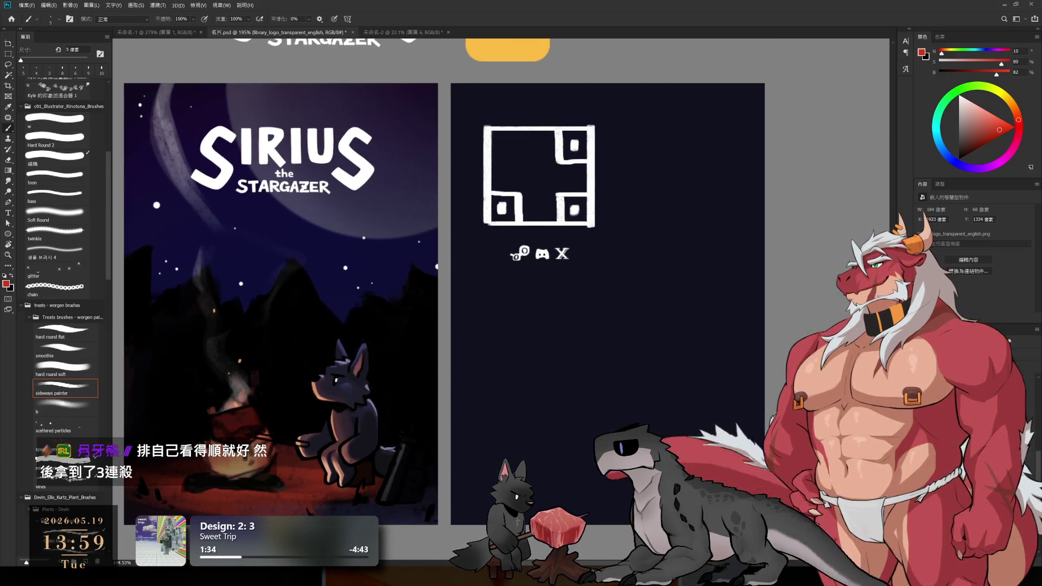
scroll(777, 395, "down", 1)
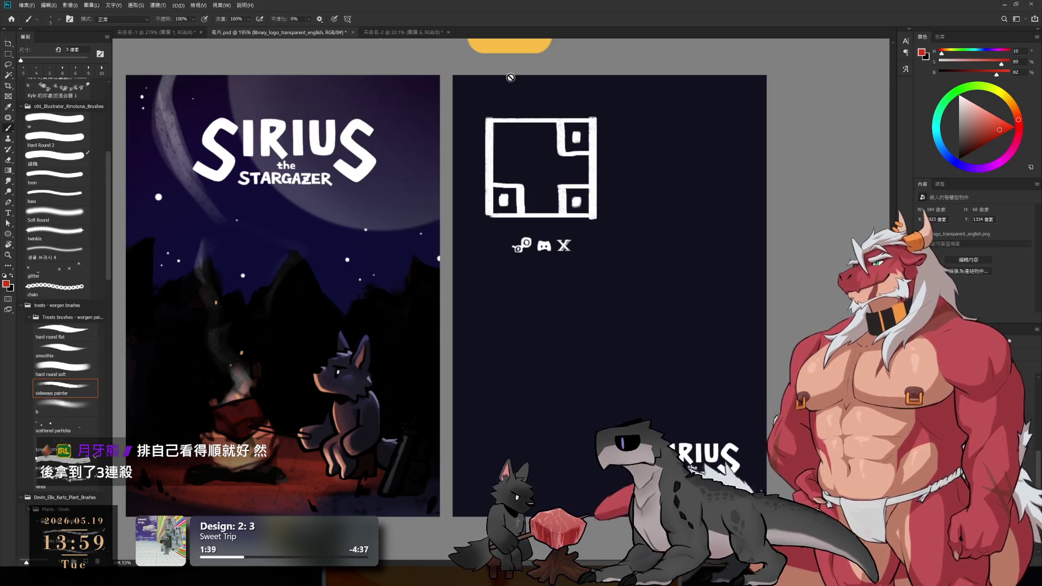
left_click(399, 32)
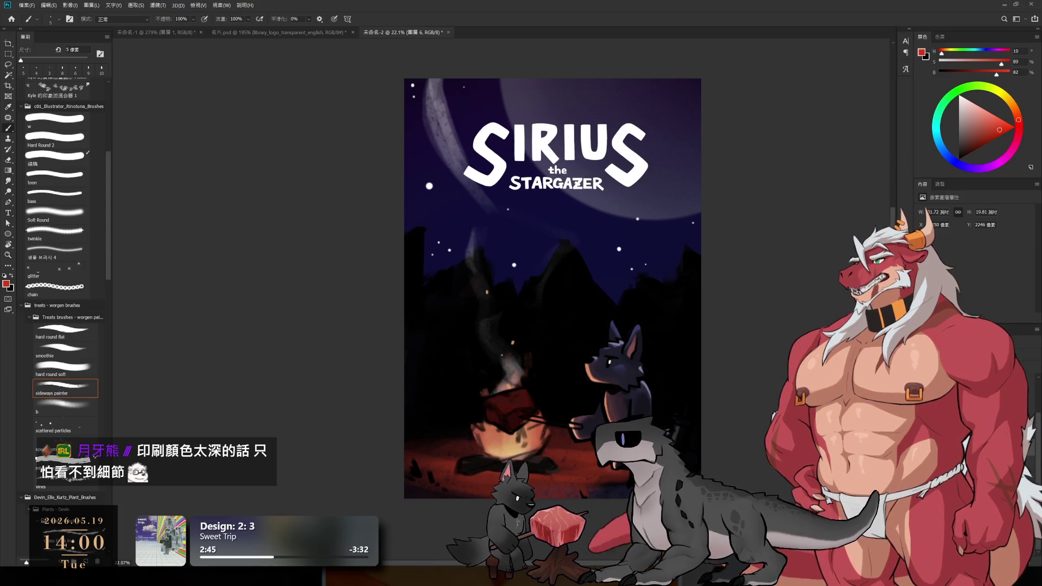
- Hide the purple tint over the artwork so the night sky reads as muted dark grey
key("ctrl+y")
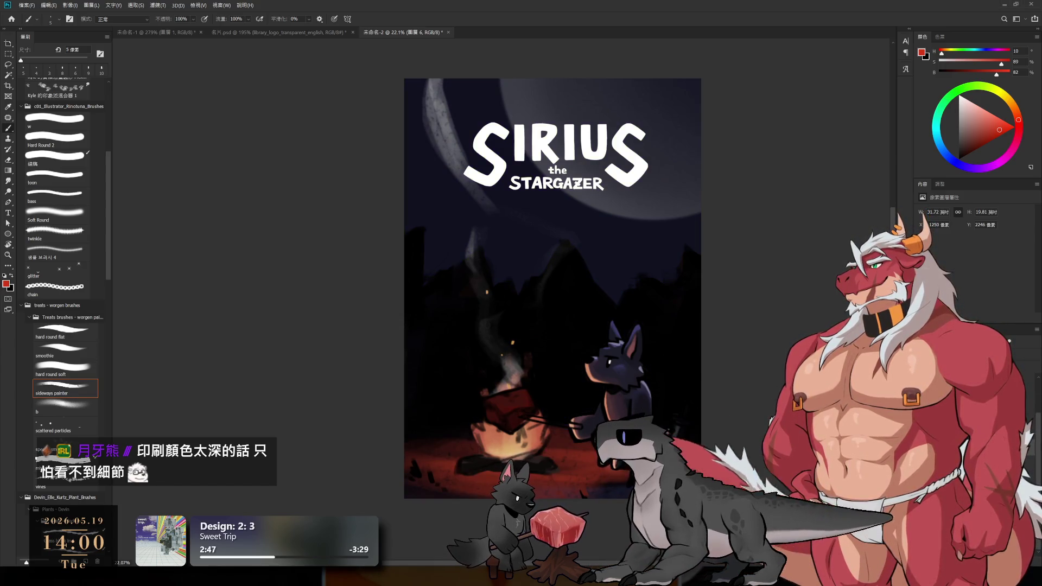
- Toggle the moon and mountain layers to compare, ending with the mountains hidden behind the campfire, smoke and dog
key("ctrl+z")
key("ctrl+z")
key("ctrl+shift+z")
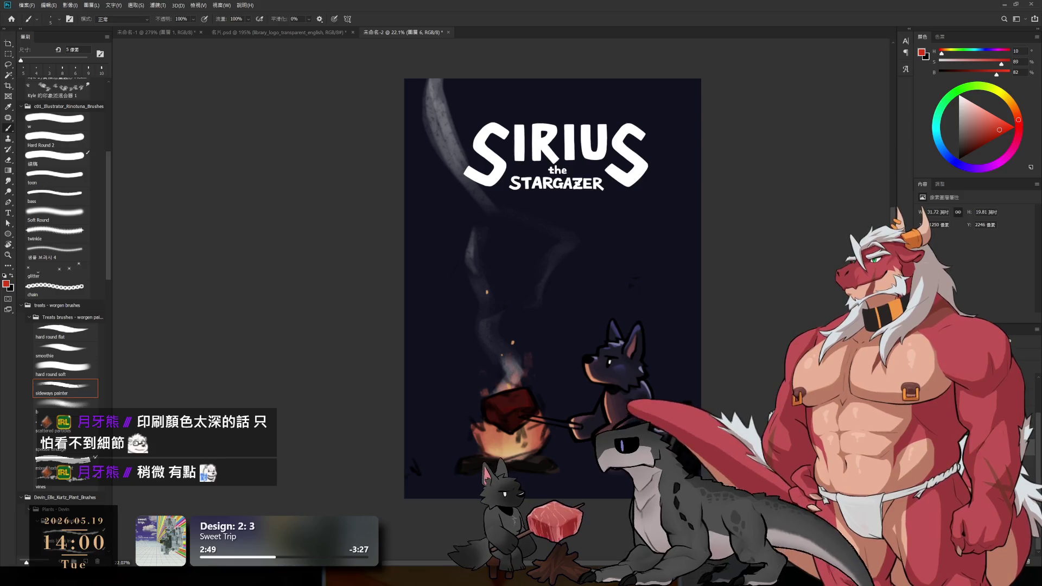
scroll(650, 375, "down", 2)
scroll(650, 375, "up", 2)
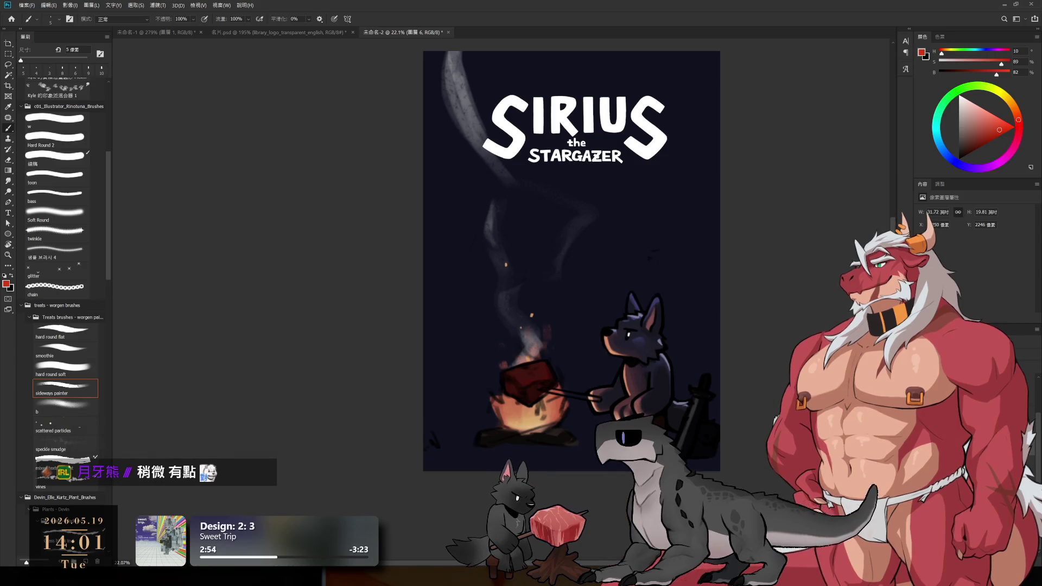
key("ctrl+shift+z")
key("ctrl+z")
key("ctrl+shift+z")
key("ctrl+z")
scroll(668, 248, "up", 2)
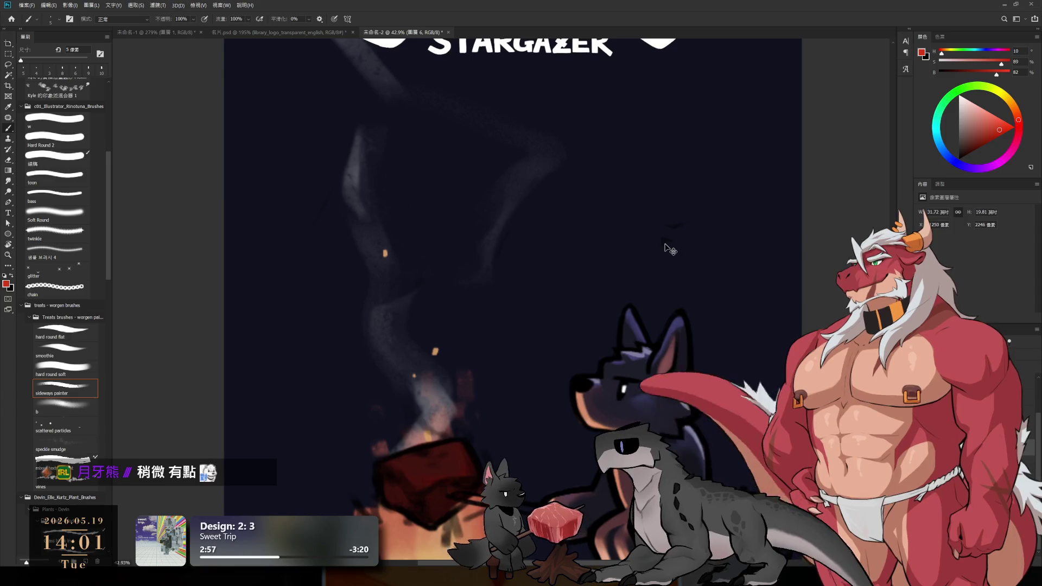
- Rough out a lasso selection, pan to the dog's head and switch to the brush with default black paint
key("l")
left_click_drag(691, 190, 770, 242)
key("ctrl+d")
mouse_move(655, 403)
left_mouse_down()
mouse_move(699, 281)
mouse_move(744, 355)
mouse_move(765, 366)
left_mouse_up()
key("d")
key("b")
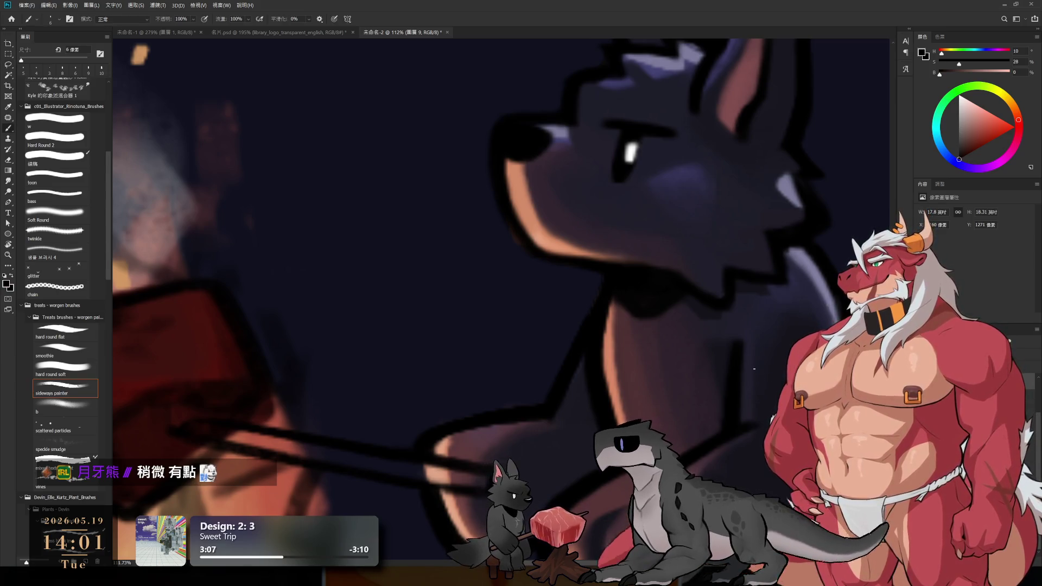
mouse_move(755, 370)
left_mouse_down()
mouse_move(693, 315)
mouse_move(726, 312)
mouse_move(719, 305)
left_mouse_up()
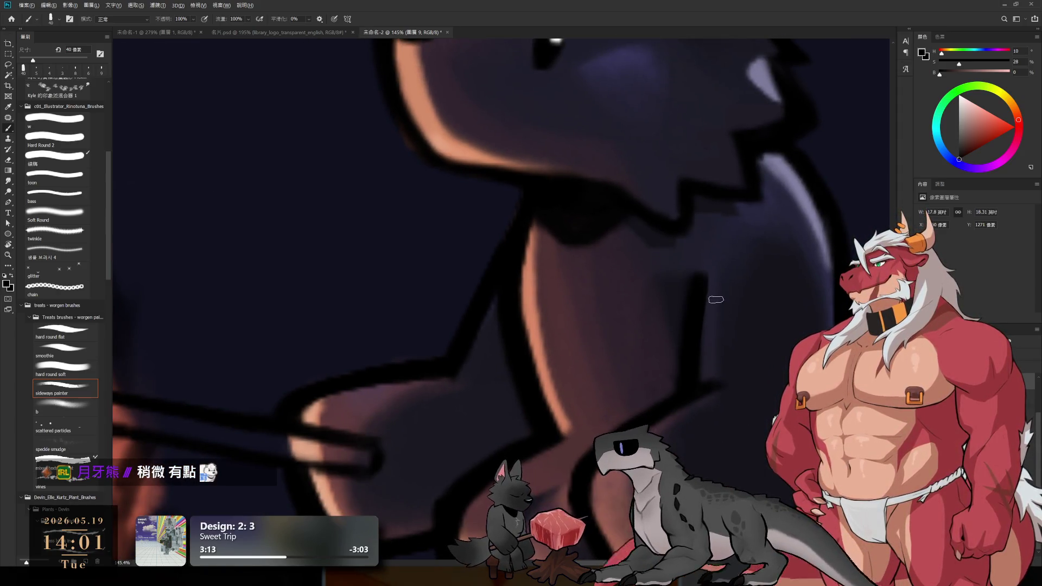
key("e")
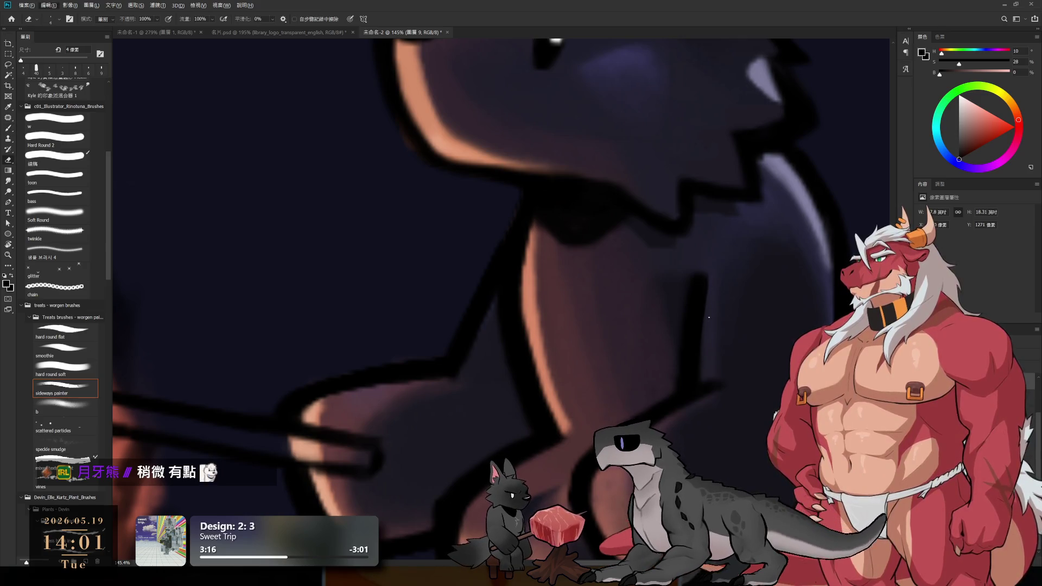
key("b")
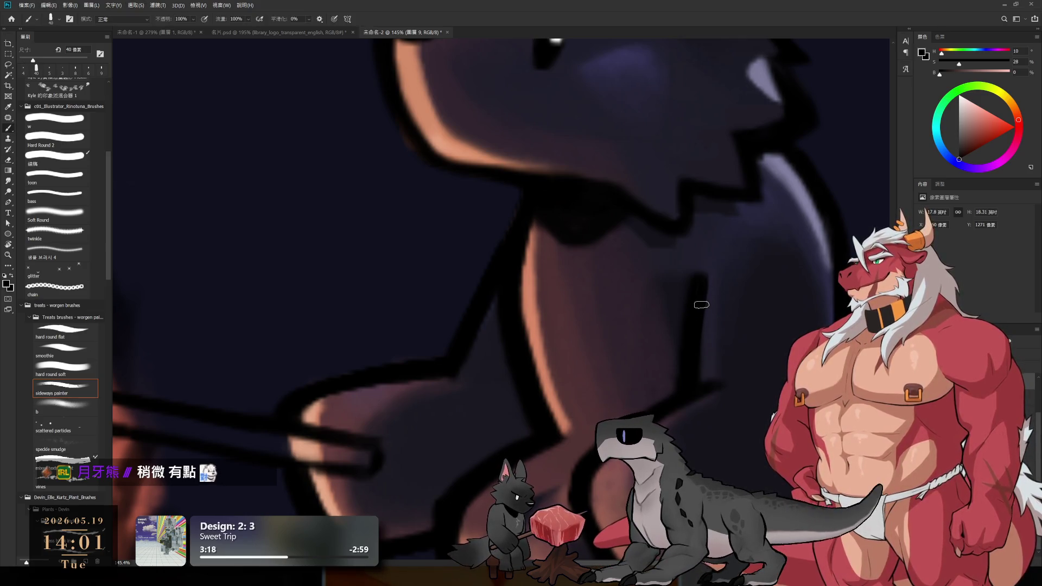
key("e")
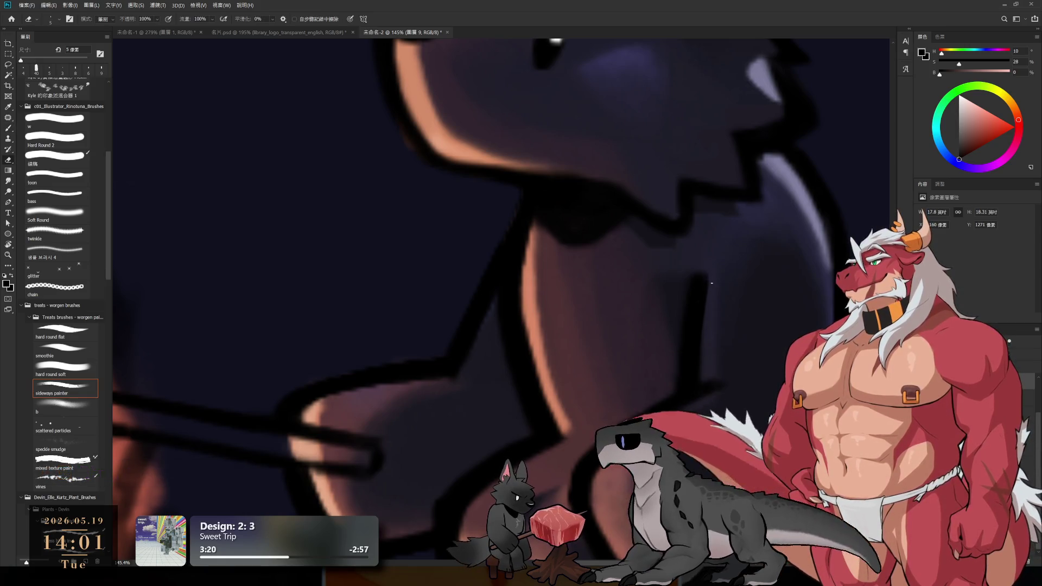
key("bracketright")
key("bracketright")
key("bracketright")
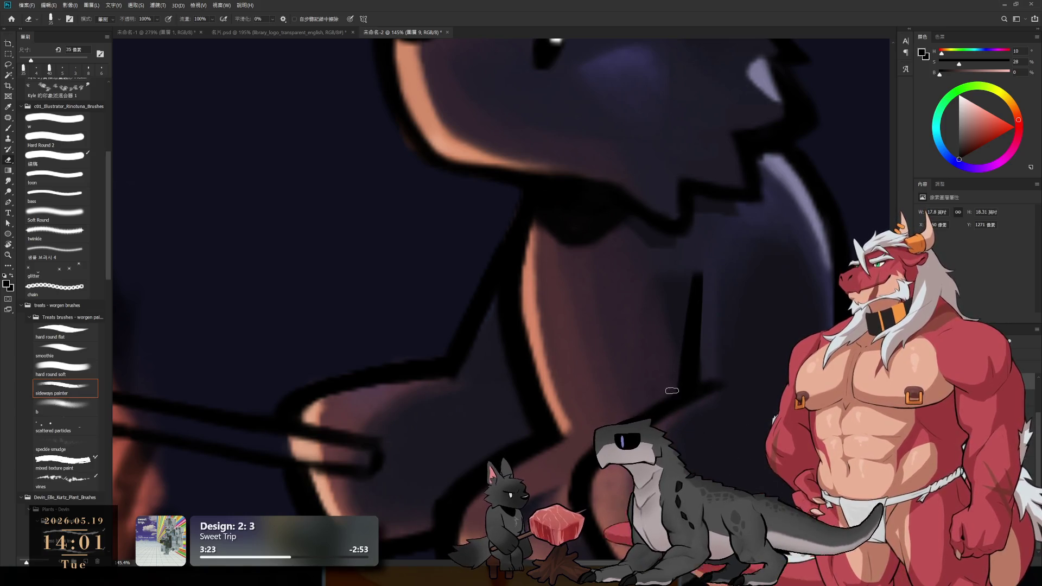
key("b")
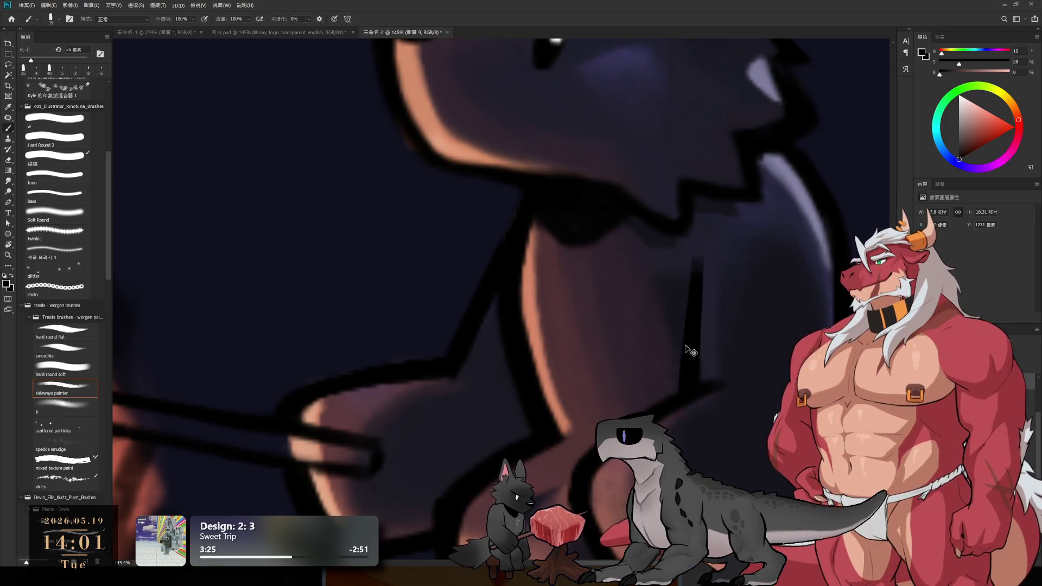
key("e")
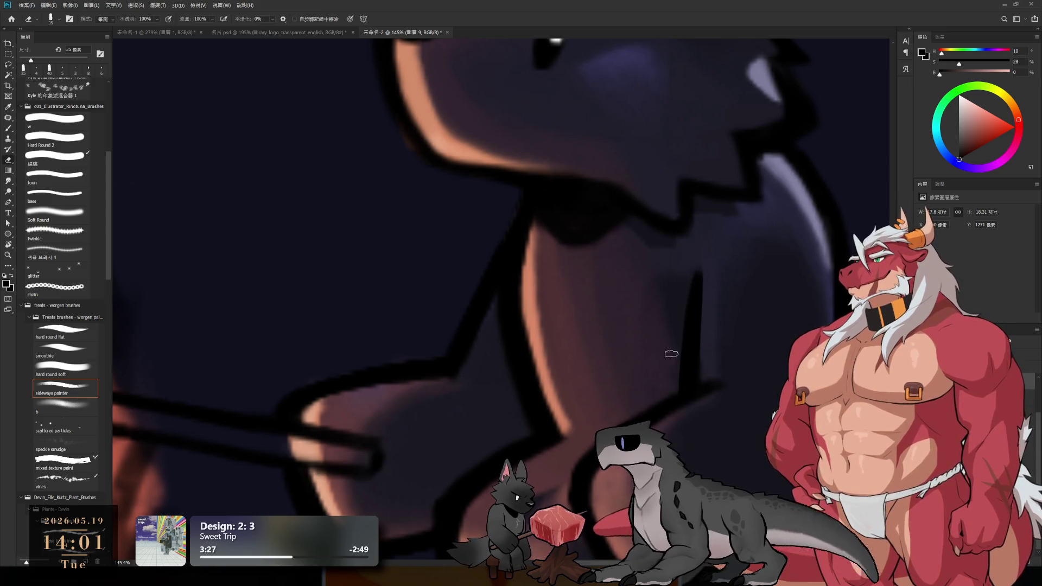
key("r")
left_click_drag(671, 353, 628, 372)
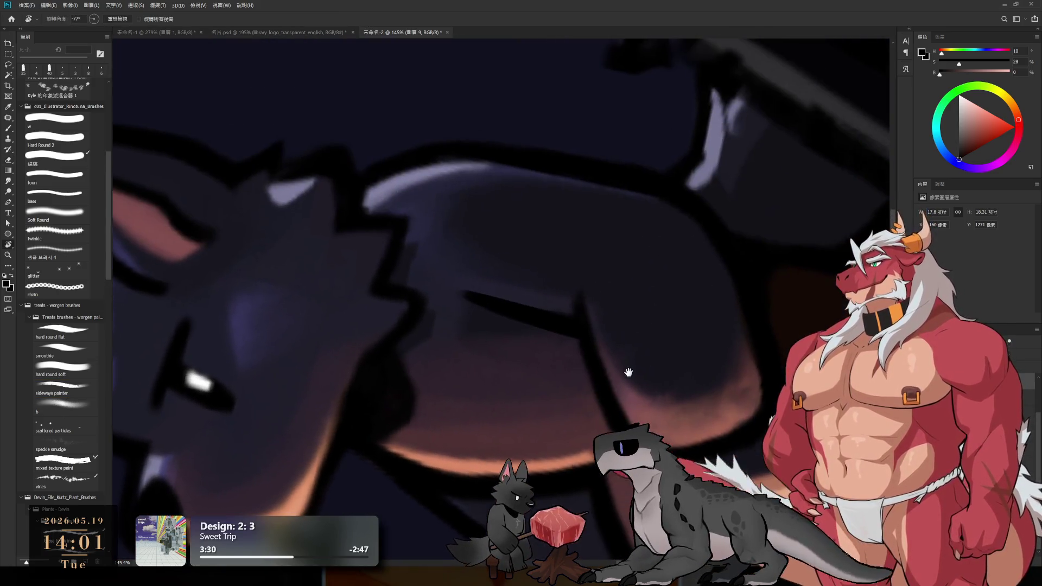
- Hide the colour and navy base layers to show the bare sketch, rotate the view and erase and redraw a sketch line on the dog
key("ctrl+z")
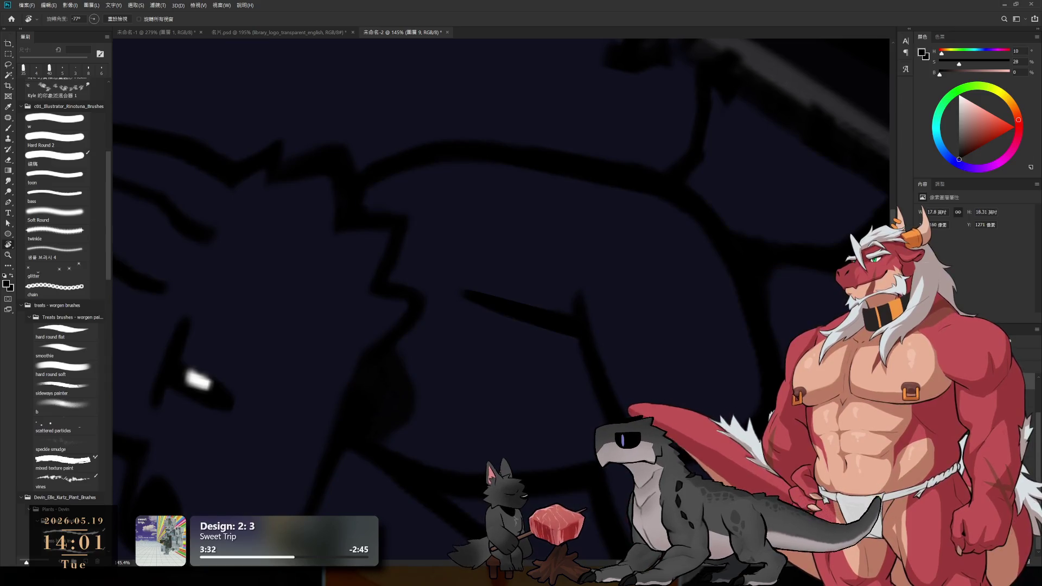
key("ctrl+z")
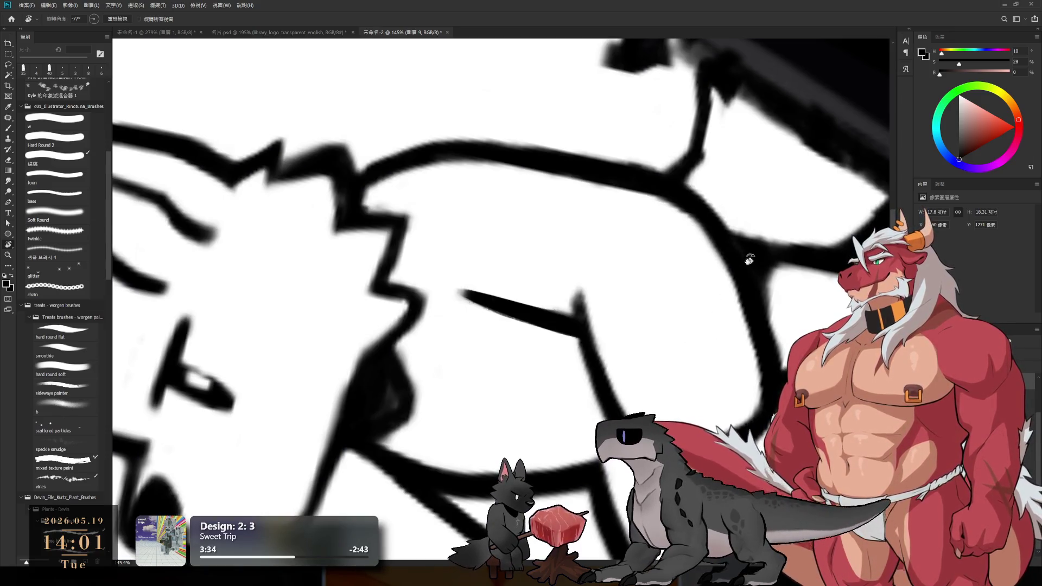
left_click_drag(748, 256, 577, 293)
key("e")
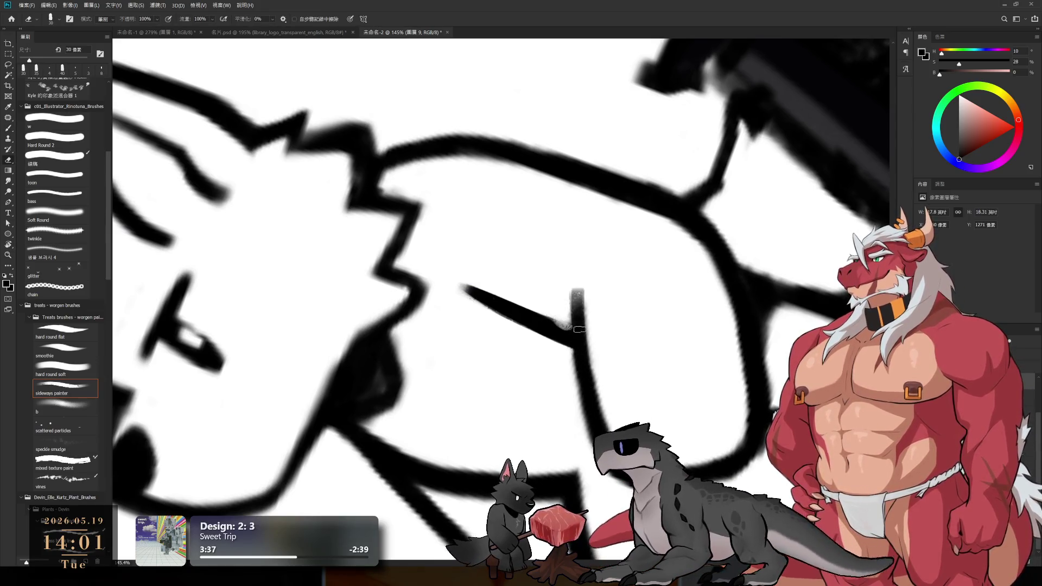
key("r")
mouse_move(694, 279)
left_mouse_down()
mouse_move(561, 275)
mouse_move(656, 282)
mouse_move(682, 309)
mouse_move(644, 216)
left_mouse_up()
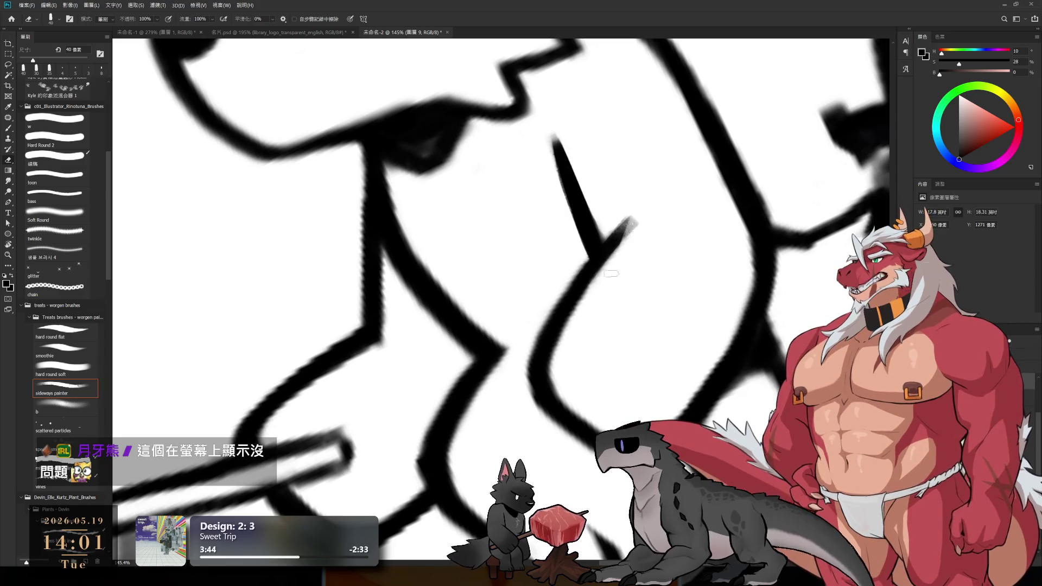
left_click_drag(631, 218, 603, 269)
key("b")
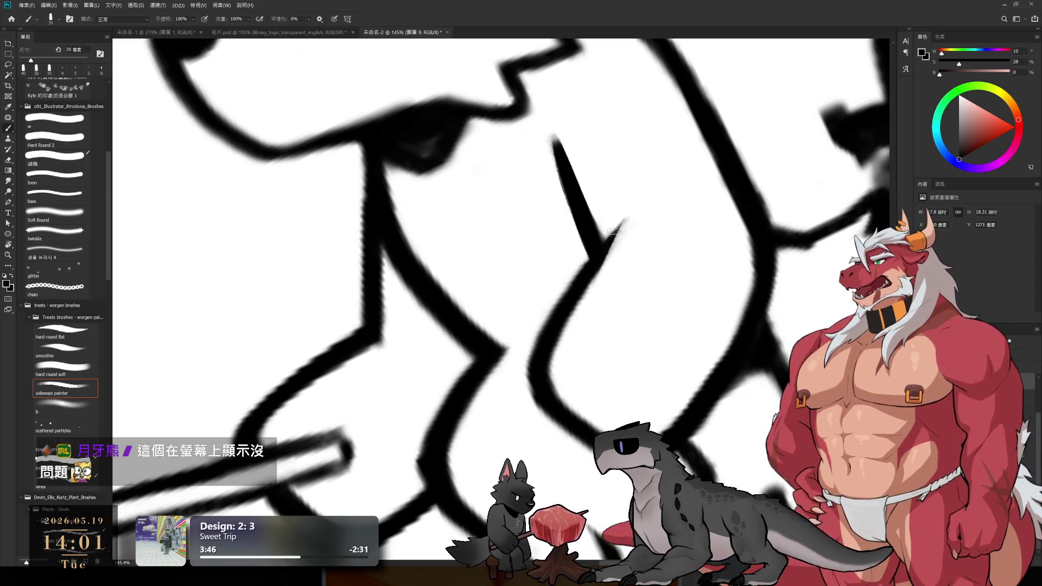
left_click_drag(619, 230, 545, 372)
- Erase a stray stroke with a 35 px brush, rotate the canvas further and keep alternating brush and eraser for touch-ups
key("e")
mouse_move(607, 264)
left_mouse_down()
mouse_move(558, 367)
mouse_move(565, 385)
mouse_move(628, 175)
left_mouse_up()
key("bracketleft")
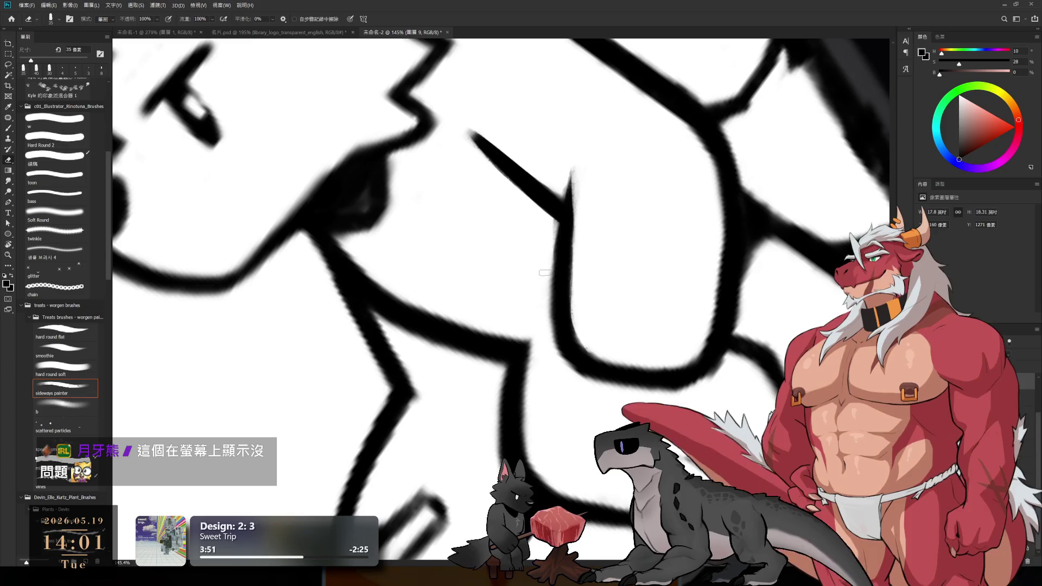
key("r")
mouse_move(560, 349)
left_mouse_down()
mouse_move(772, 299)
mouse_move(654, 342)
left_mouse_up()
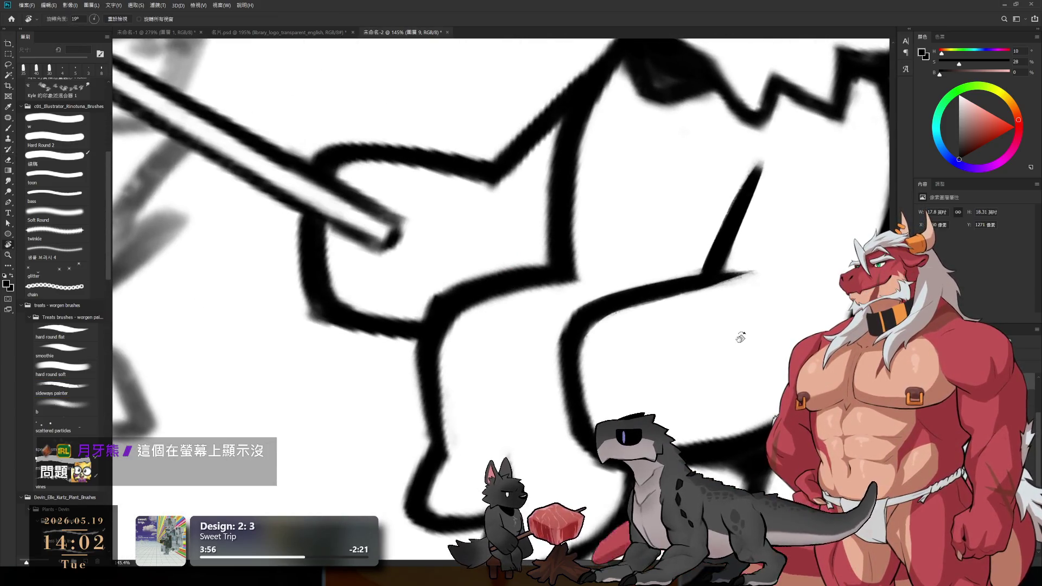
key("b")
key("e")
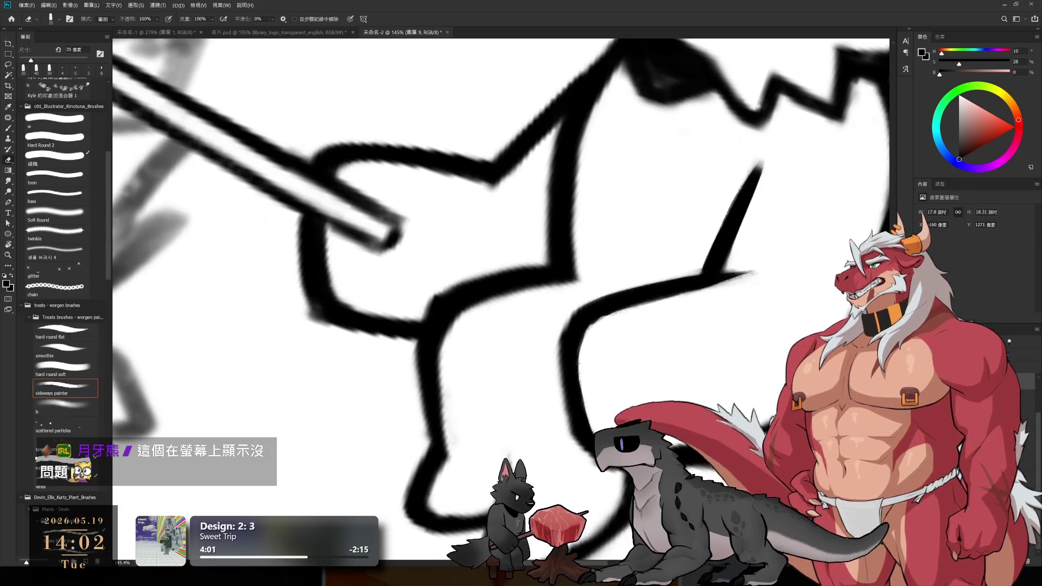
scroll(703, 368, "down", 5)
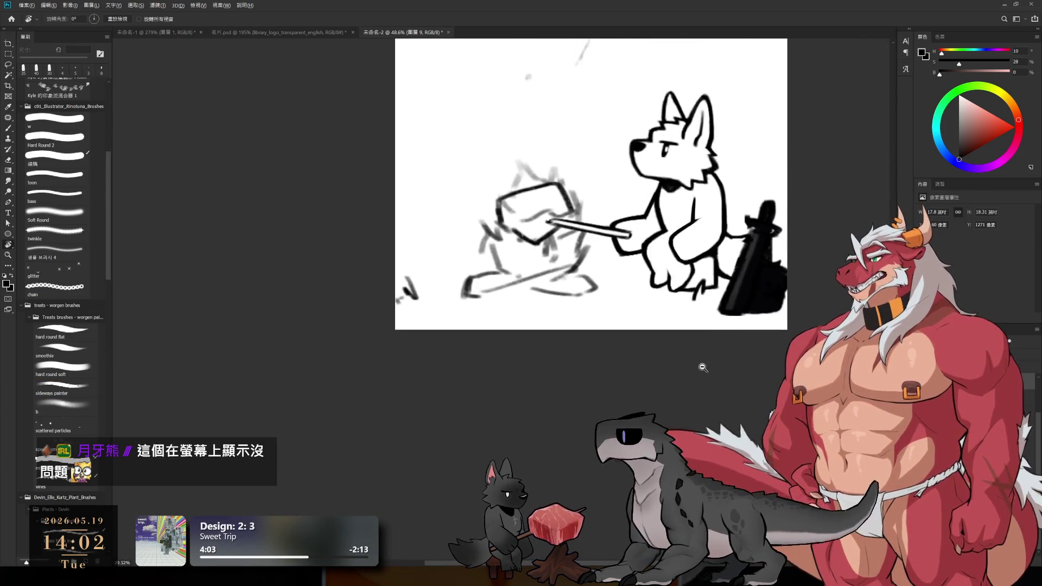
scroll(703, 367, "down", 3)
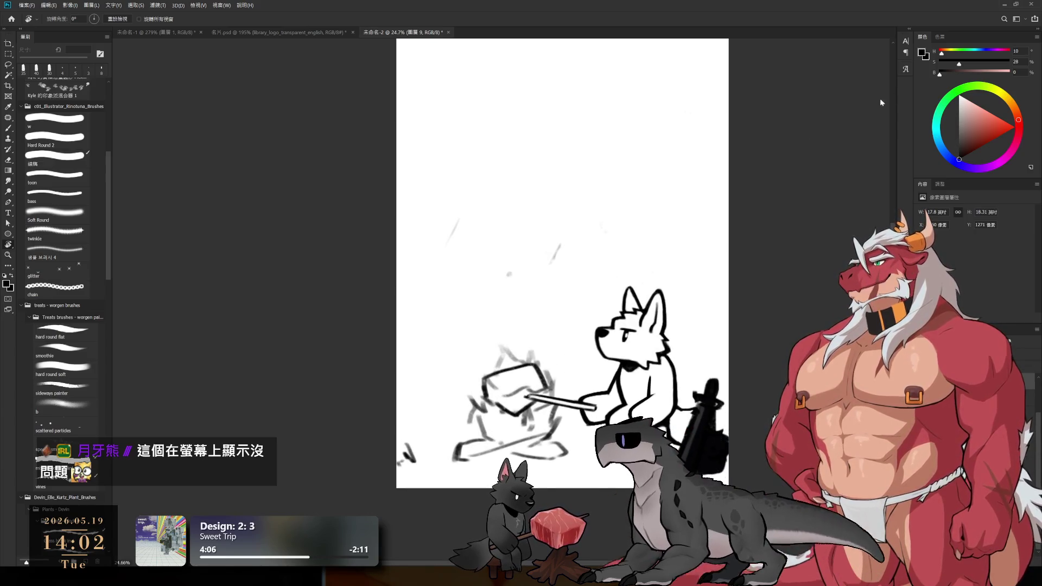
- Show the navy background, title, campfire and coloured dog again, add a new empty layer and pick the brush
key("ctrl+z")
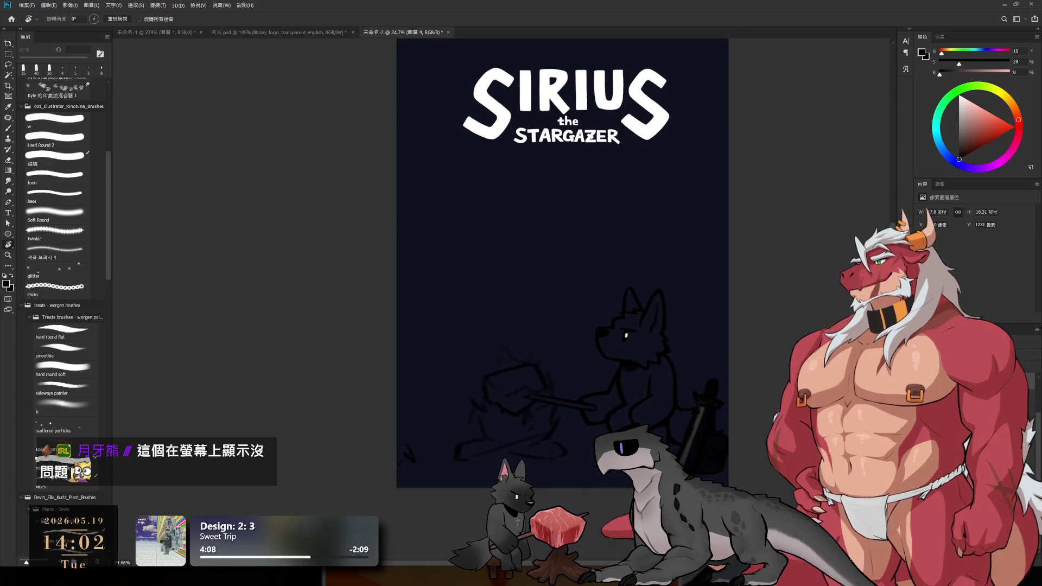
key("ctrl+z")
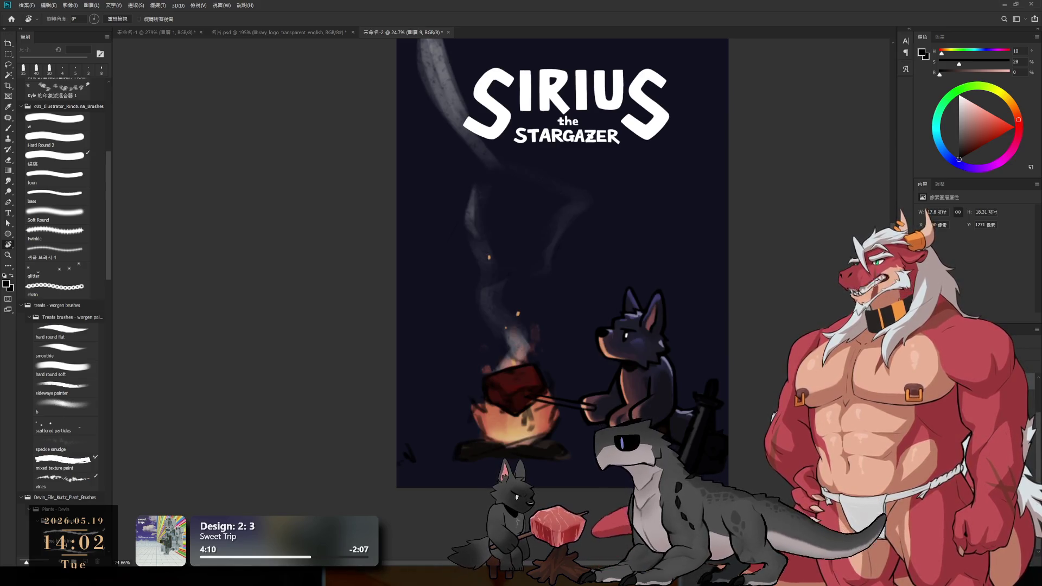
scroll(562, 261, "down", 3)
scroll(625, 291, "up", 1)
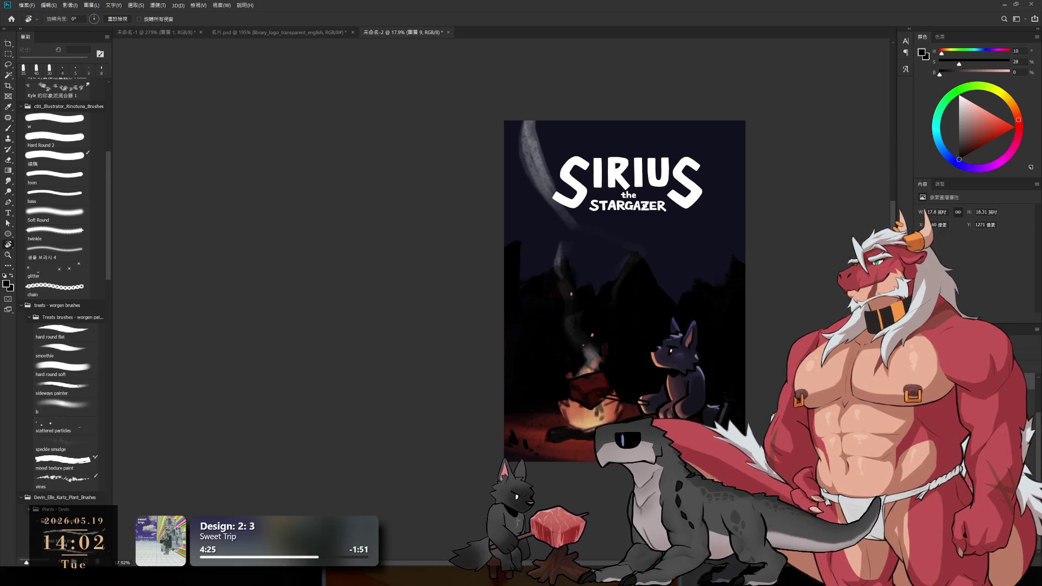
key("ctrl+shift+alt+n")
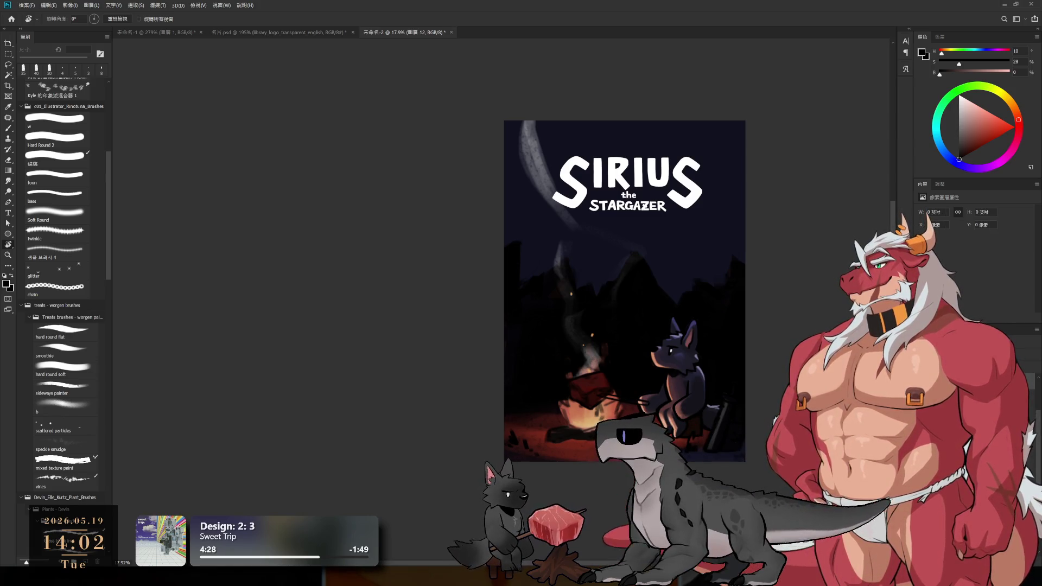
key("b")
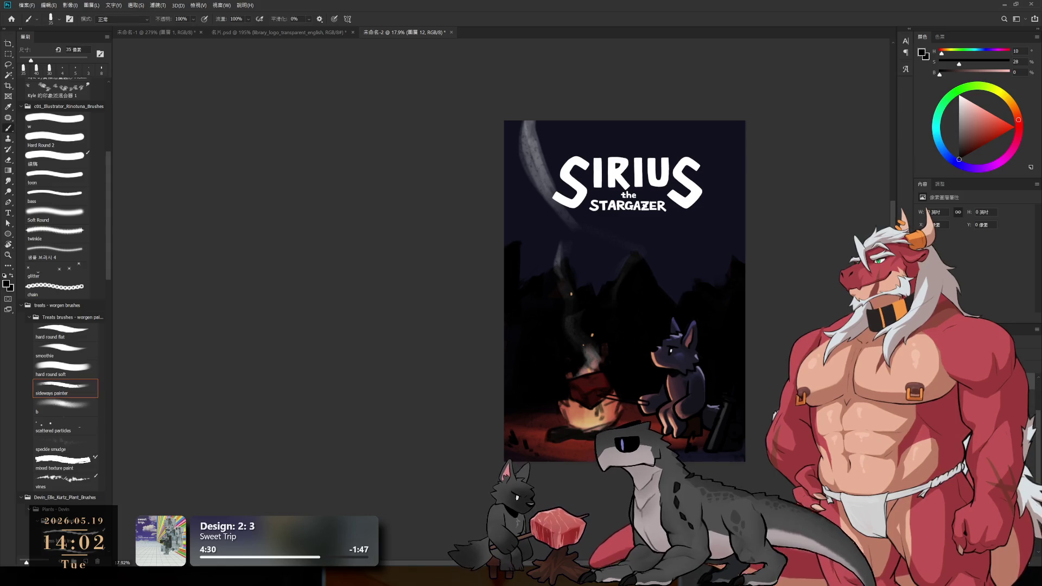
scroll(683, 193, "up", 3)
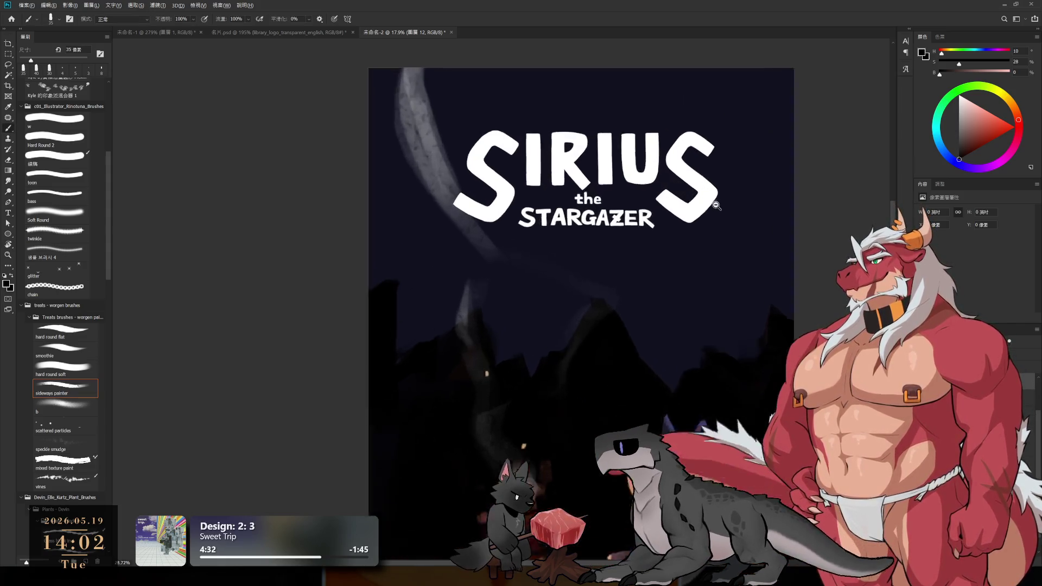
- With a 40 px brush, paint the box's right side and top edge, undoing strokes that miss
key("bracketright")
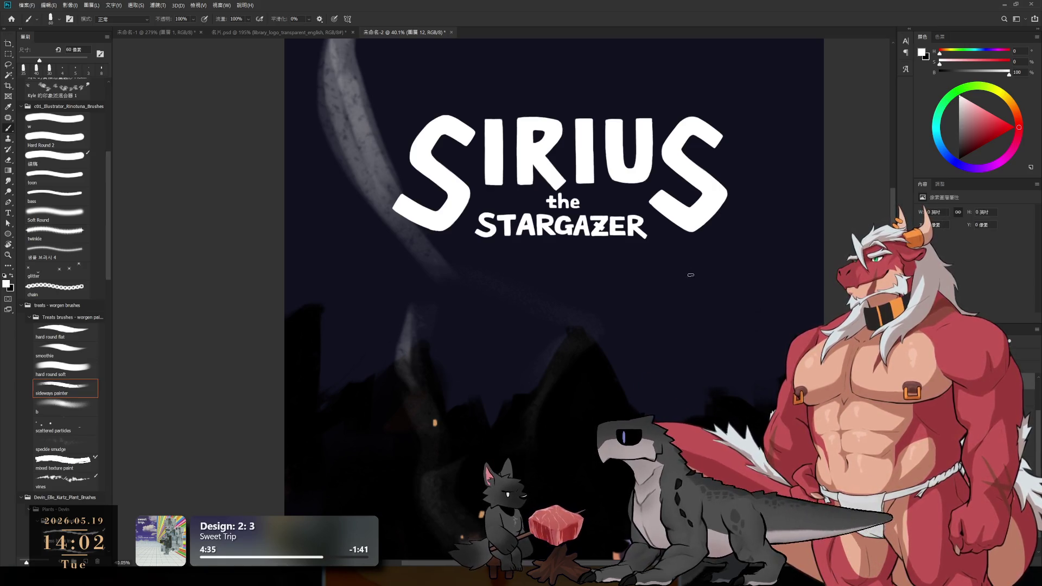
scroll(691, 295, "up", 2)
scroll(691, 296, "up", 1)
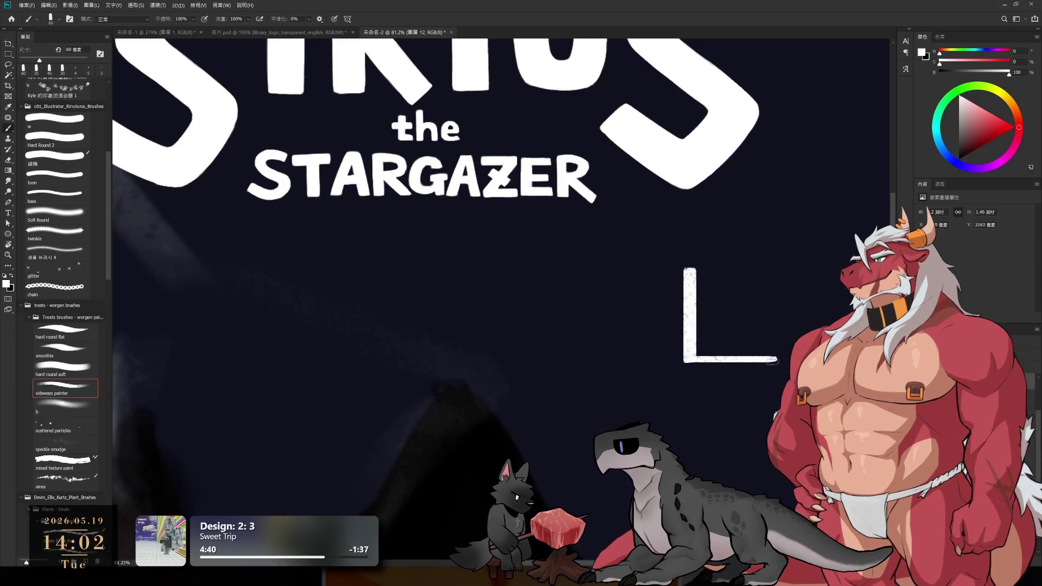
mouse_move(776, 357)
left_mouse_down()
mouse_move(776, 270)
mouse_move(690, 270)
mouse_move(778, 269)
left_mouse_up()
key("ctrl+z")
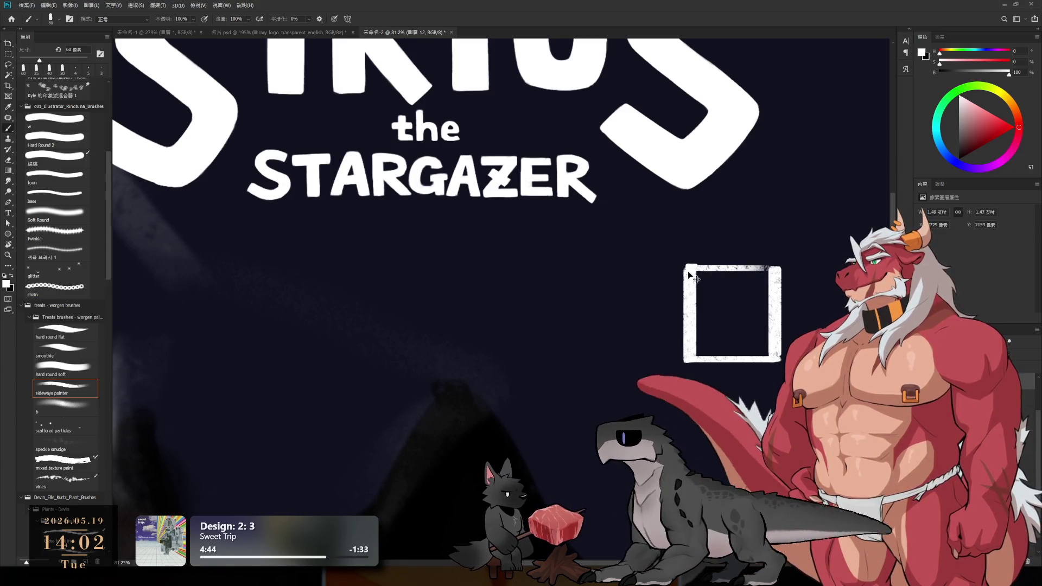
key("ctrl+z")
left_click_drag(687, 270, 778, 270)
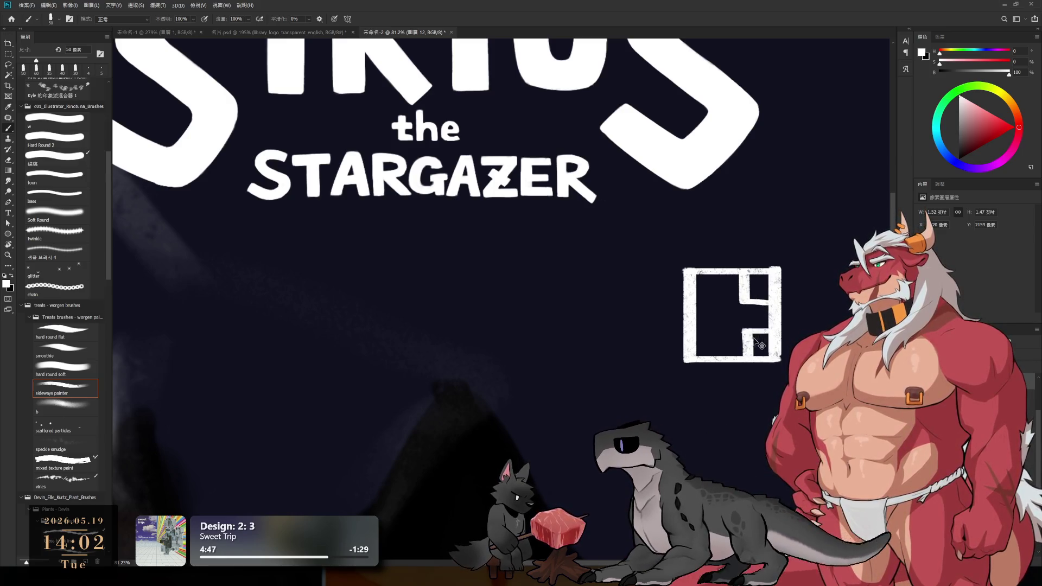
- Paint and redo the inner strokes until a 4-shaped mark sits at the box's right
left_click_drag(740, 333, 779, 333)
key("ctrl+z")
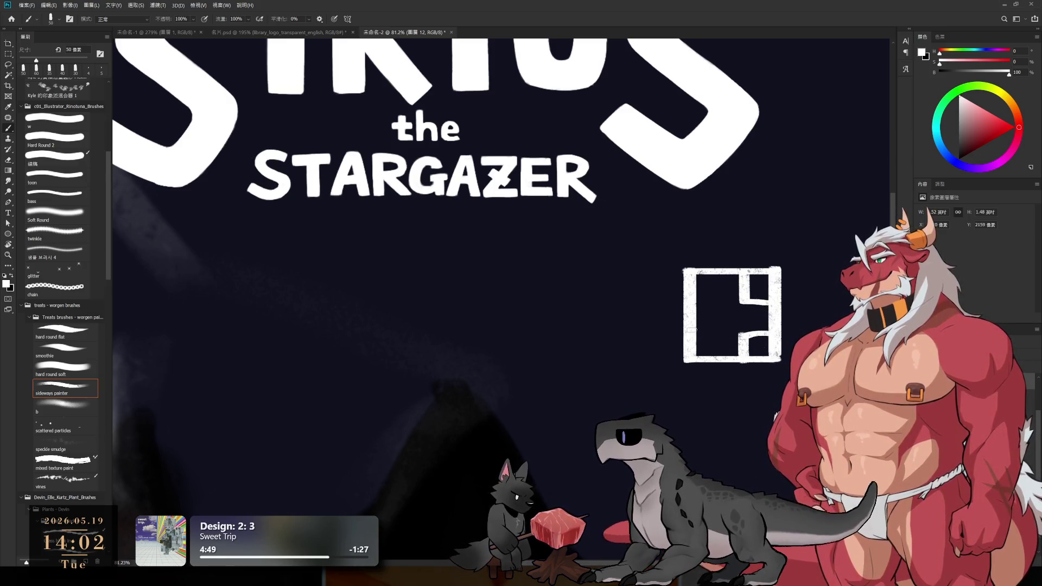
key("ctrl+z")
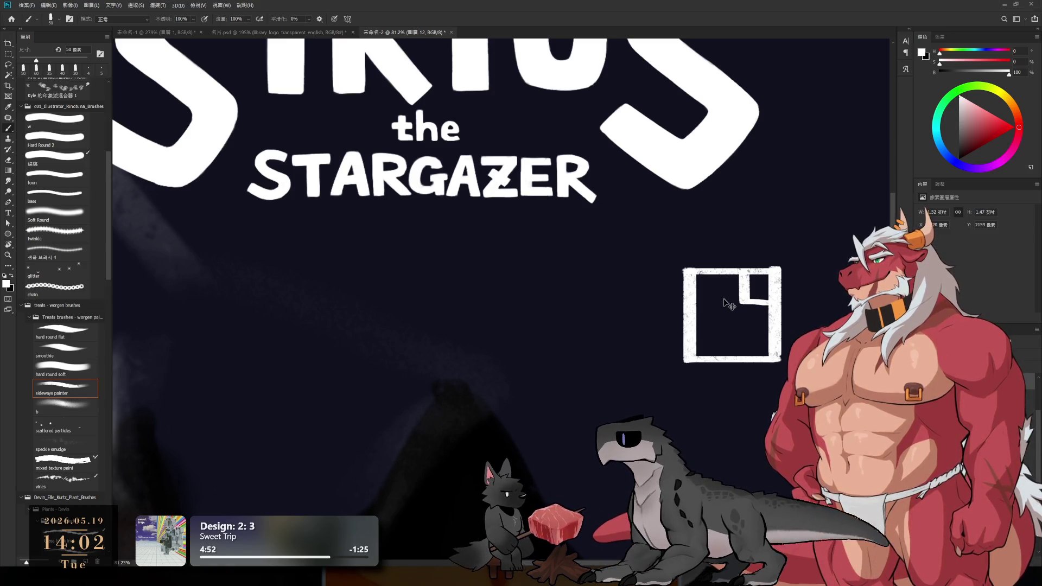
key("ctrl+z")
mouse_move(724, 276)
left_mouse_down()
mouse_move(724, 298)
mouse_move(697, 303)
left_mouse_up()
key("ctrl+z")
key("ctrl+z")
mouse_move(740, 278)
left_mouse_down()
mouse_move(769, 303)
mouse_move(742, 356)
left_mouse_up()
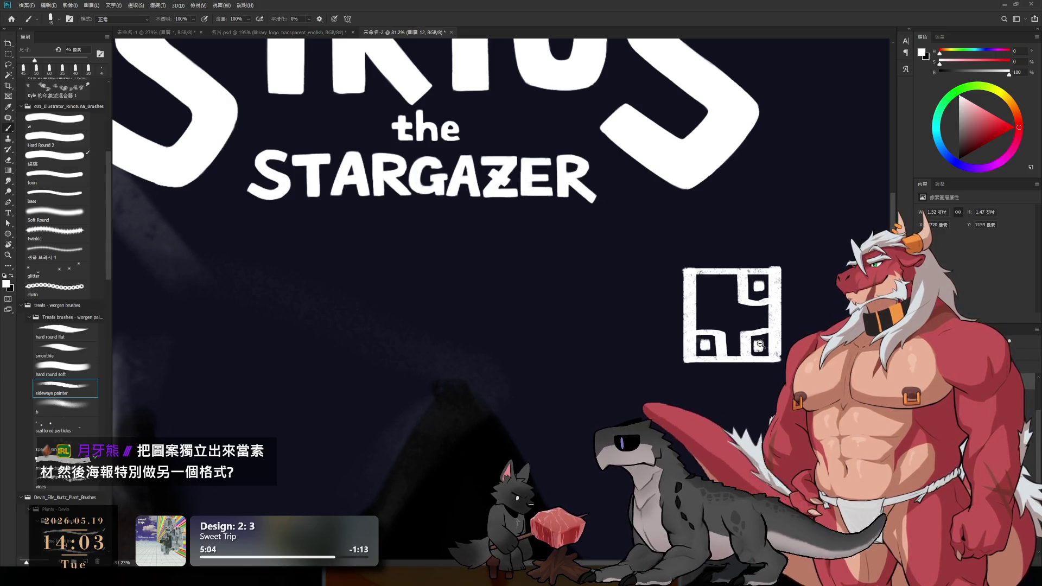
scroll(738, 320, "down", 2)
scroll(738, 319, "down", 2)
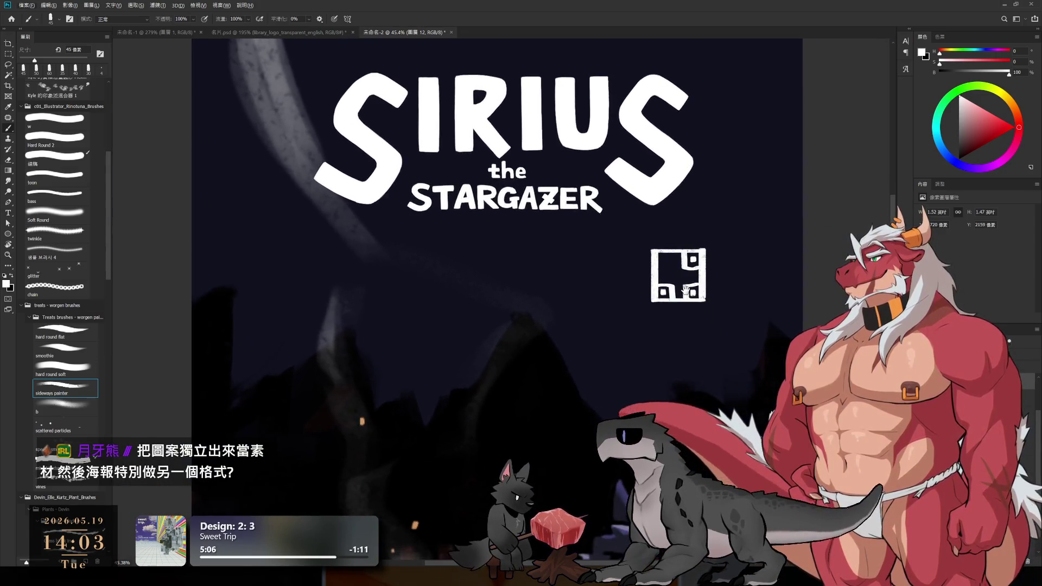
scroll(690, 277, "down", 1)
scroll(689, 278, "down", 1)
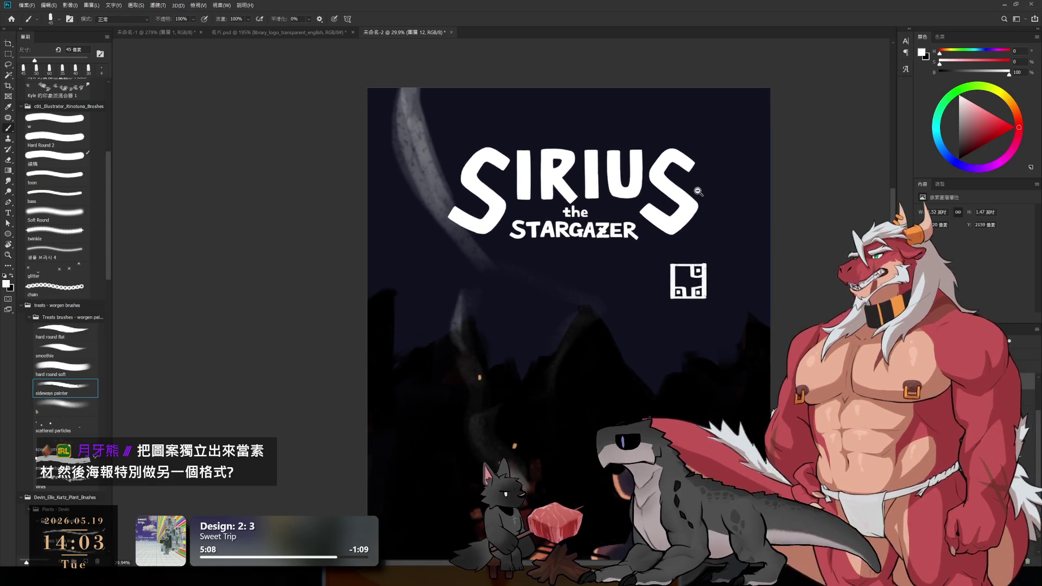
- Scale the white logo mark up with Free Transform and move it centred beneath the title
left_click_drag(735, 299, 709, 216)
scroll(709, 216, "down", 3)
scroll(712, 216, "up", 2)
scroll(693, 219, "down", 1)
scroll(676, 226, "down", 1)
scroll(670, 231, "up", 2)
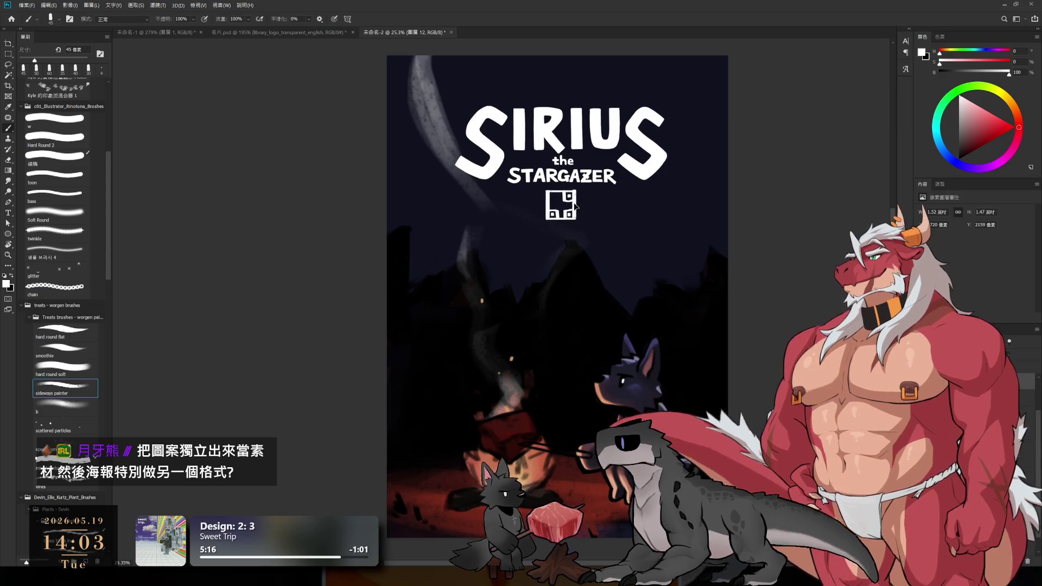
mouse_move(678, 224)
left_mouse_down()
mouse_move(450, 513)
mouse_move(439, 511)
left_mouse_up()
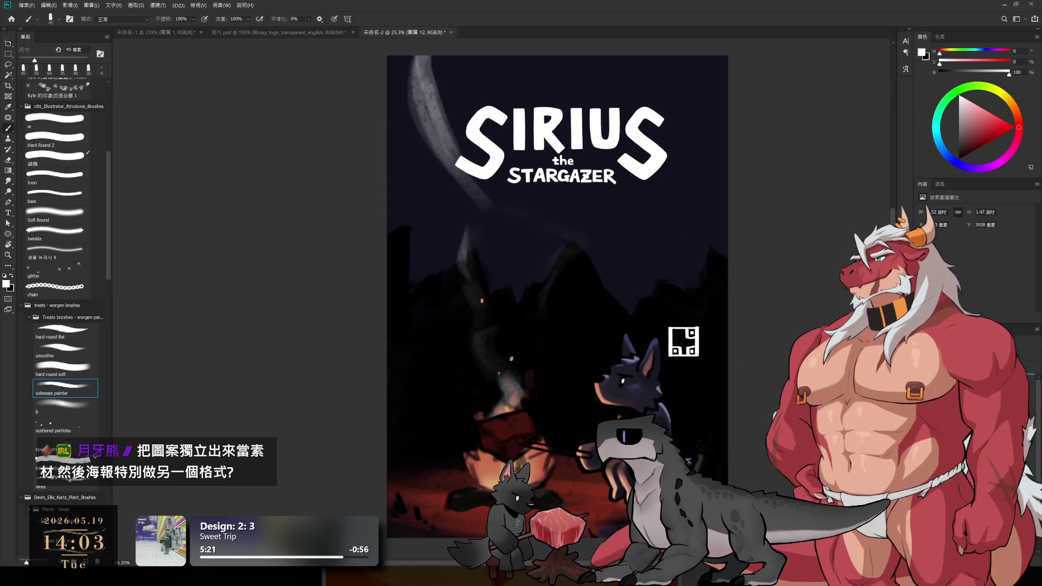
key("ctrl+t")
mouse_move(701, 359)
left_mouse_down()
mouse_move(635, 250)
mouse_move(580, 448)
mouse_move(627, 376)
left_mouse_up()
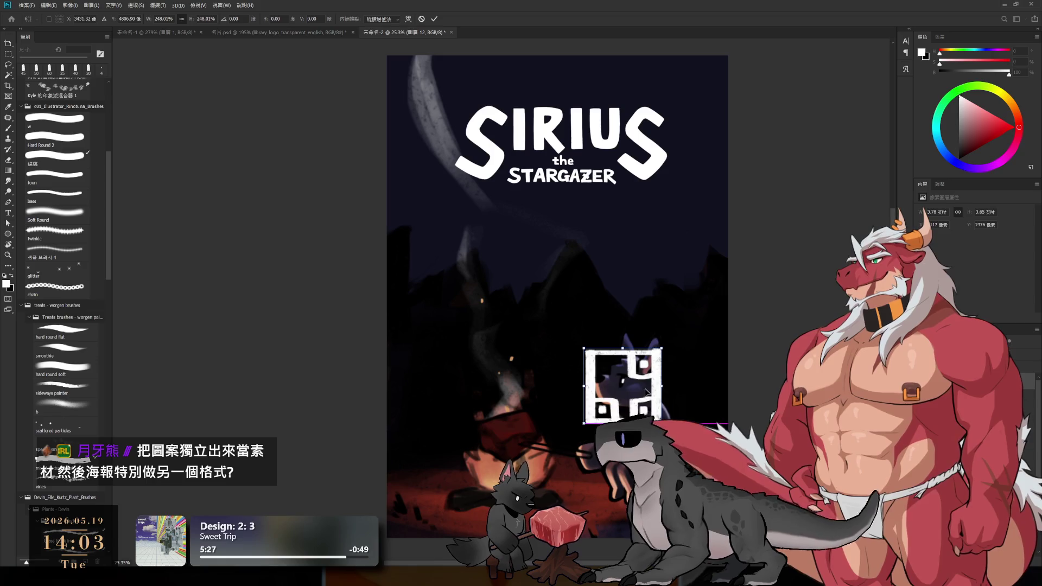
key("Return")
key("b")
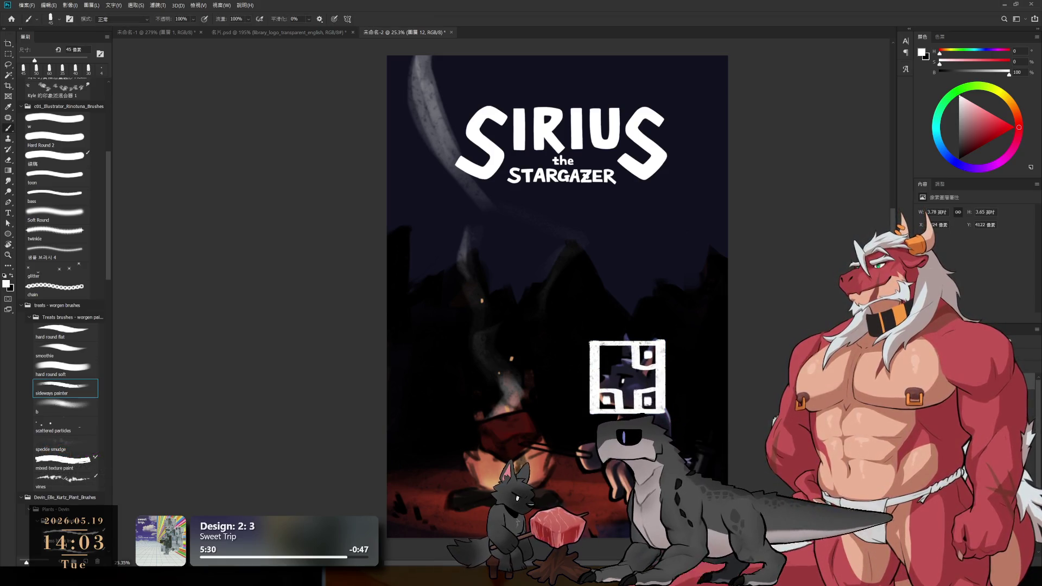
mouse_move(673, 382)
left_mouse_down()
mouse_move(595, 454)
mouse_move(600, 238)
left_mouse_up()
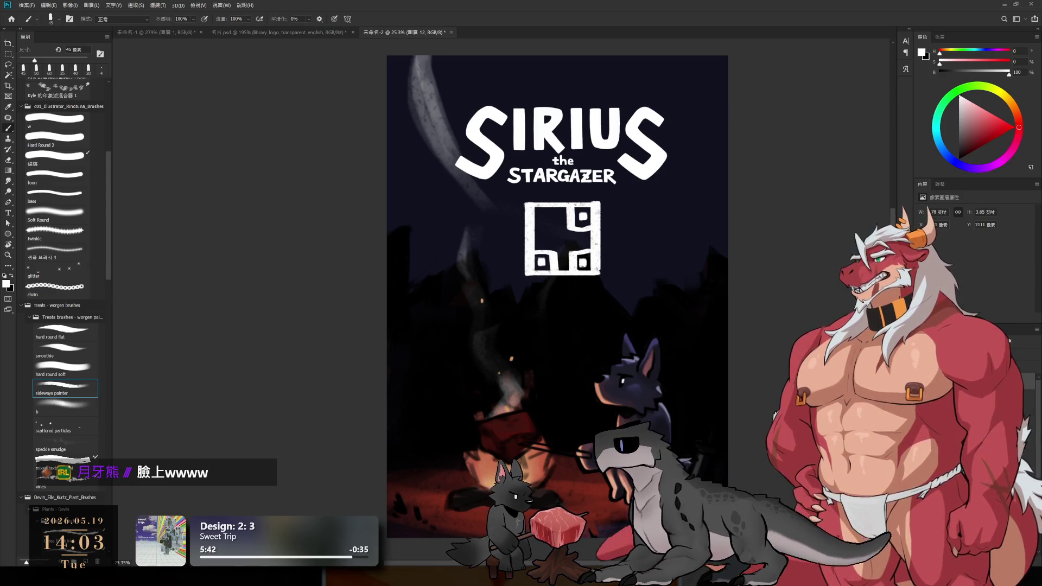
scroll(596, 257, "right", 1)
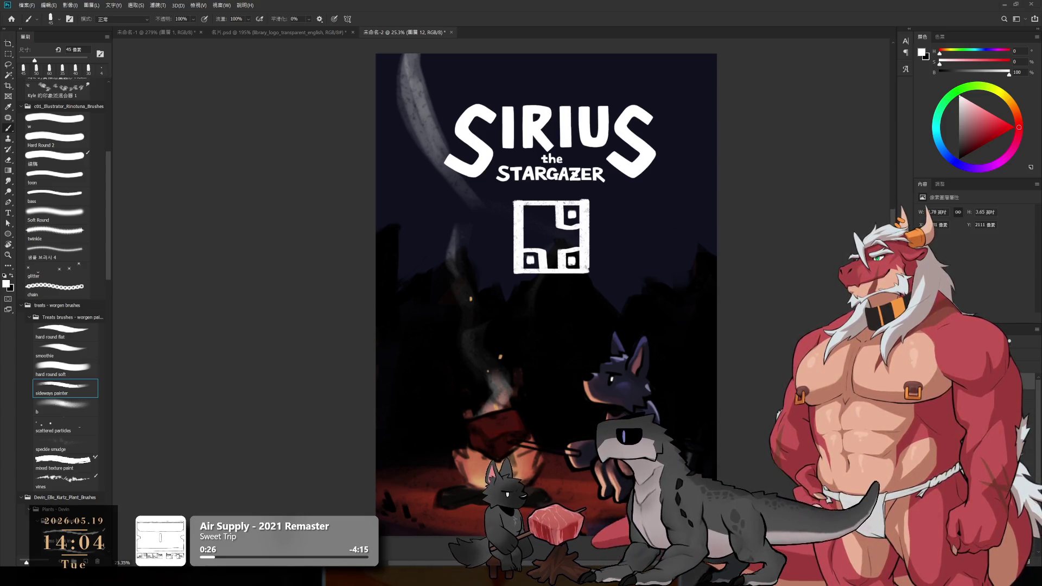
scroll(575, 495, "up", 1)
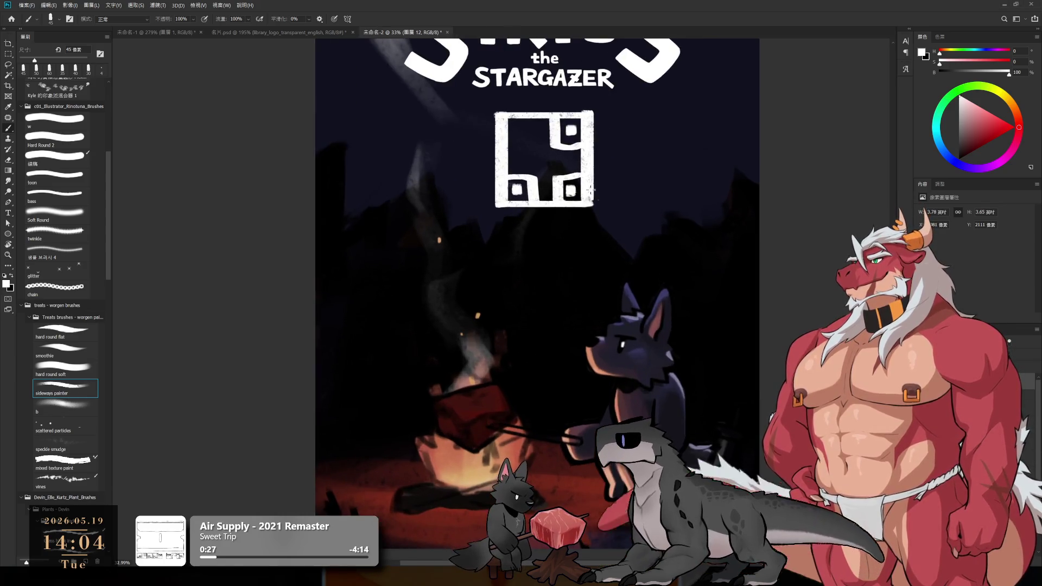
- Move the logo to the lower right and shrink it to about 77% with Free Transform
left_click_drag(546, 160, 685, 477)
scroll(685, 476, "down", 3)
key("ctrl+t")
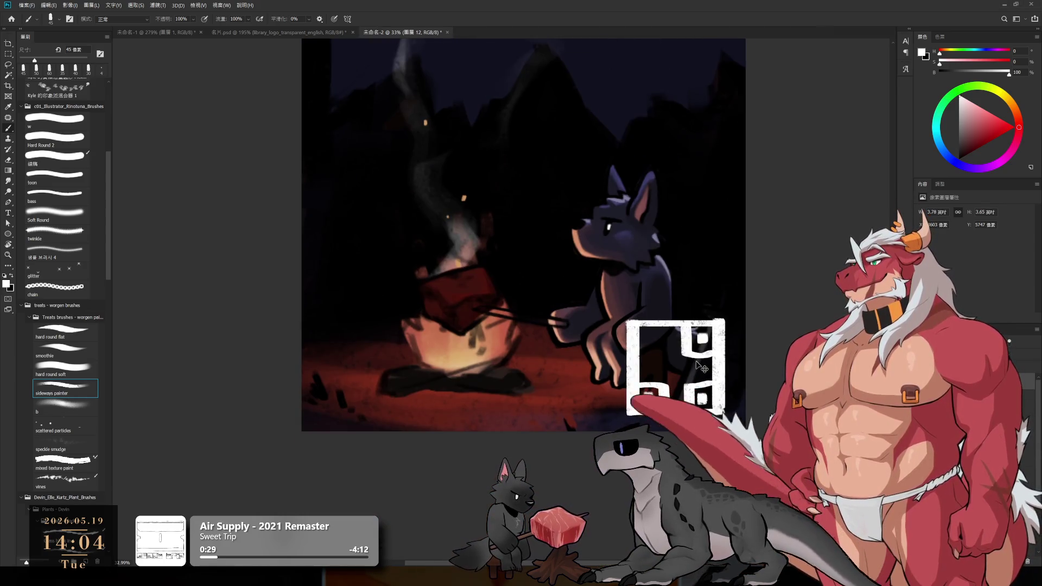
left_click_drag(725, 416, 701, 393)
left_click_drag(648, 337, 676, 357)
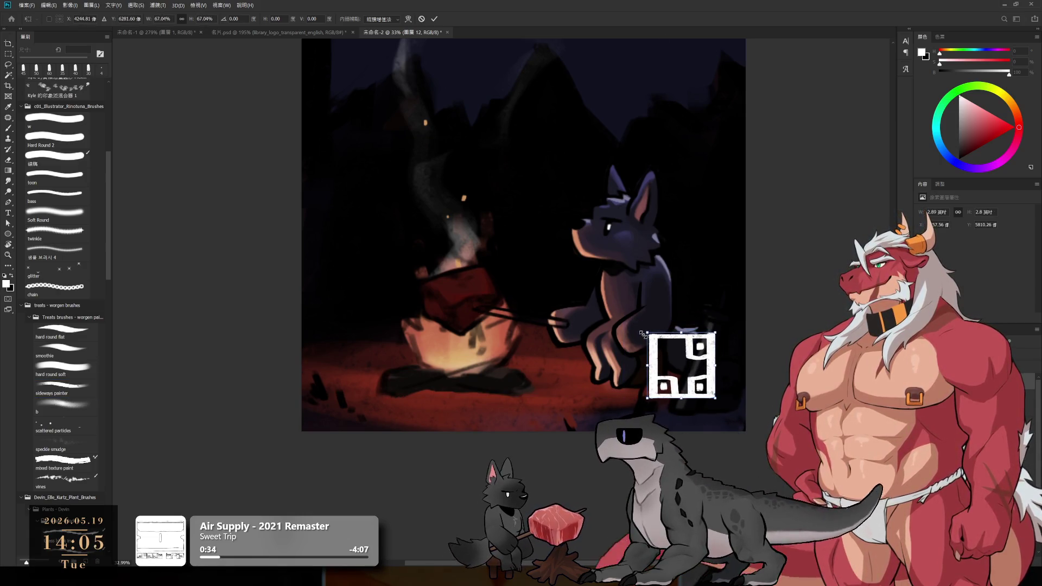
key("Return")
scroll(734, 303, "down", 2)
scroll(734, 303, "down", 1)
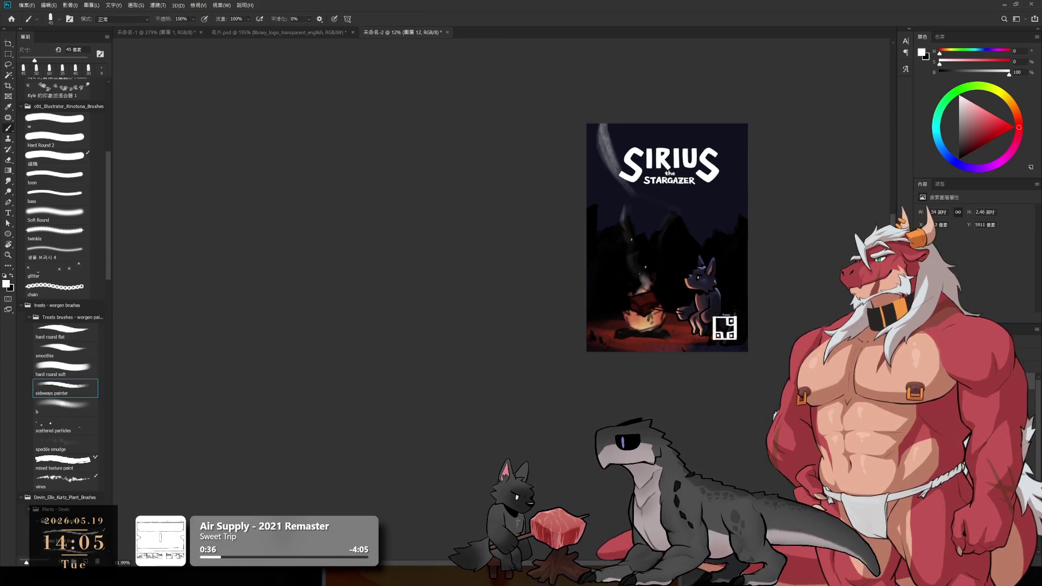
scroll(717, 370, "up", 1)
scroll(717, 370, "up", 2)
scroll(647, 361, "up", 3)
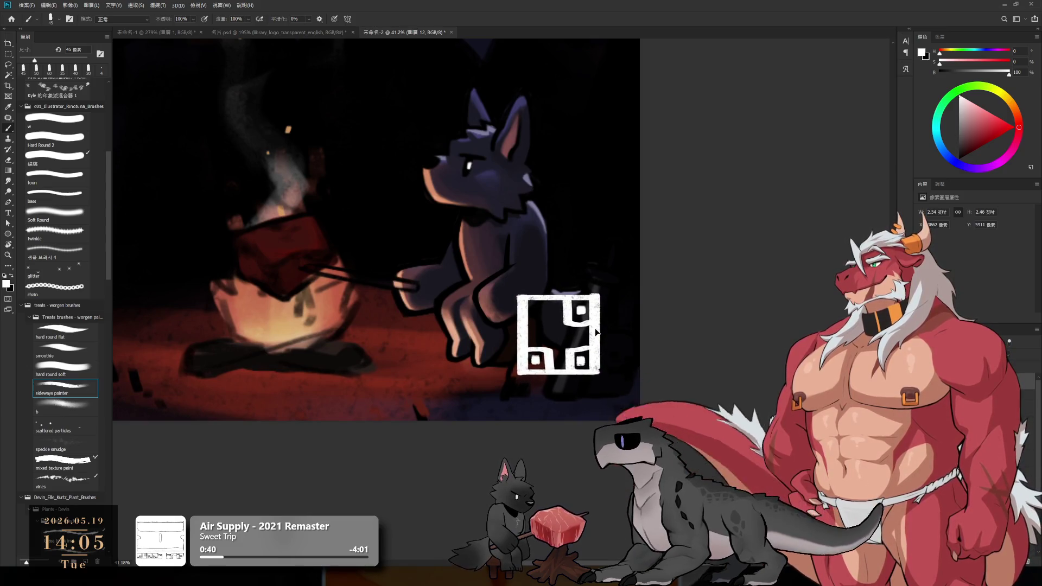
scroll(495, 383, "down", 2)
scroll(495, 383, "down", 2)
scroll(530, 415, "down", 1)
scroll(555, 440, "down", 1)
scroll(565, 453, "up", 1)
scroll(565, 453, "up", 1)
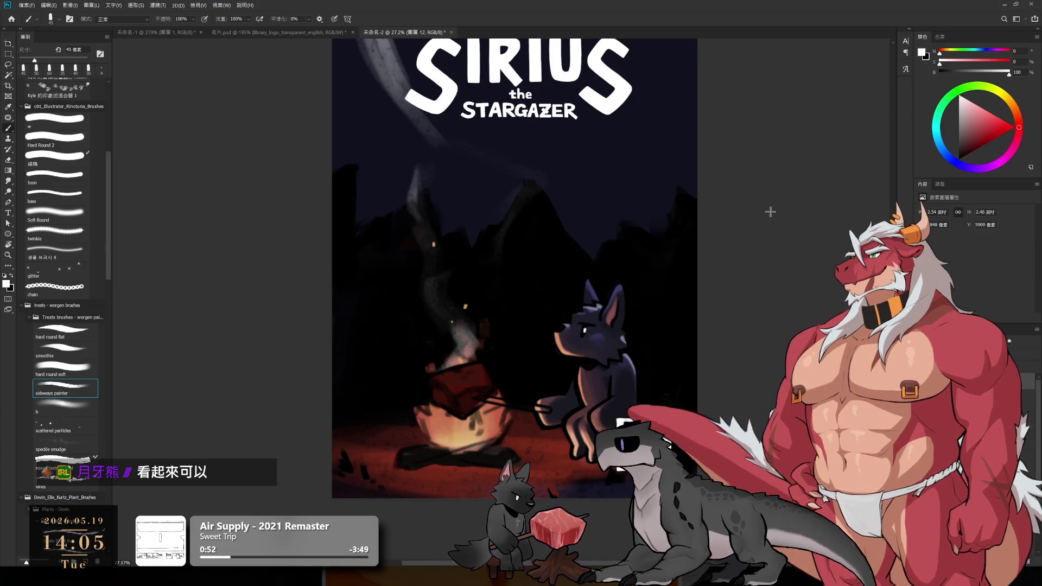
scroll(709, 349, "up", 2)
scroll(605, 253, "up", 2)
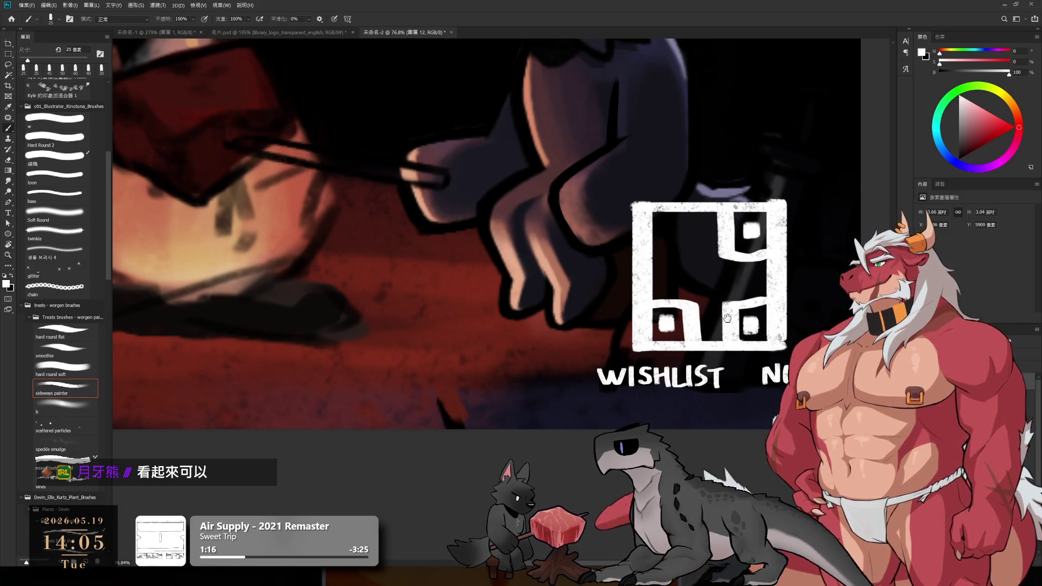
scroll(727, 318, "down", 2)
scroll(728, 318, "down", 2)
scroll(727, 317, "down", 2)
scroll(727, 318, "down", 1)
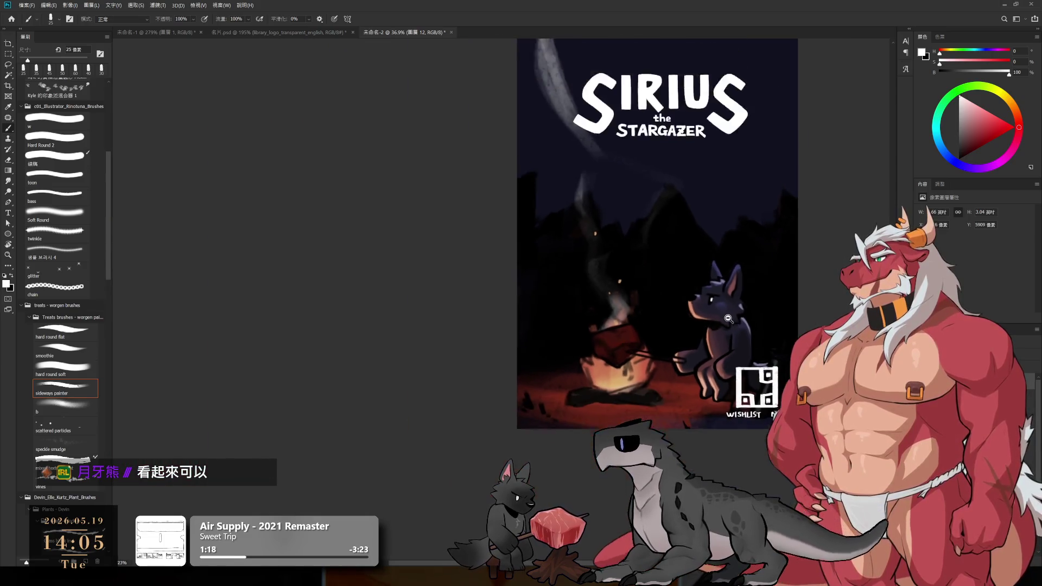
scroll(727, 317, "down", 3)
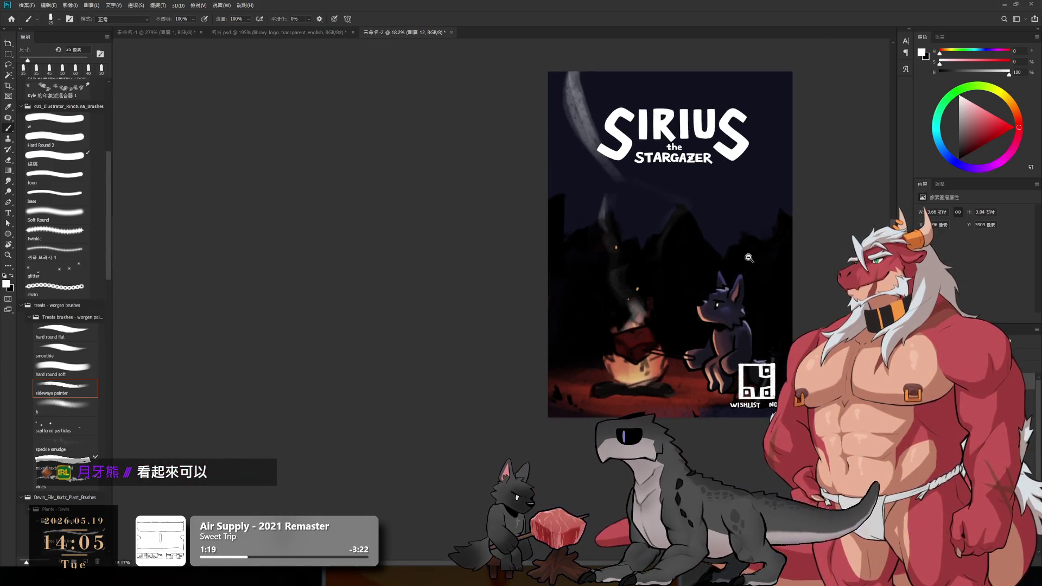
scroll(748, 258, "up", 2)
scroll(748, 257, "up", 1)
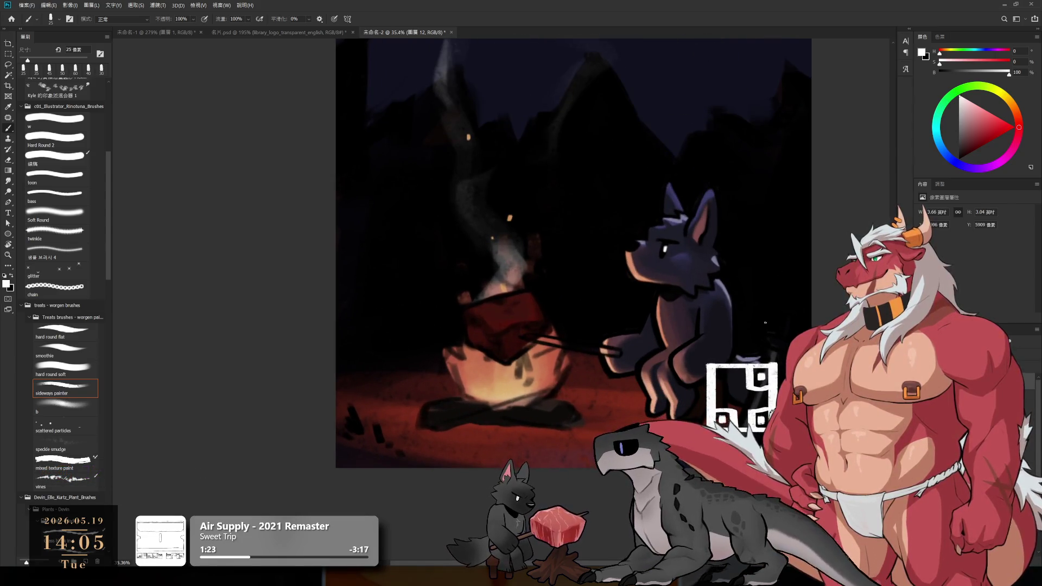
scroll(765, 323, "down", 1)
scroll(742, 335, "down", 1)
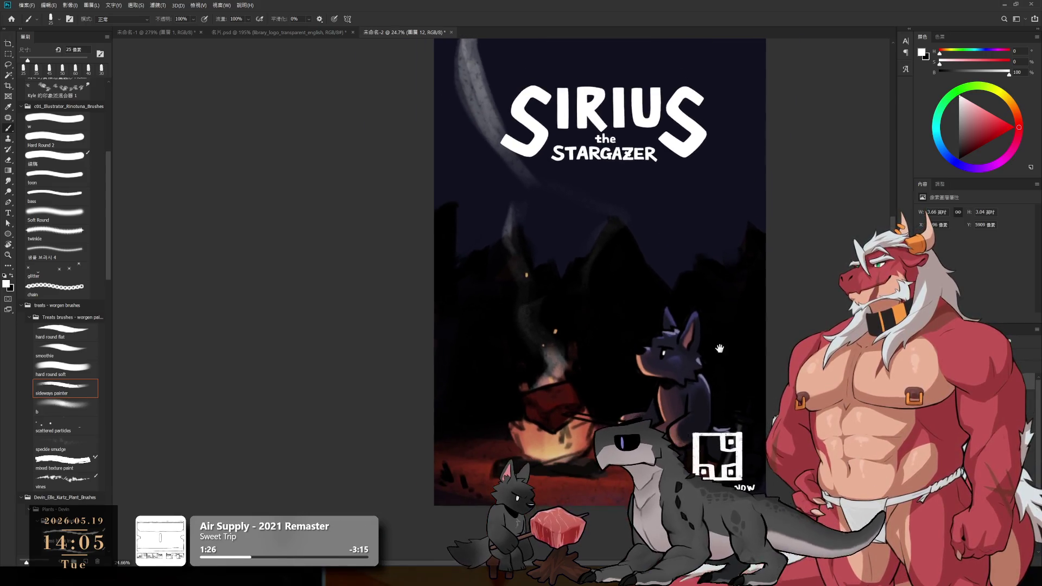
left_click_drag(719, 349, 718, 368)
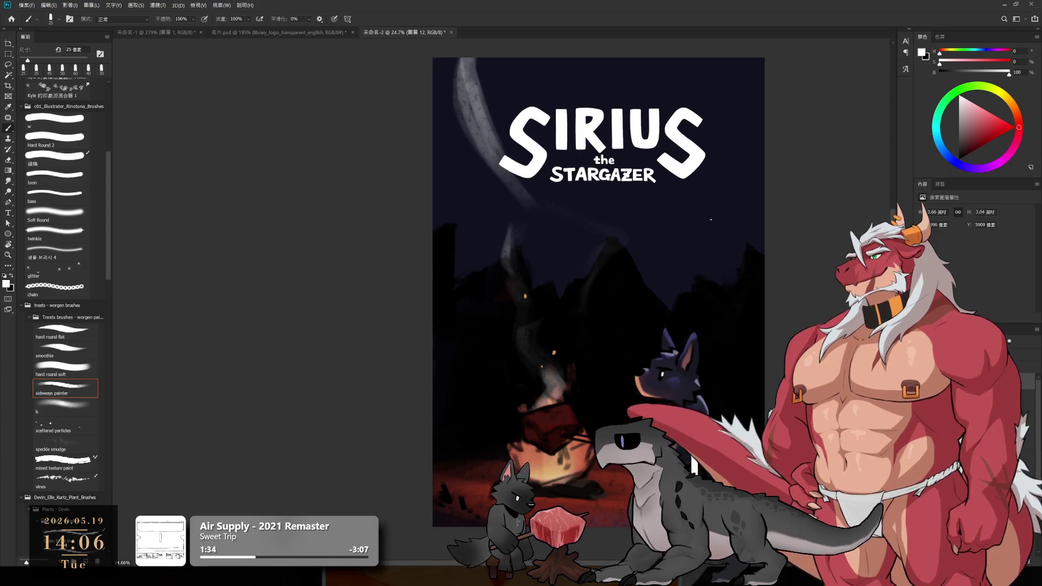
left_click(9, 213)
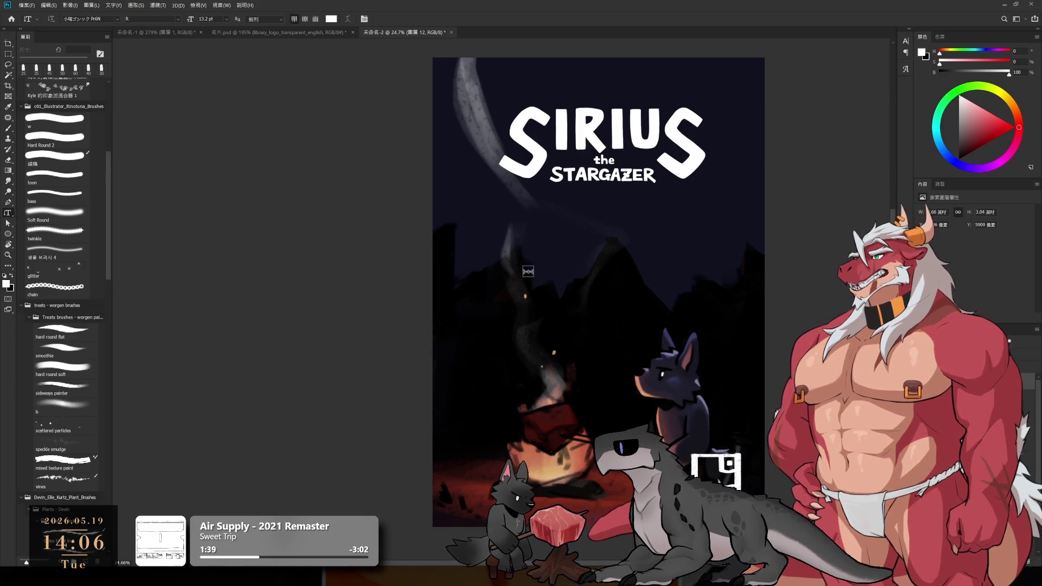
- Add the small vertical text below the title and scale it up to large characters
left_click(476, 231)
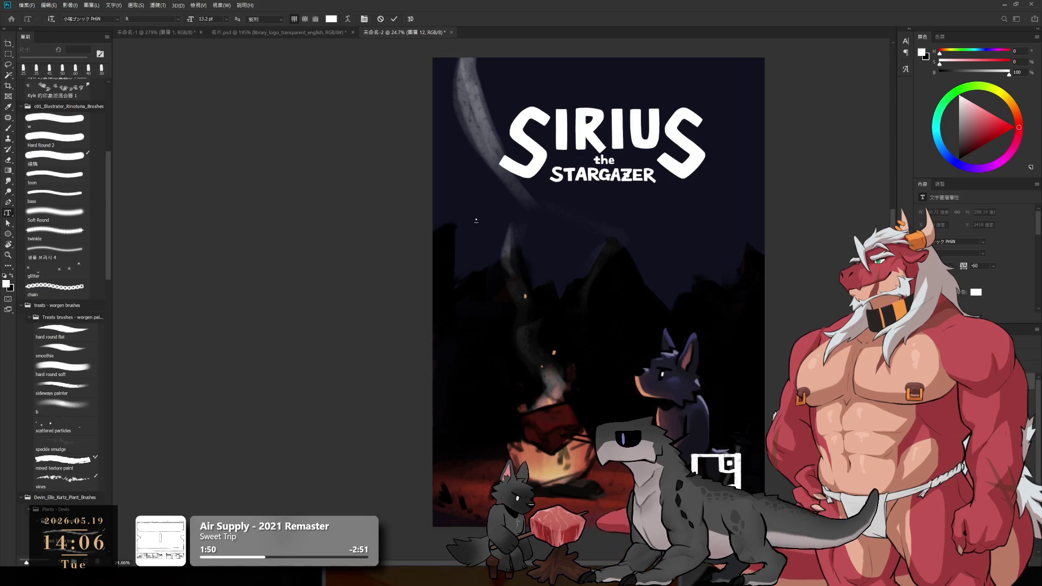
type("test")
key("Escape")
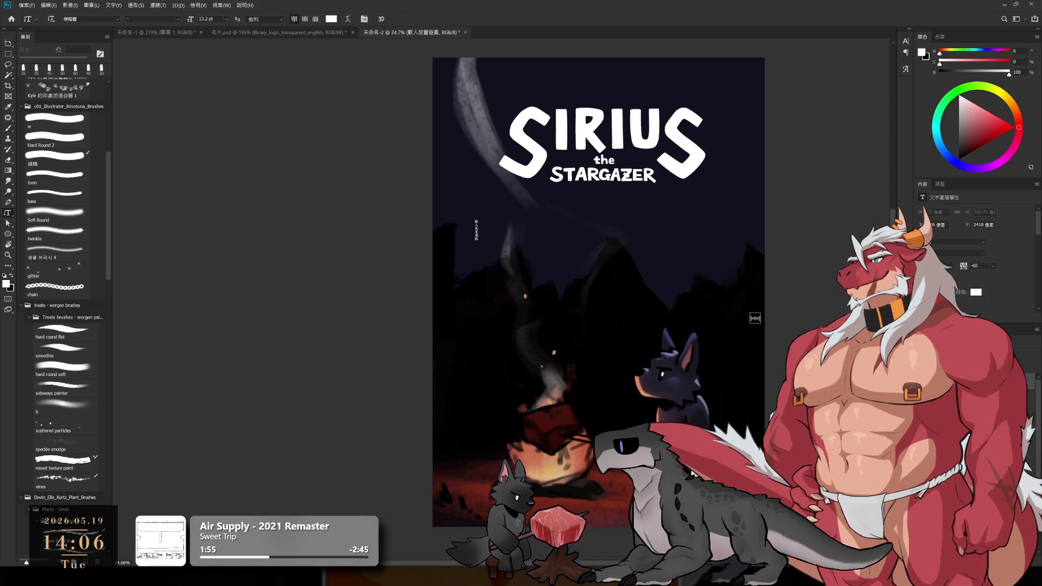
key("ctrl+t")
mouse_move(486, 250)
left_mouse_down()
mouse_move(481, 326)
mouse_move(472, 302)
left_mouse_up()
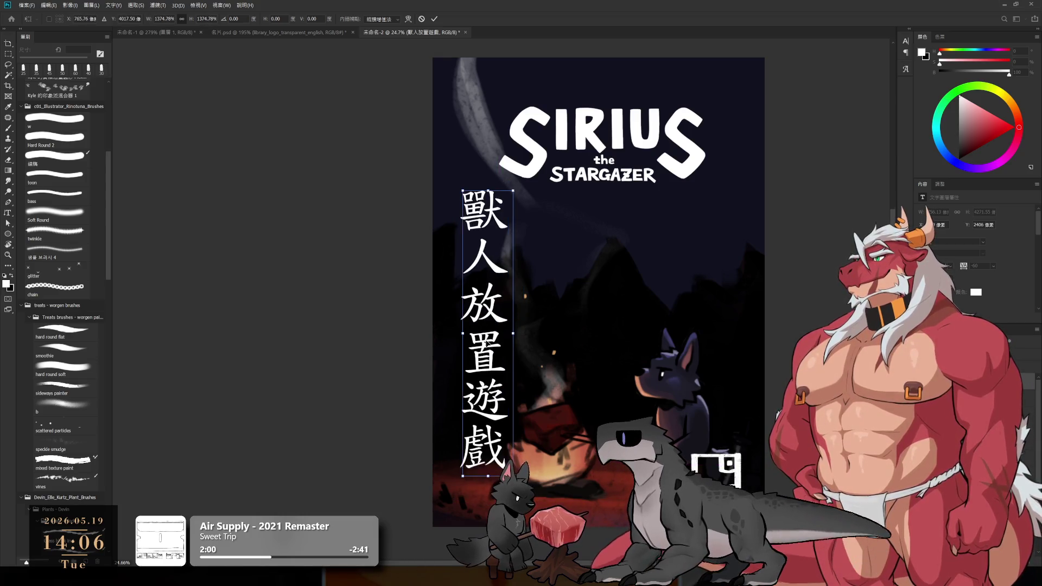
key("Return")
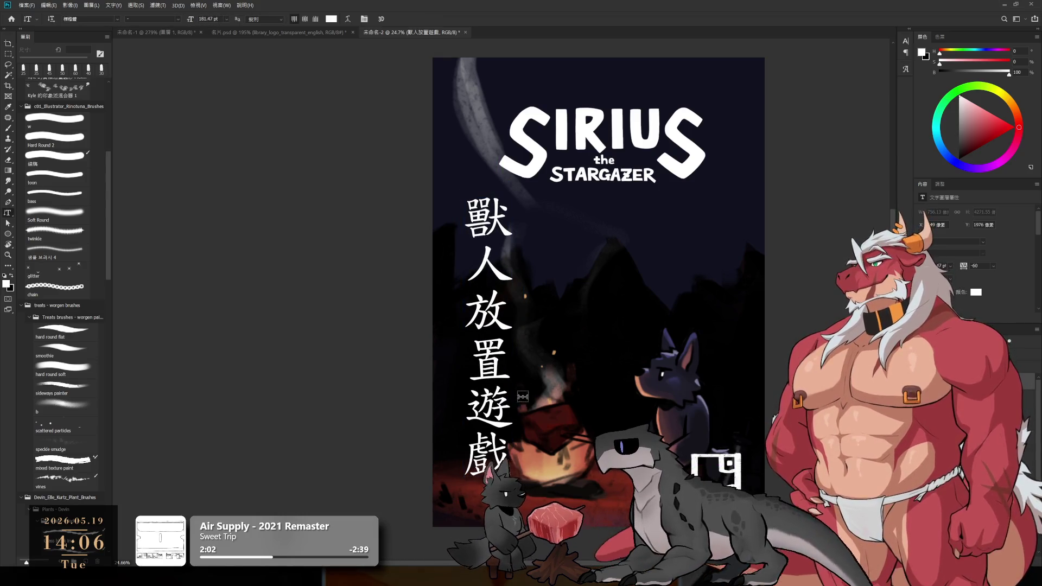
- Delete the trailing 遊戲 characters from the vertical 獸人放置 text
left_click(489, 428)
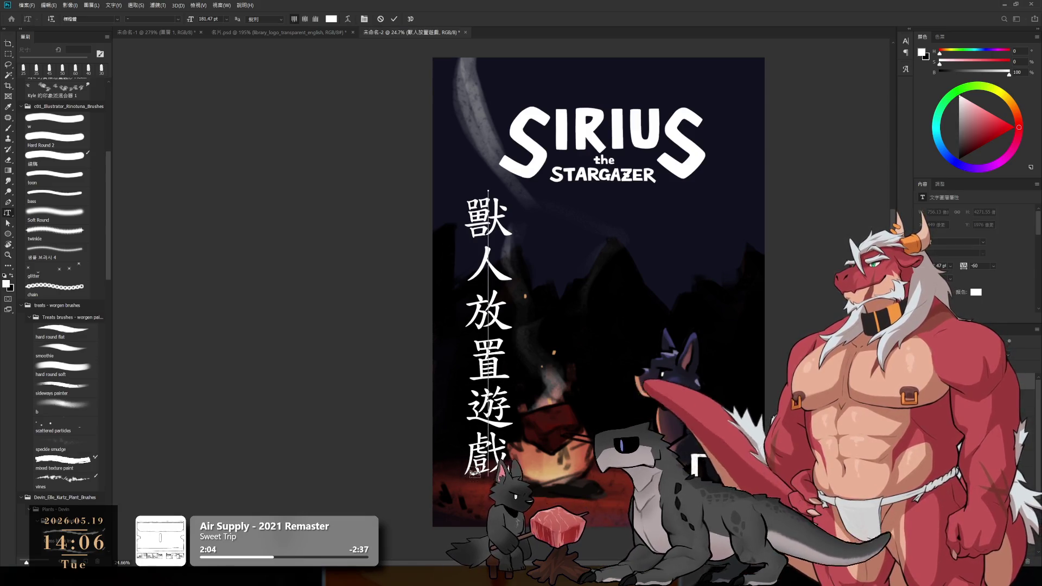
key("shift+Down")
key("BackSpace")
key("BackSpace")
left_click(587, 370)
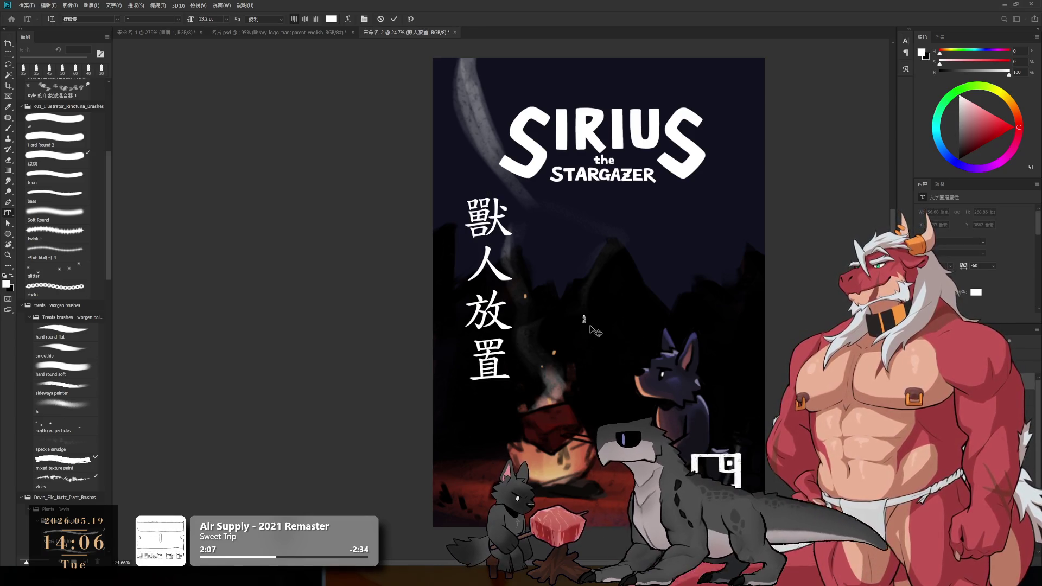
type("遊戲")
- Enlarge the separate 遊戲 text and place it below the vertical 獸人放置
key("ctrl+t")
left_click_drag(586, 325, 652, 424)
mouse_move(627, 391)
left_mouse_down()
mouse_move(491, 453)
mouse_move(498, 423)
left_mouse_up()
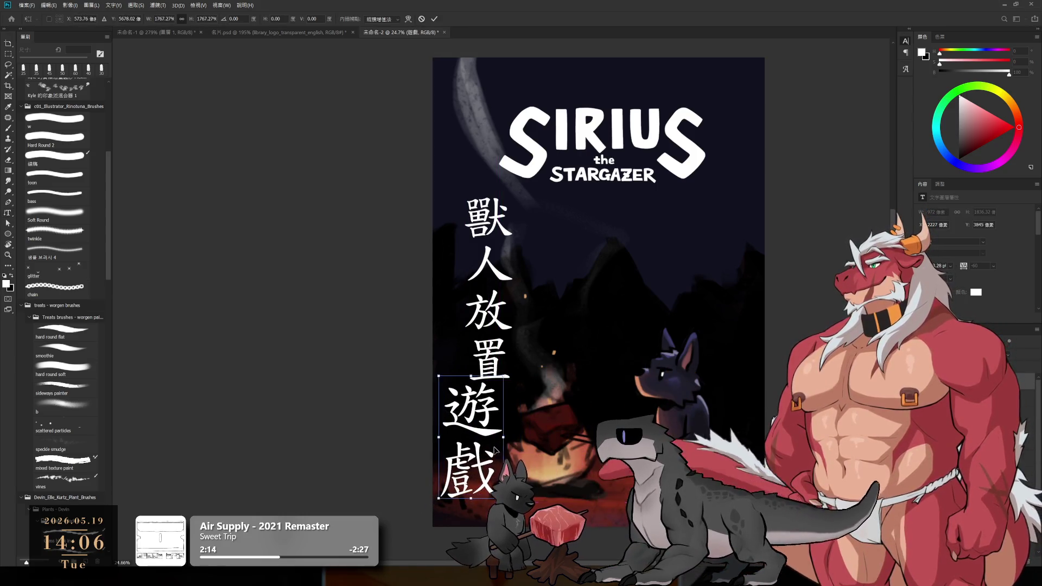
- Scale 遊戲 up further and commit its size, readying the magenta recolour
mouse_move(503, 380)
left_mouse_down()
mouse_move(535, 368)
mouse_move(521, 363)
left_mouse_up()
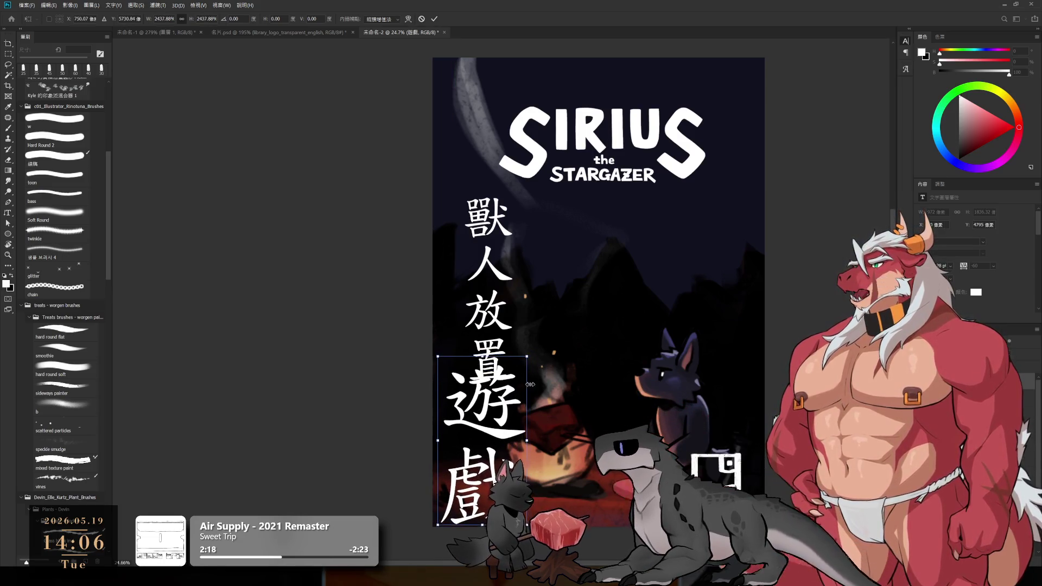
key("Return")
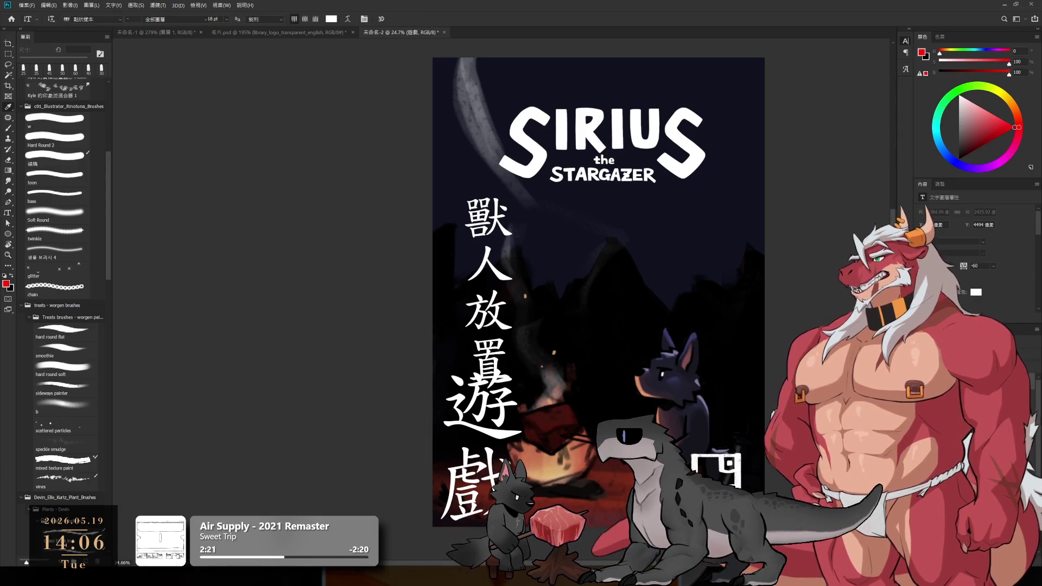
key("i")
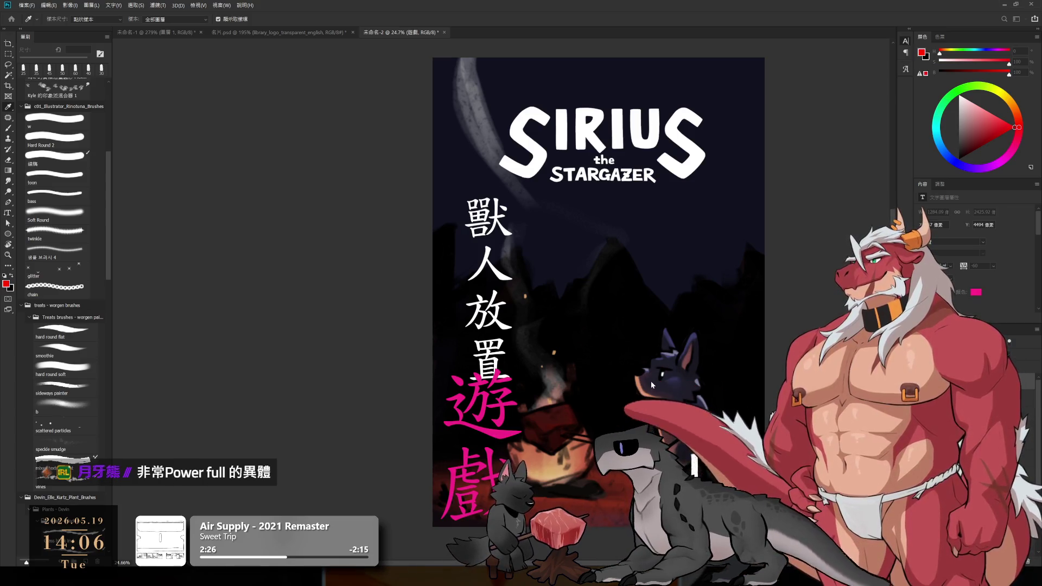
key("l")
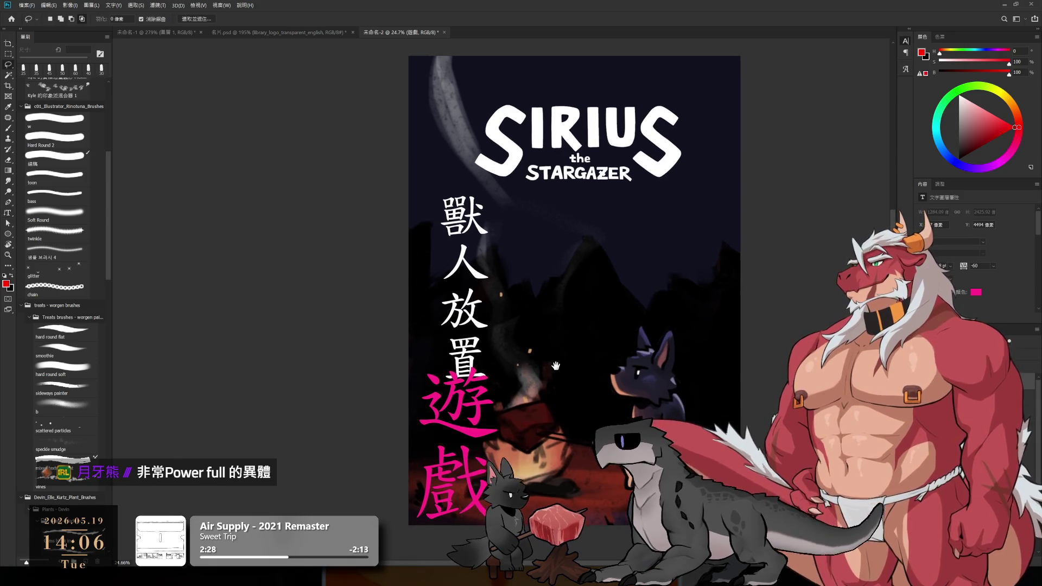
scroll(752, 350, "right", 1)
- Nudge 獸人放置 and 遊戲 into vertical alignment, then activate the logo layer
mouse_move(481, 365)
left_mouse_down()
mouse_move(480, 350)
mouse_move(492, 354)
left_mouse_up()
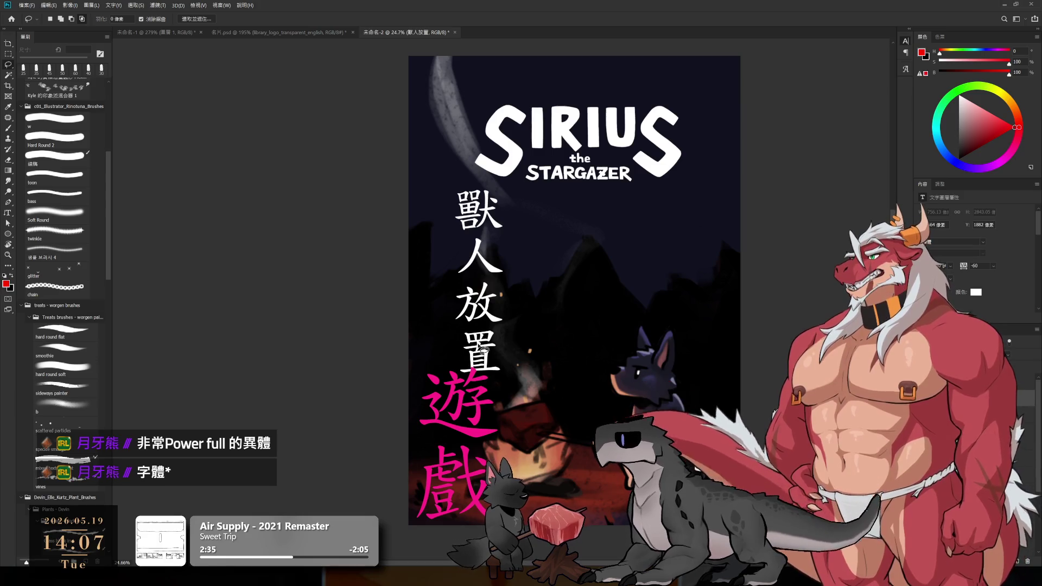
left_click_drag(487, 439, 489, 436)
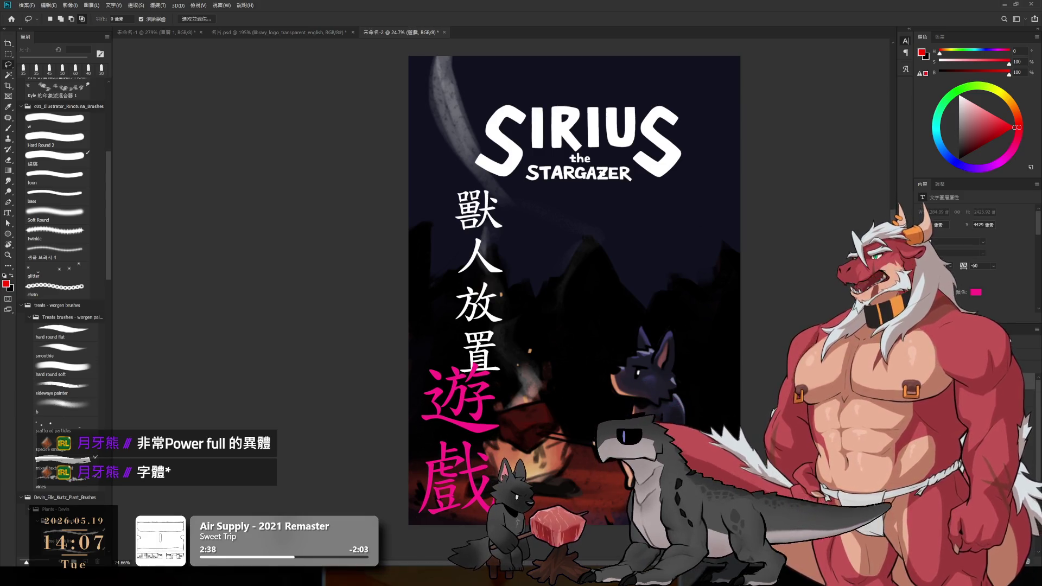
key("h")
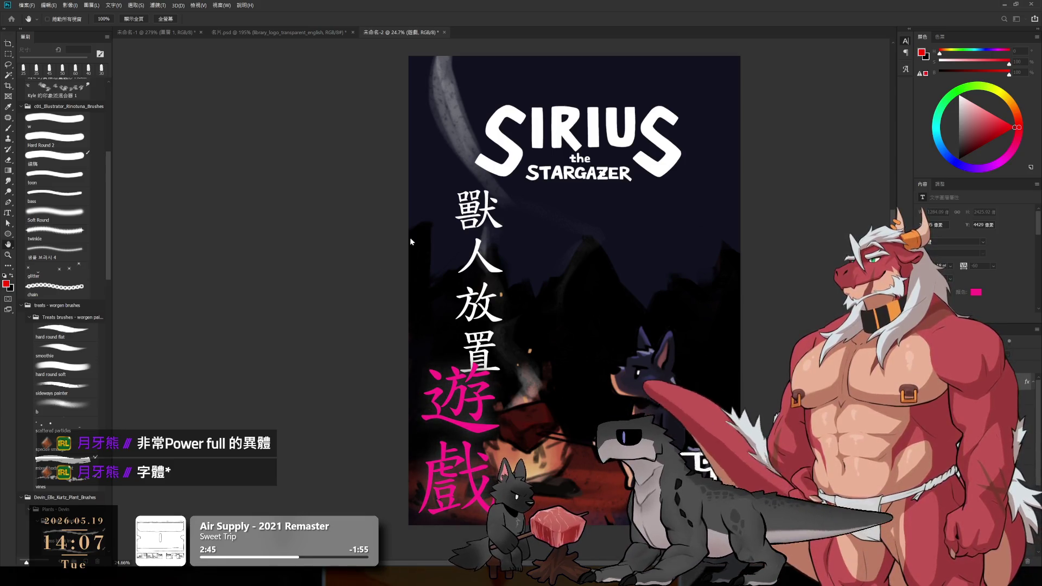
key("l")
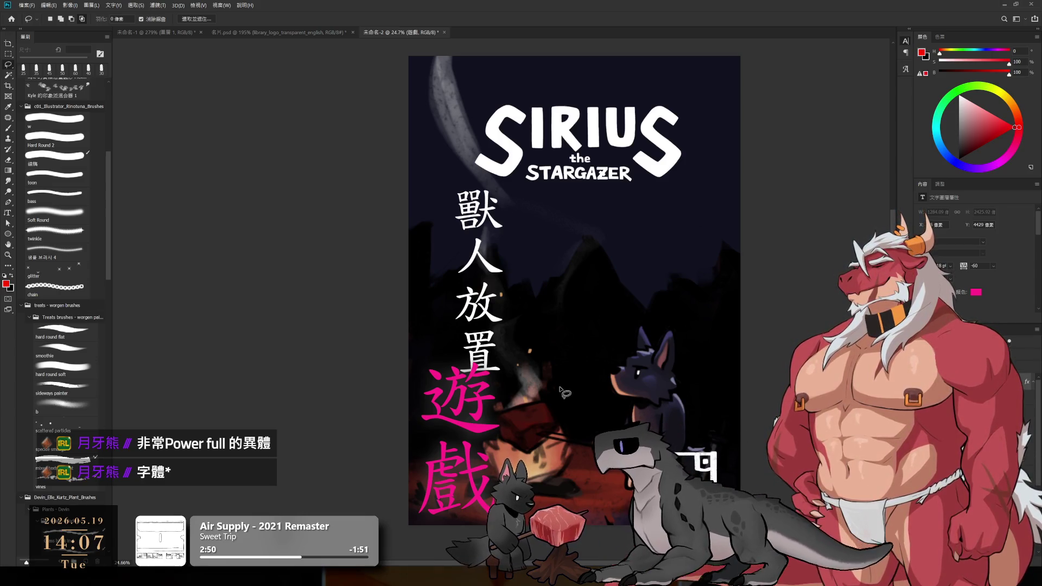
key("ctrl+v")
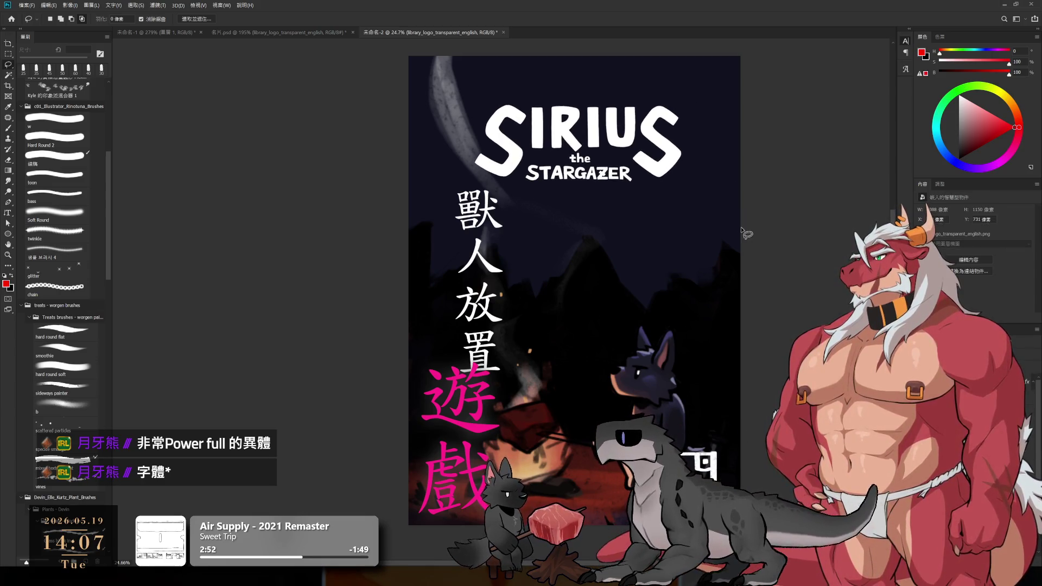
scroll(671, 221, "down", 1)
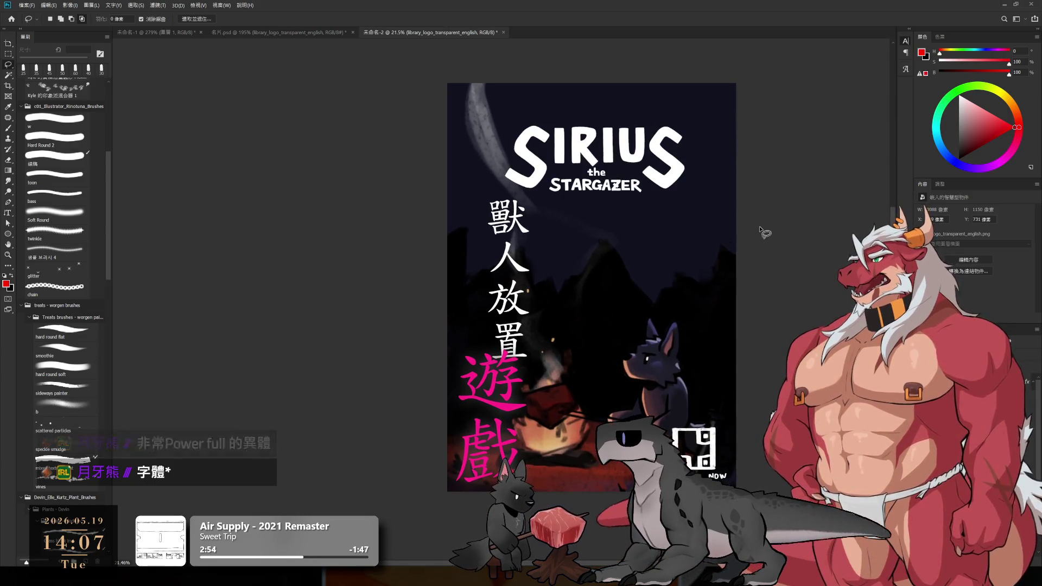
scroll(775, 374, "up", 1)
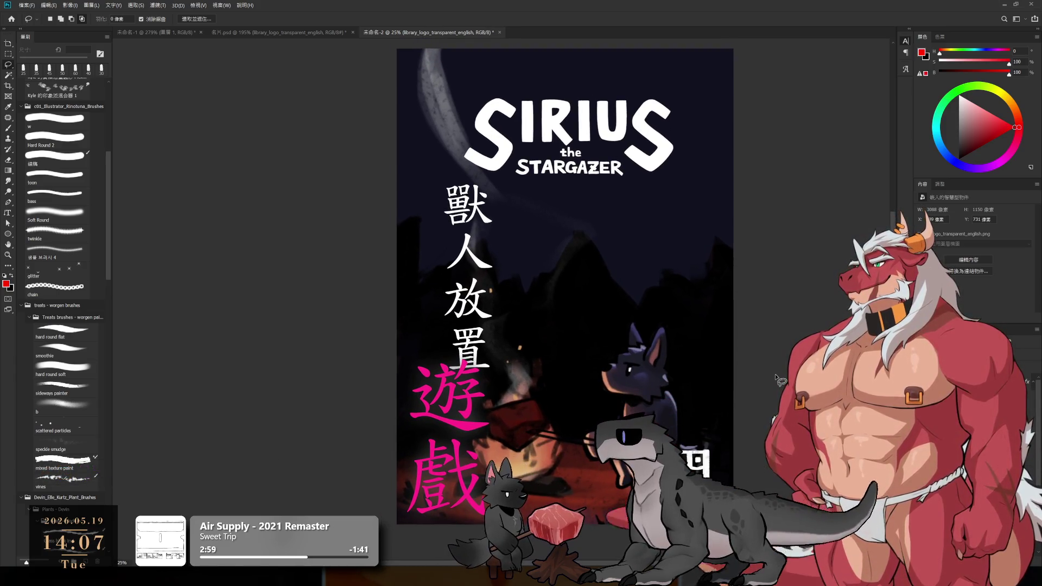
- Sample the pink of 遊戲, select its layer and hide both Chinese text layers
key("b")
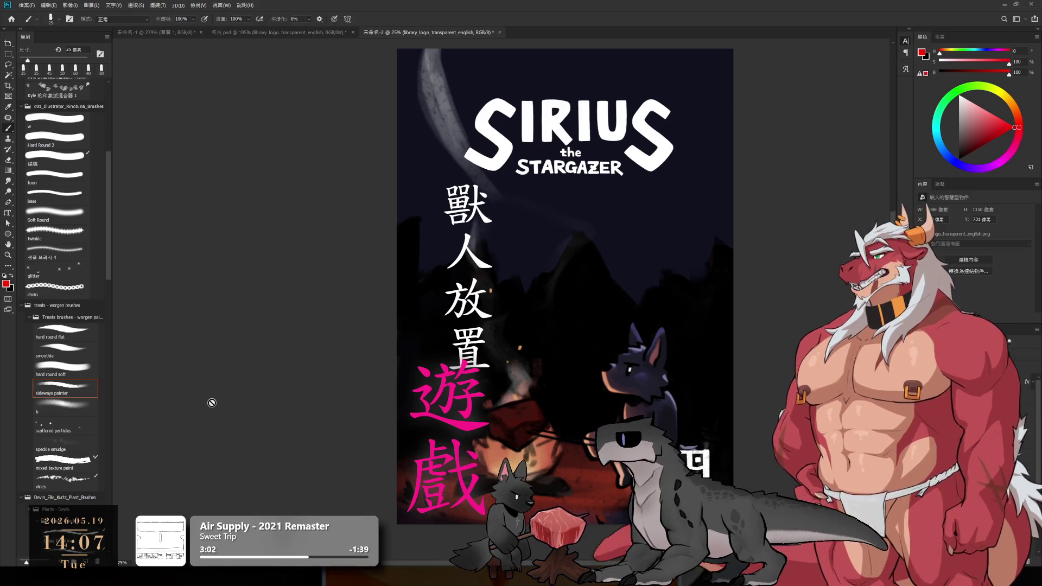
scroll(451, 397, "down", 1)
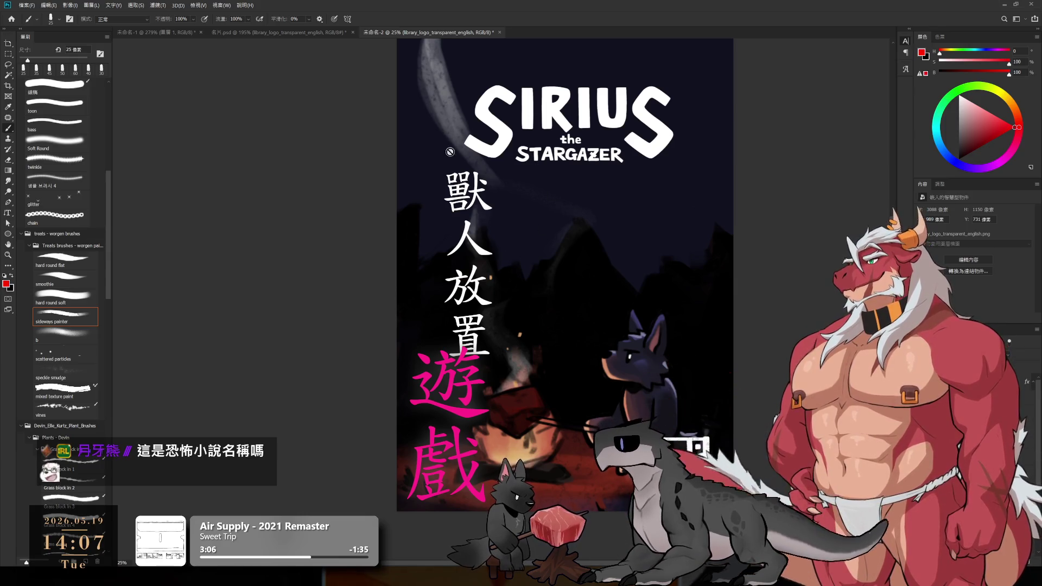
left_click(480, 430, "alt")
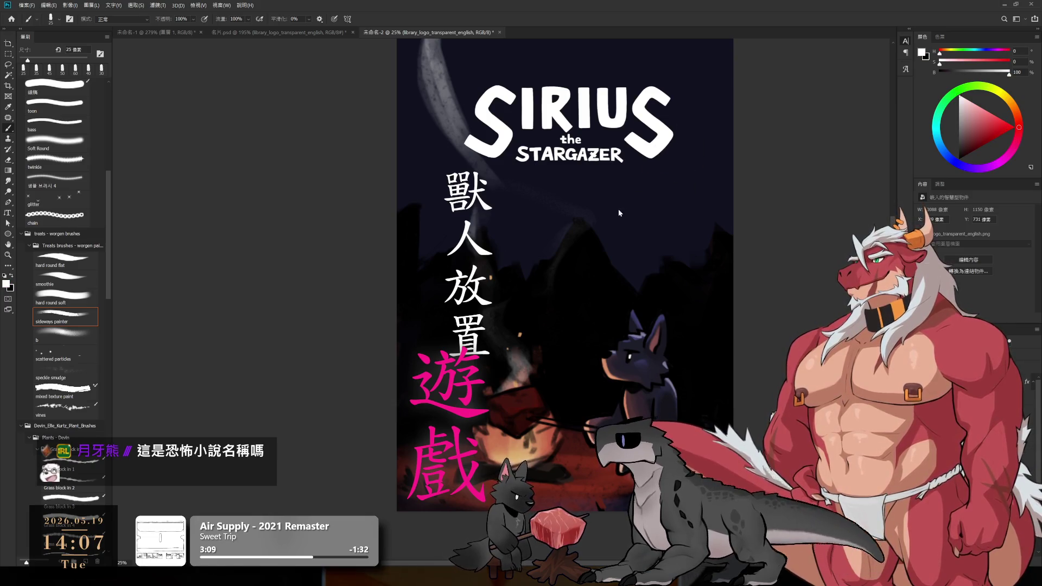
key("alt+bracketleft")
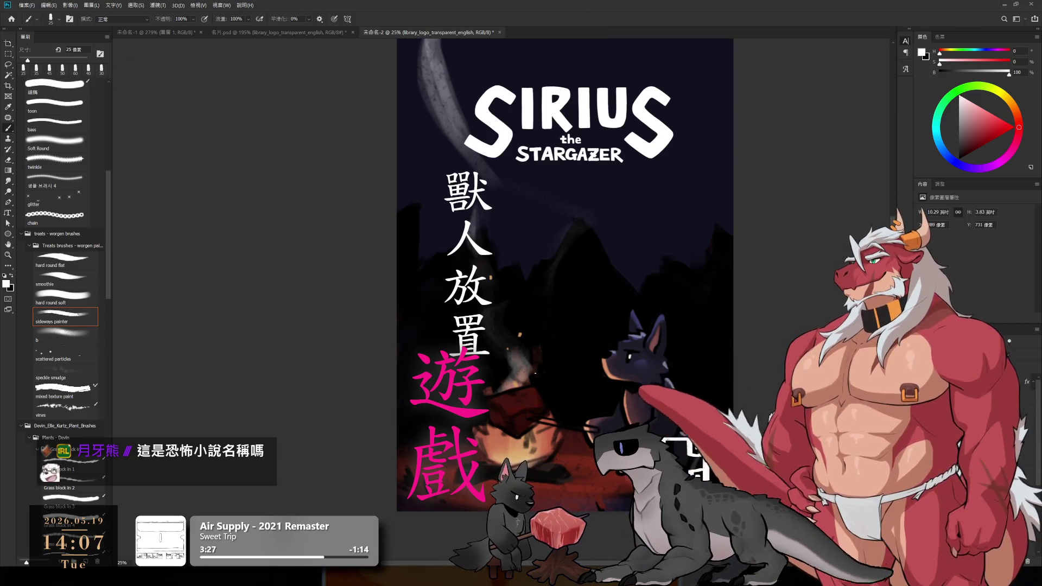
left_click(471, 420)
key("ctrl+z")
key("ctrl+z")
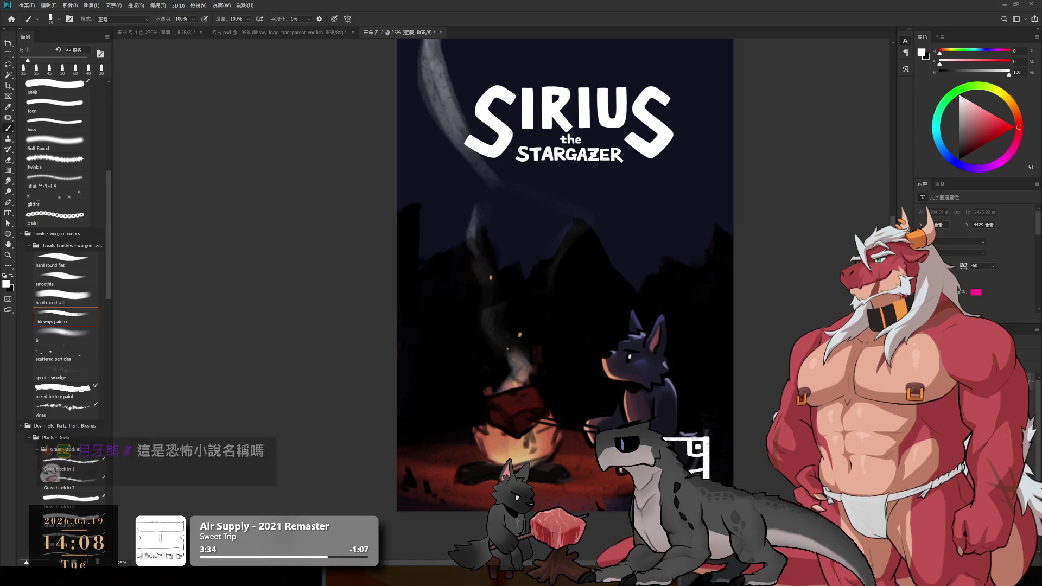
scroll(654, 338, "down", 3)
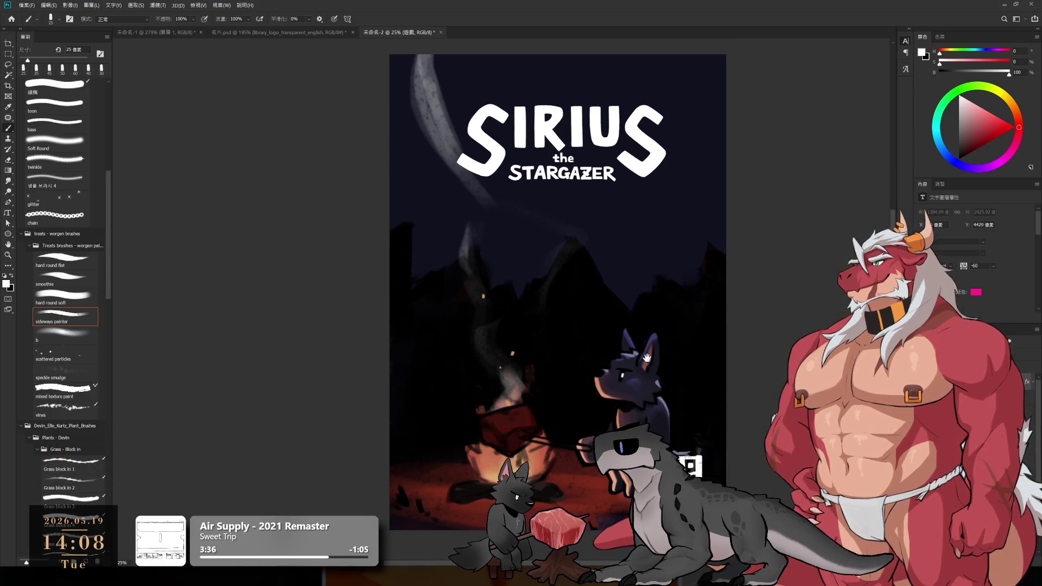
scroll(652, 343, "down", 1)
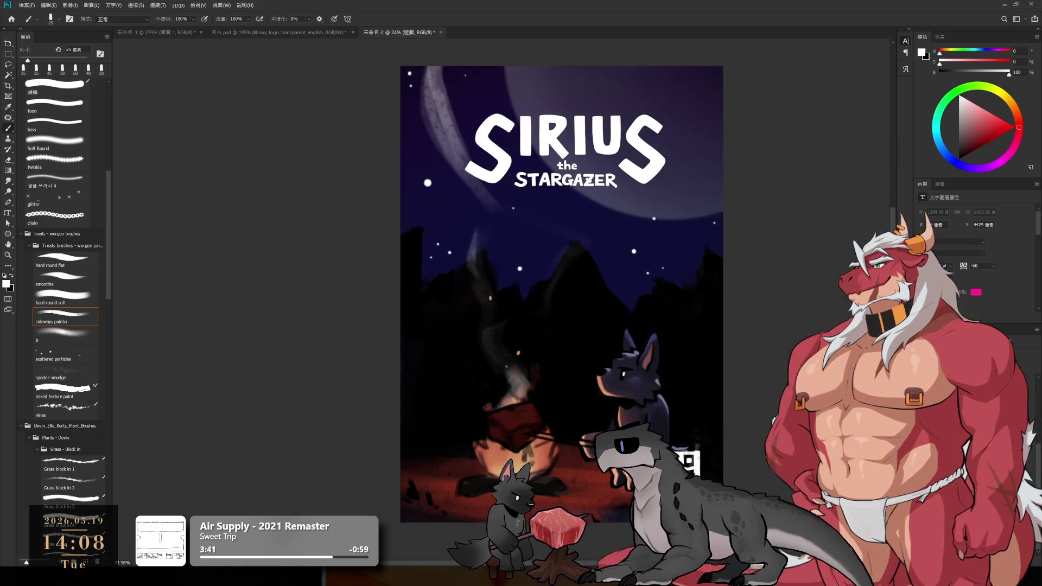
- Make Layer 2, the starry sky, the active layer
key("alt+bracketleft")
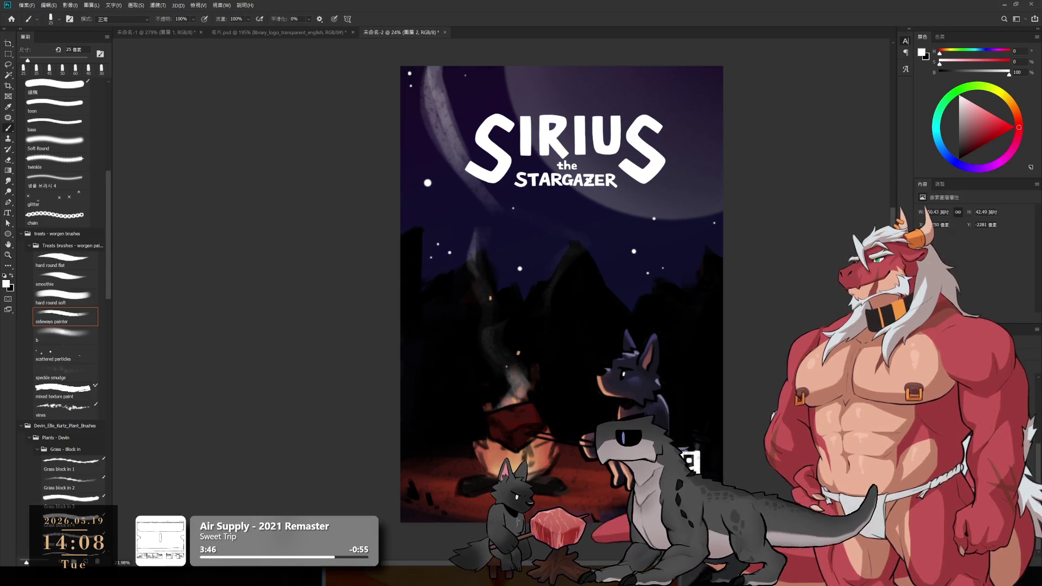
scroll(708, 300, "down", 2)
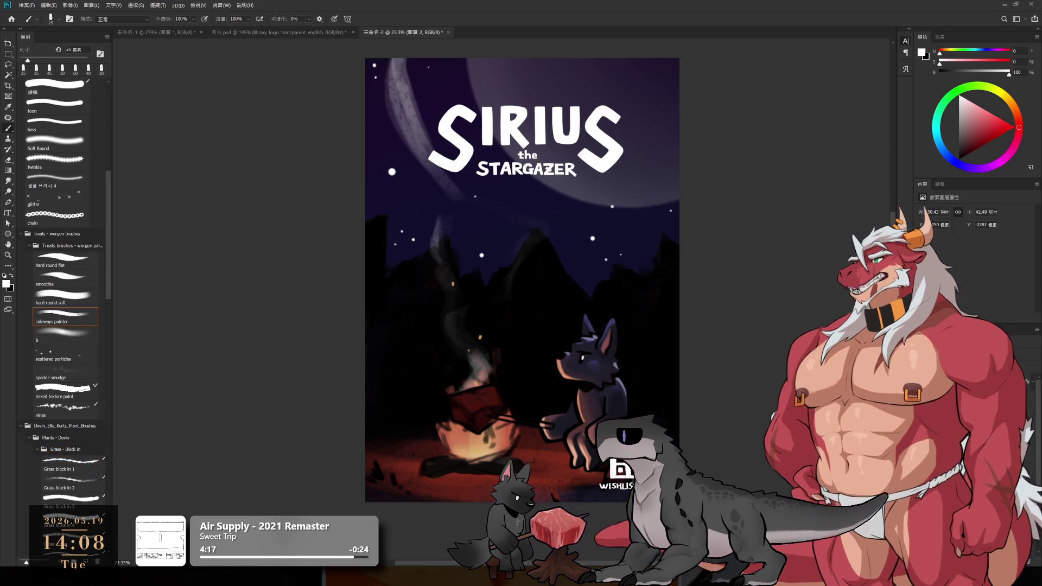
- Unhide the vertical title, Alt-drag a copy of 遊戲 to the upper right and clear its mistyped characters
key("ctrl+v")
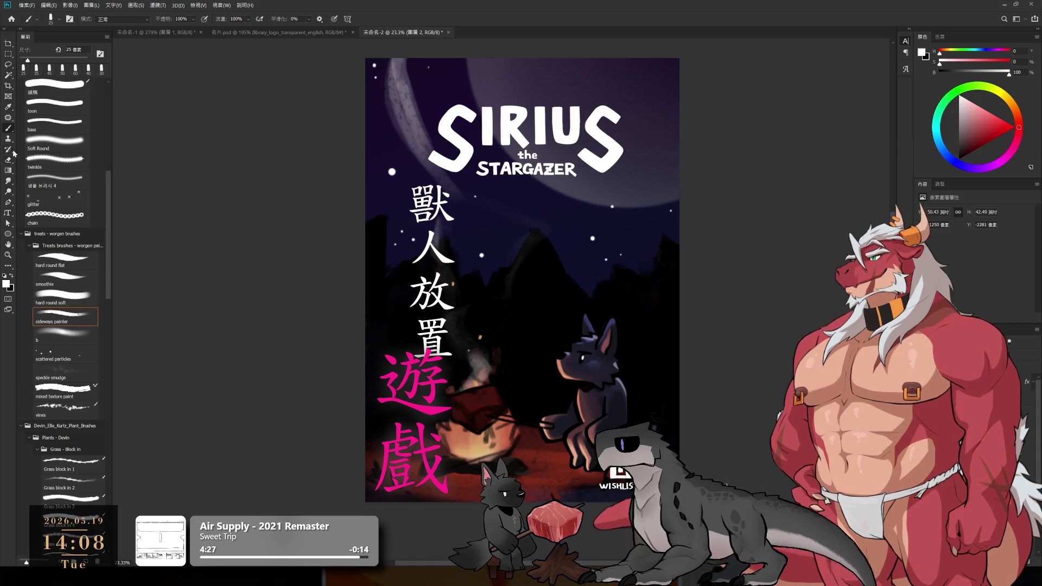
left_click_drag(428, 462, 643, 384, "alt")
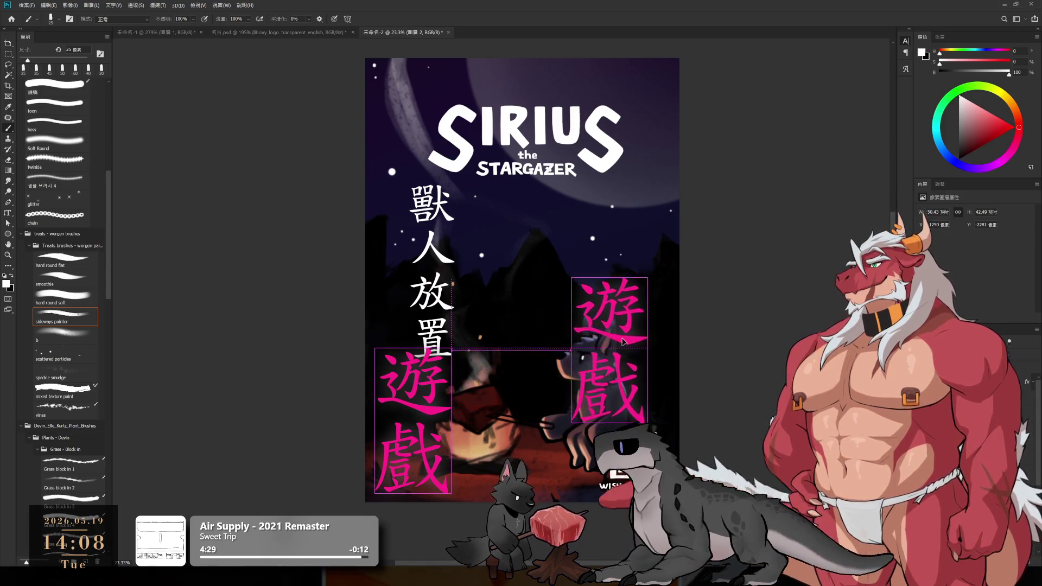
left_click(8, 213)
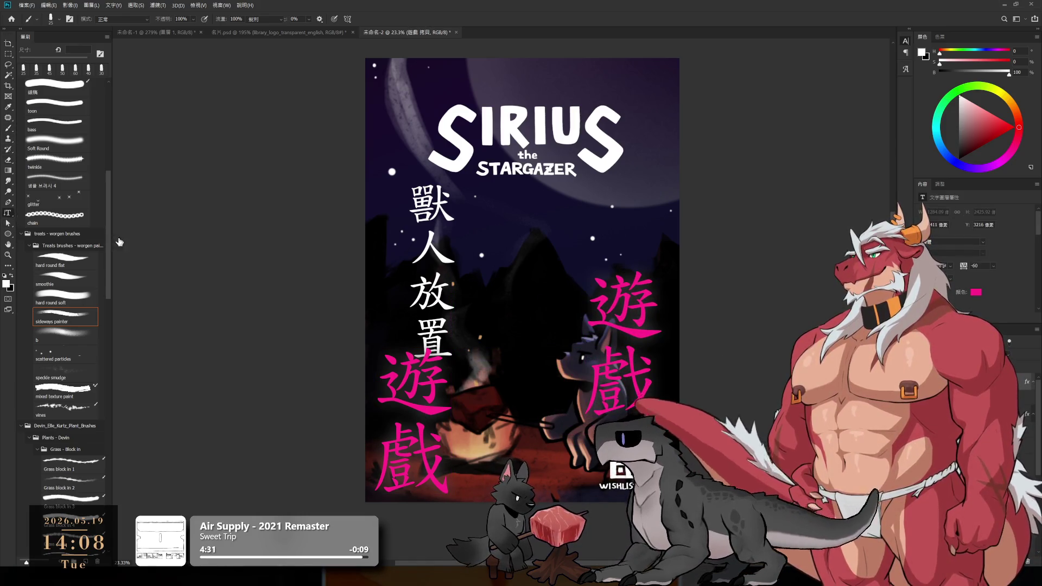
left_click(622, 394)
key("ctrl+a")
type("v04")
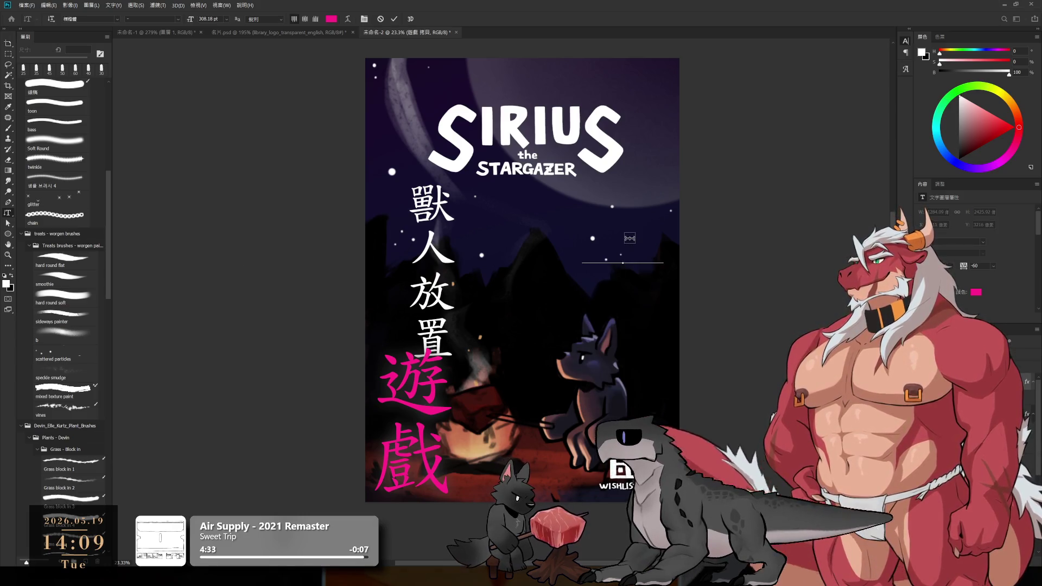
key("BackSpace")
key("BackSpace")
key("BackSpace")
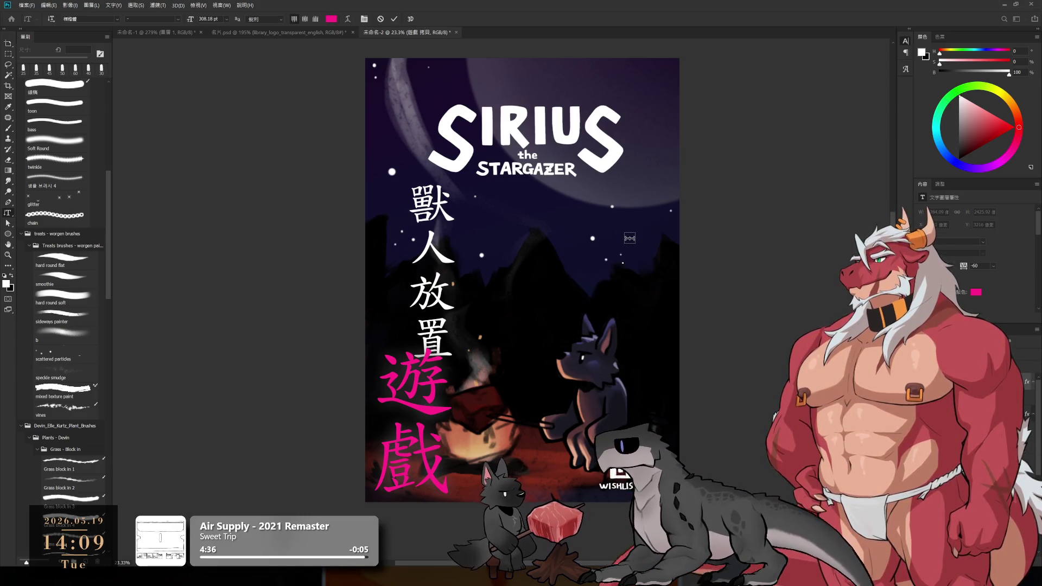
key("ctrl+Return")
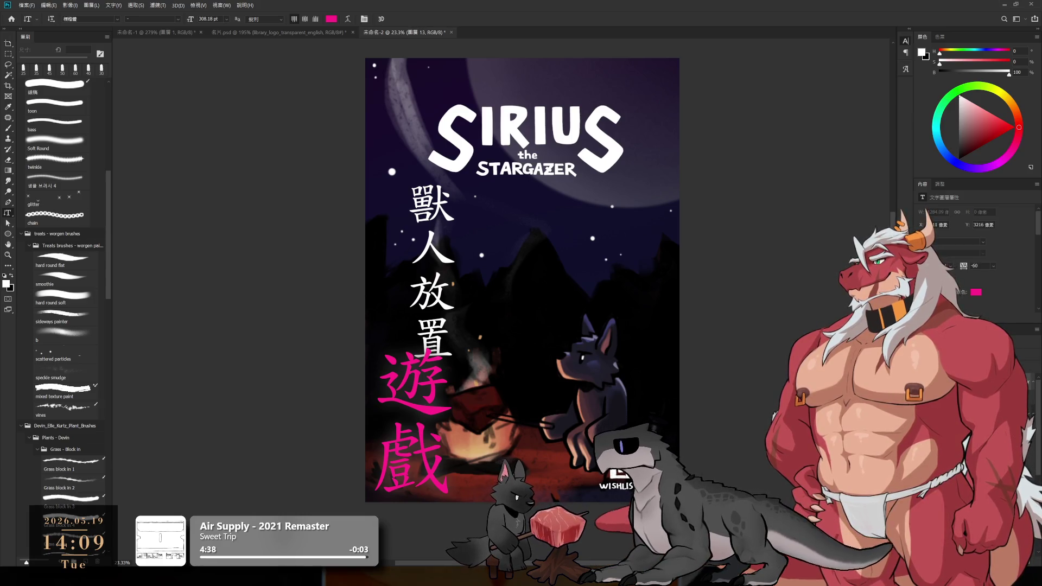
- Cancel a stray empty text entry and place the pink 遊戲 copy at the upper right
left_click(634, 249)
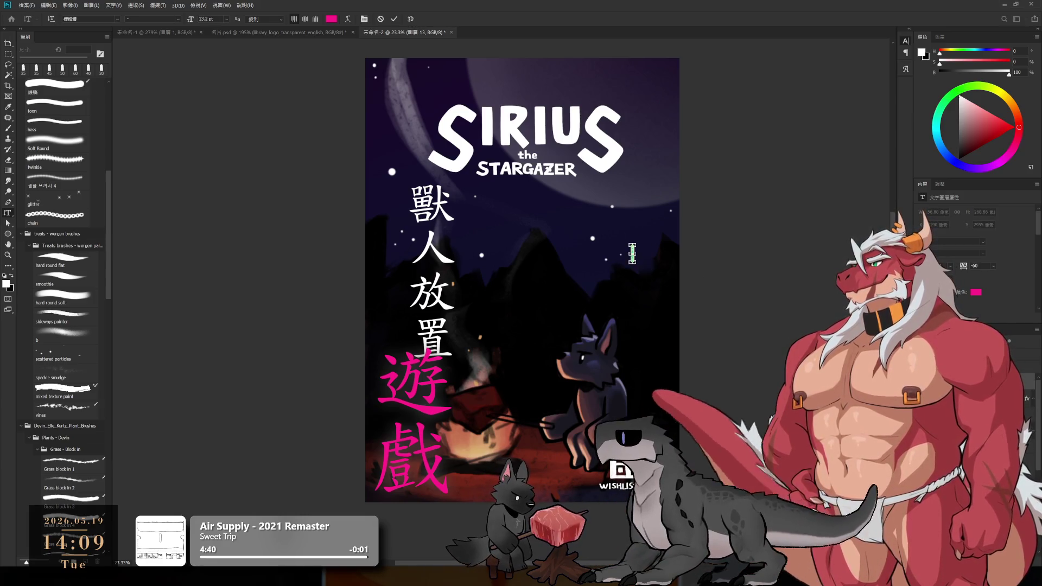
key("Escape")
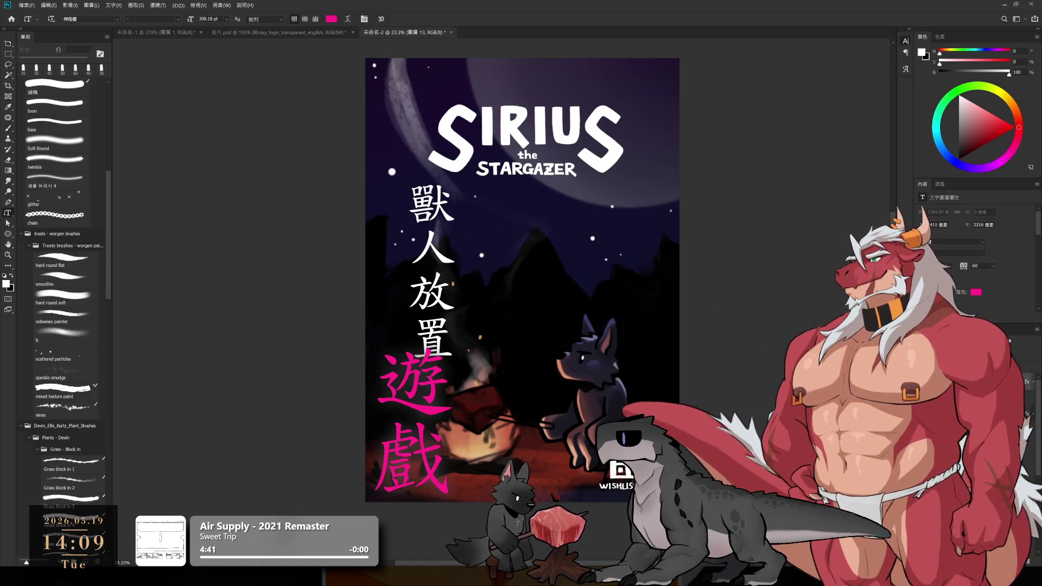
left_click_drag(467, 448, 677, 370)
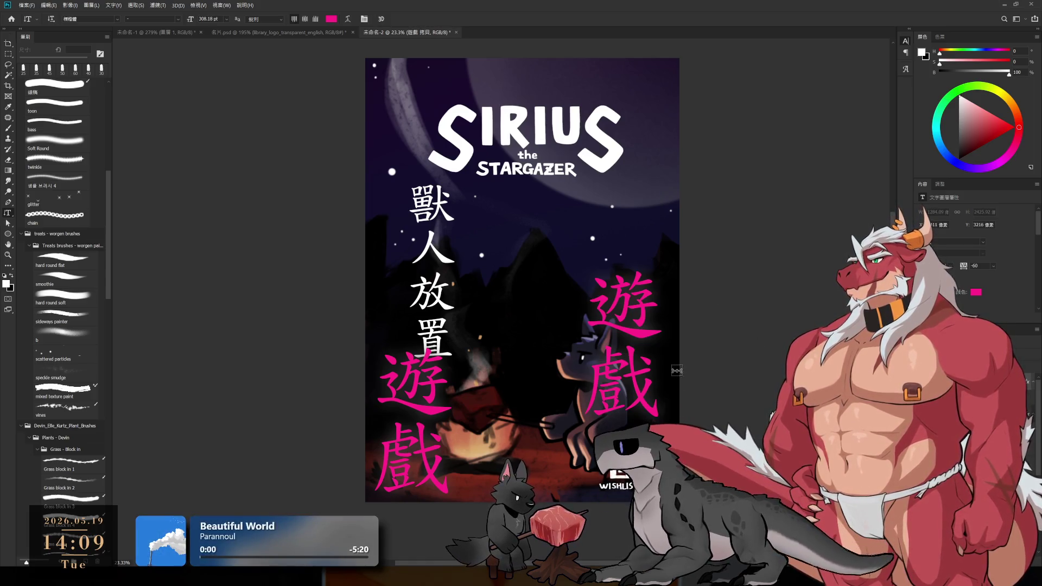
- Replace the copied 遊戲 with 讚, tilt it about 30 degrees and move it to the lower right
double_click(641, 404)
type("讚")
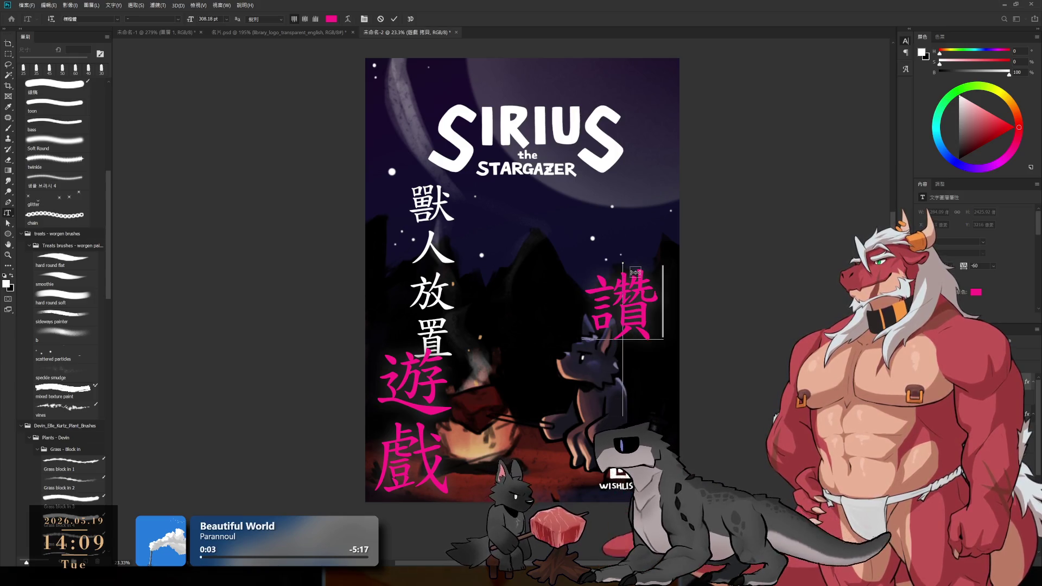
key("ctrl+Return")
key("ctrl+t")
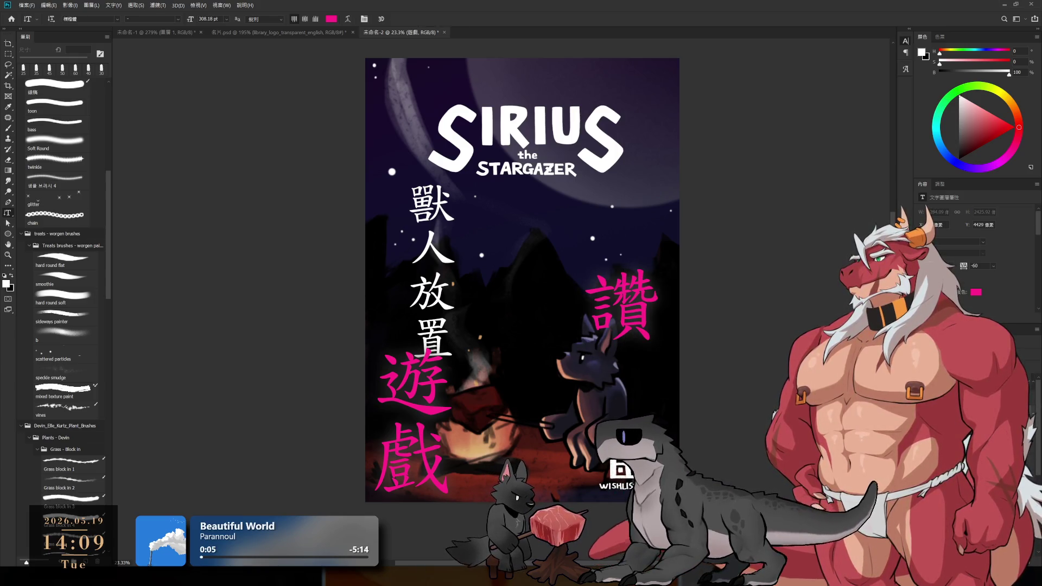
mouse_move(684, 266)
left_mouse_down()
mouse_move(661, 291)
mouse_move(652, 343)
mouse_move(661, 406)
left_mouse_up()
left_click_drag(619, 318, 637, 391)
key("Return")
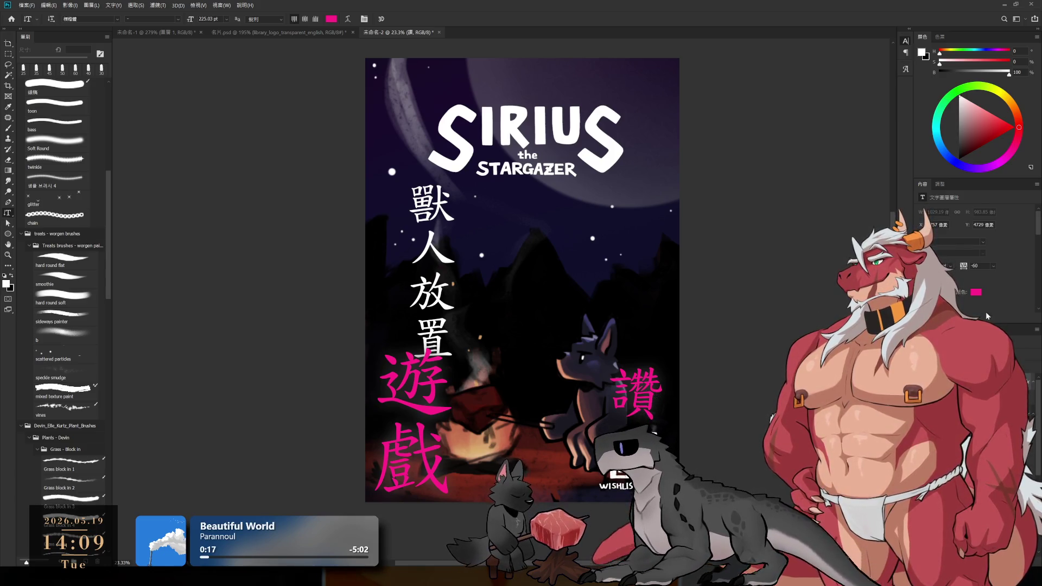
- Sample a yellow from the image to recolour the 讚 text
key("i")
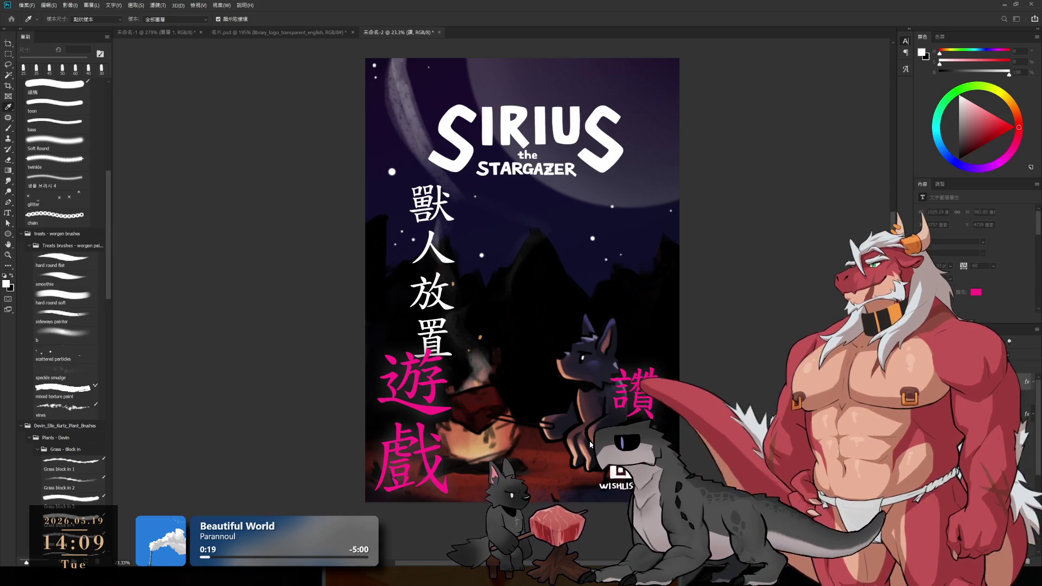
left_click(590, 481)
key("t")
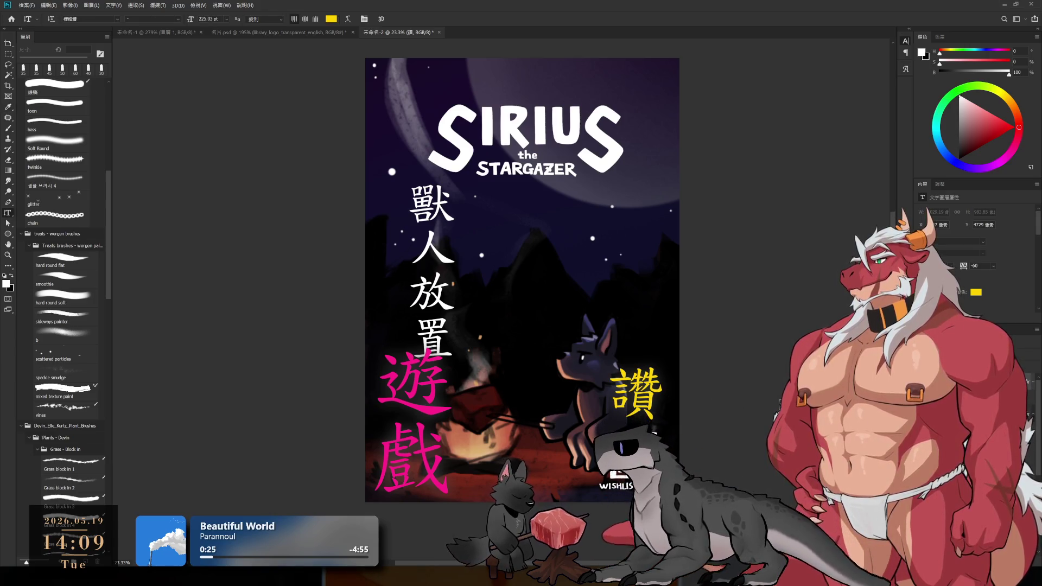
key("ctrl+t")
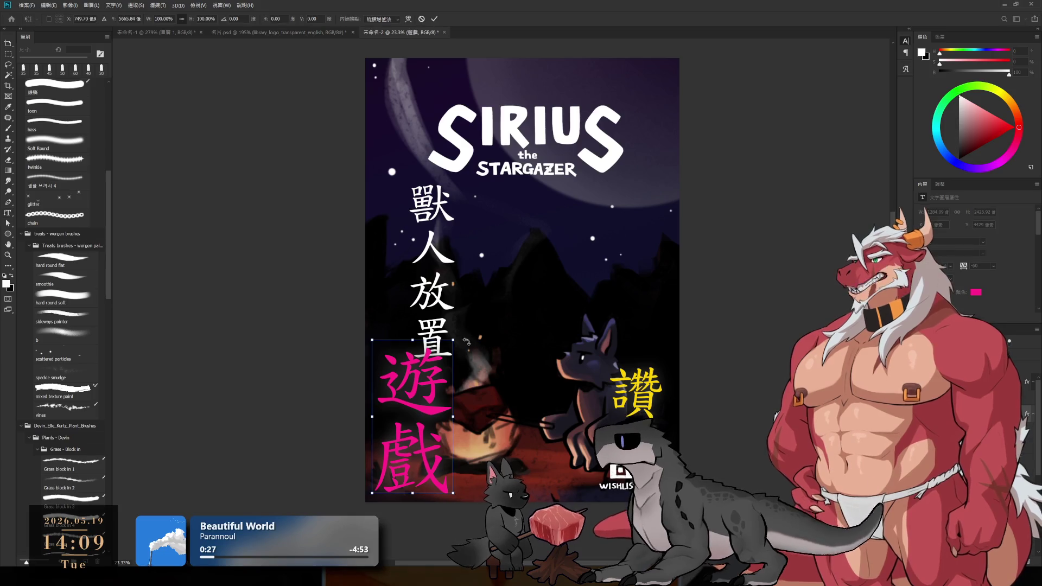
- Rotate the magenta 遊戲 a few degrees and recentre the whole poster in view
left_click_drag(468, 335, 466, 311)
key("Escape")
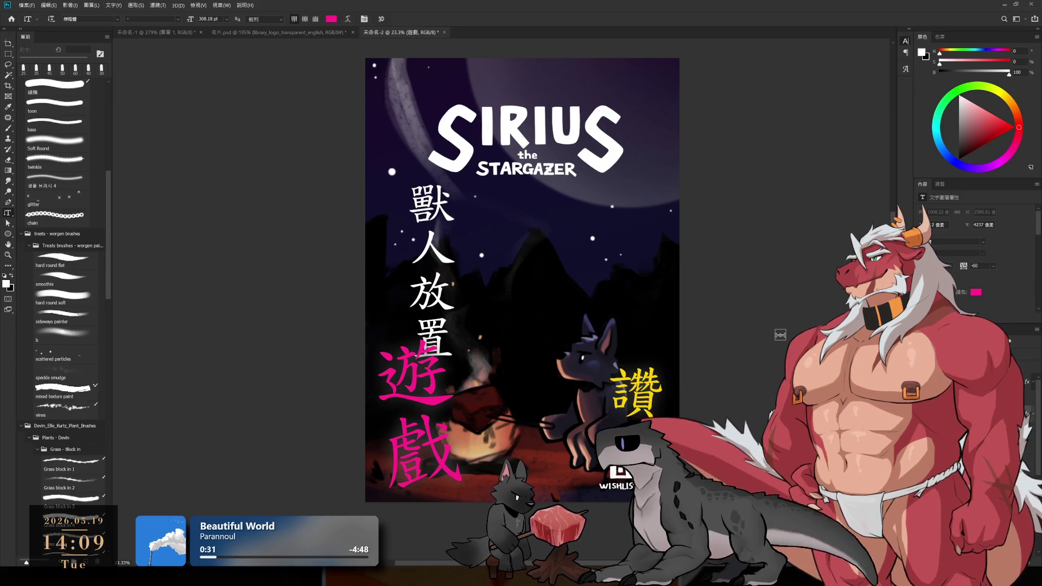
left_click_drag(780, 335, 624, 363)
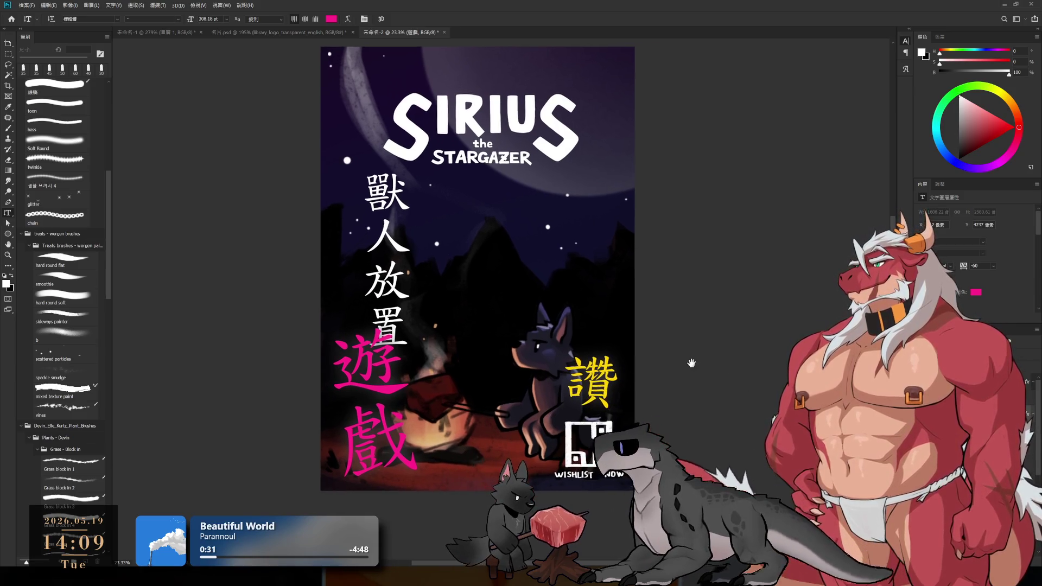
scroll(624, 363, "down", 2)
scroll(623, 364, "down", 3)
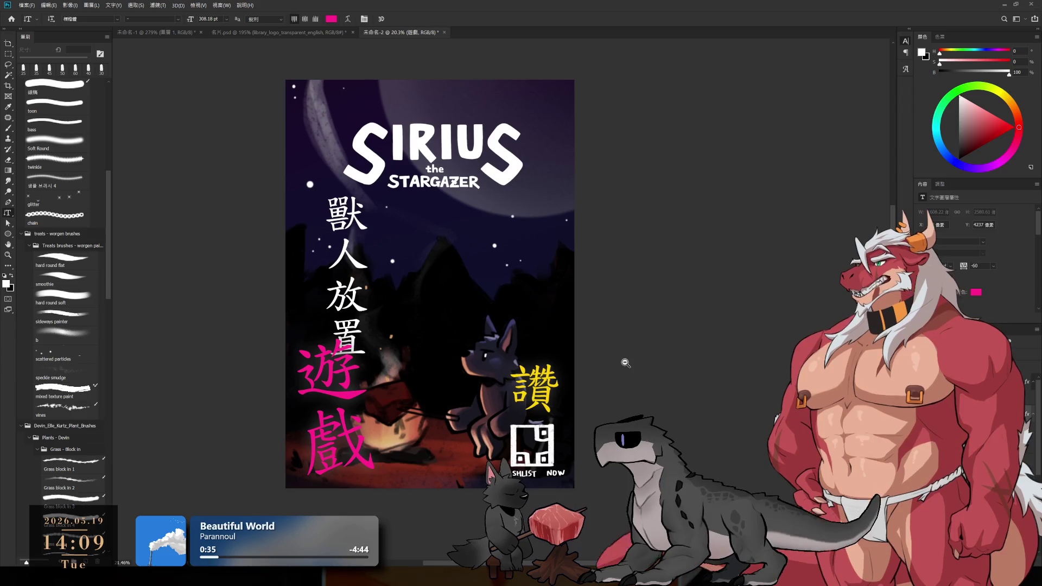
scroll(604, 365, "up", 1)
mouse_move(604, 366)
left_mouse_down()
mouse_move(515, 349)
mouse_move(535, 355)
left_mouse_up()
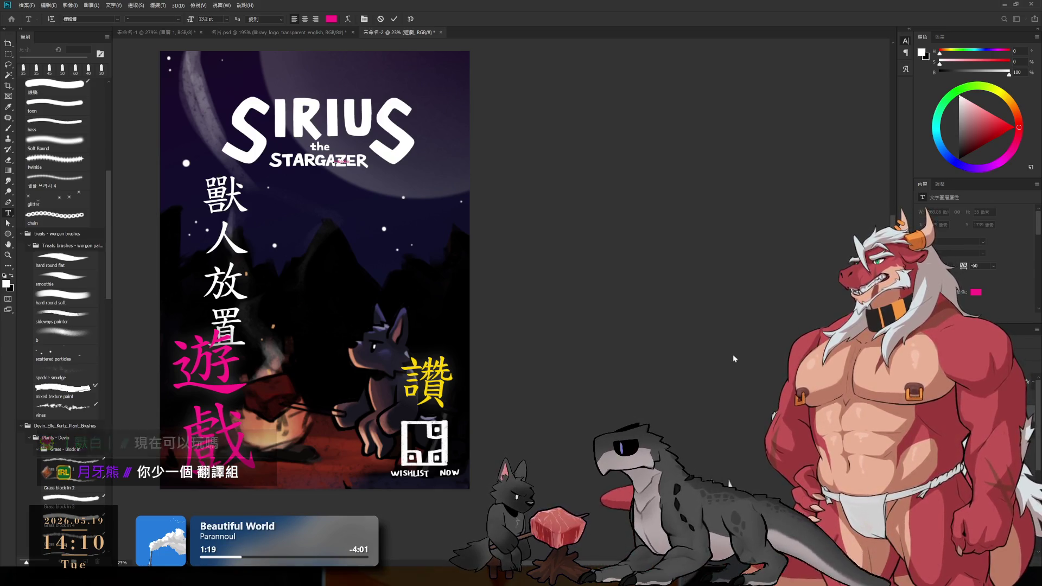
- Add a small 紅龍漢化組 credit line just beneath STARGAZER and begin sizing it
key("ctrl+t")
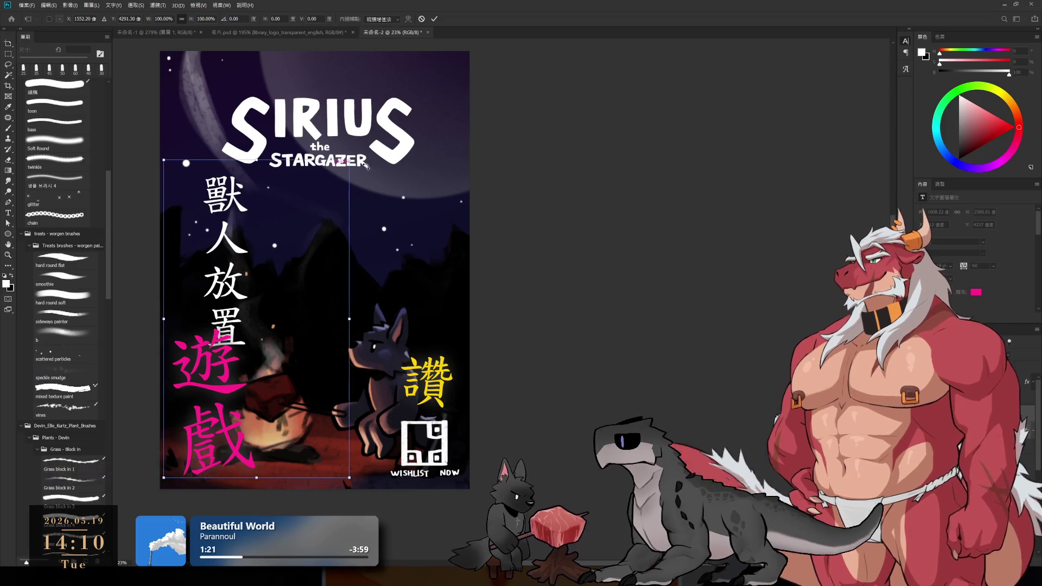
key("Return")
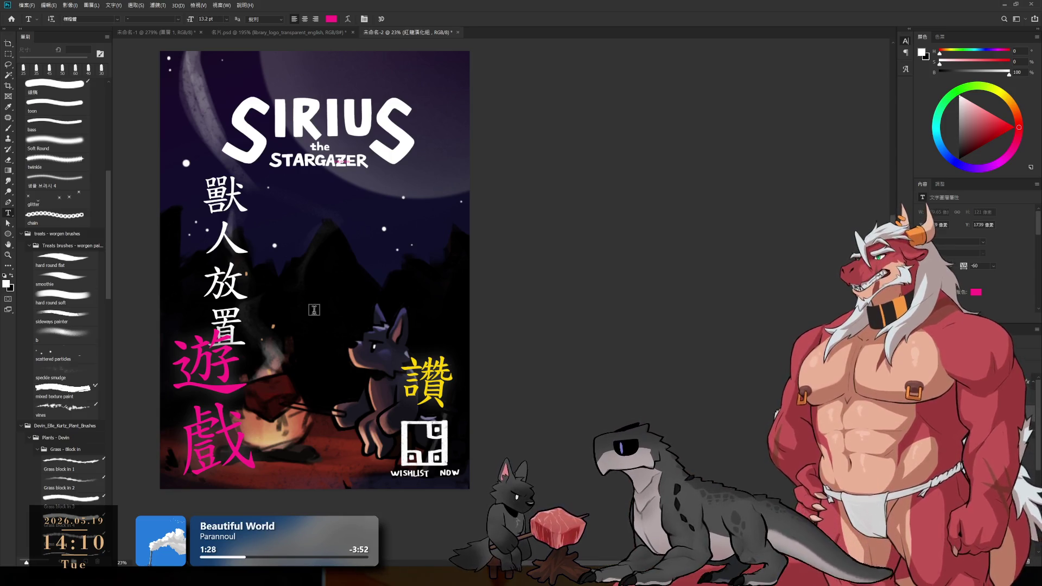
left_click(349, 163)
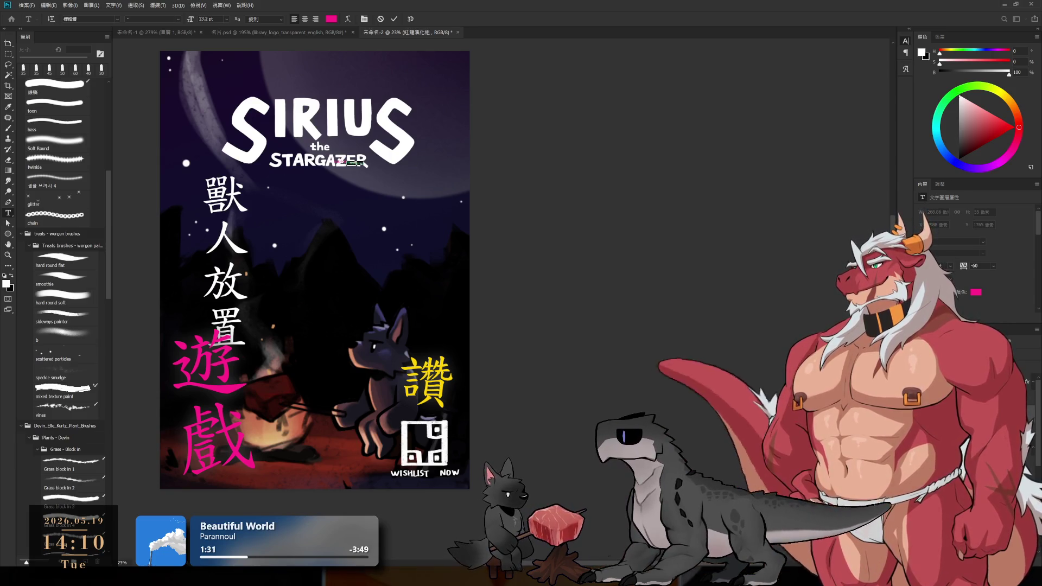
key("Escape")
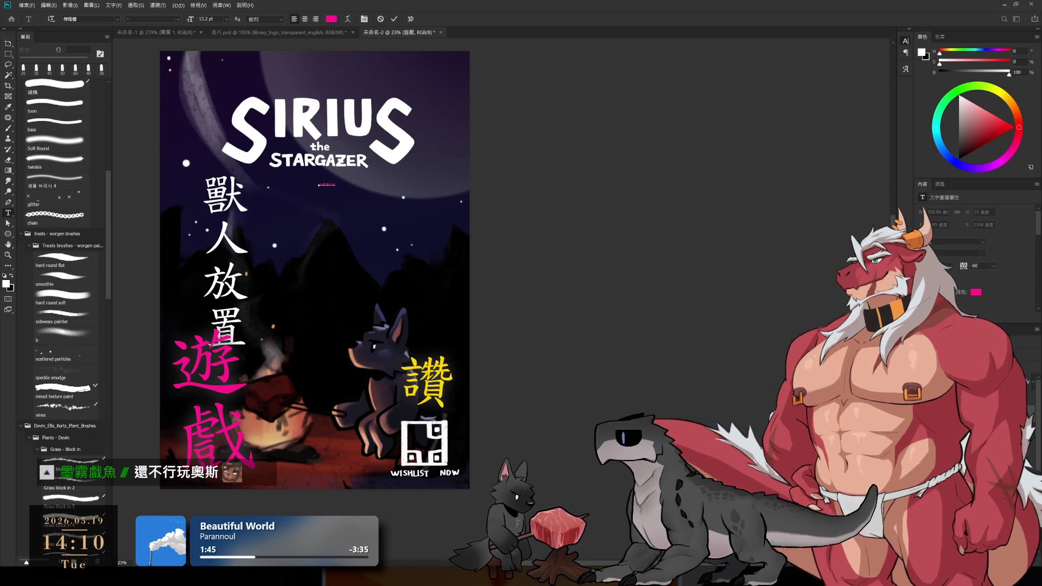
key("ctrl+t")
- Scale the 紅龍漢化組 credit up beside STARGAZER and recolour it white
mouse_move(336, 186)
left_mouse_down()
mouse_move(432, 230)
mouse_move(452, 165)
left_mouse_up()
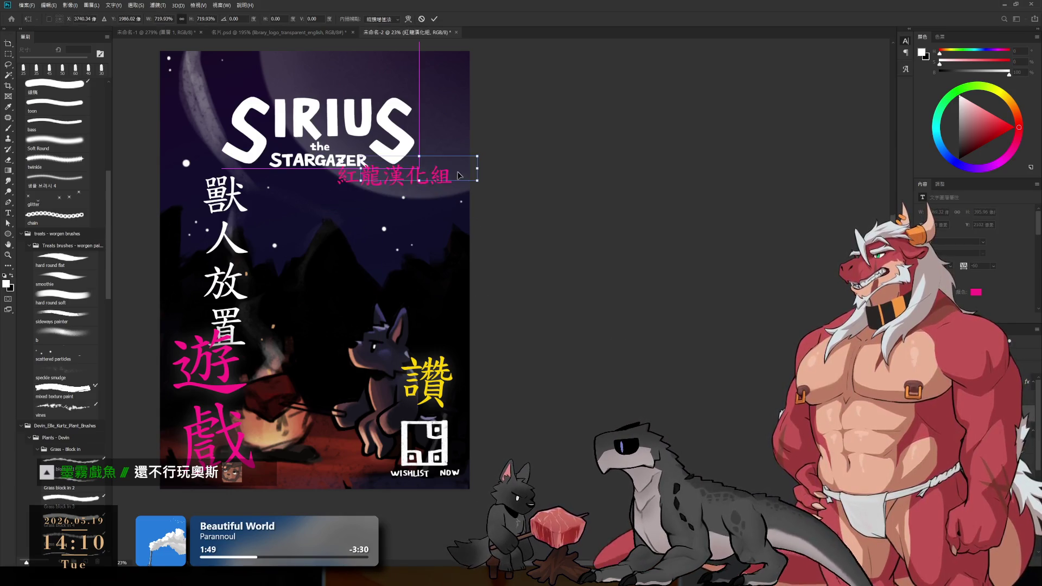
key("Return")
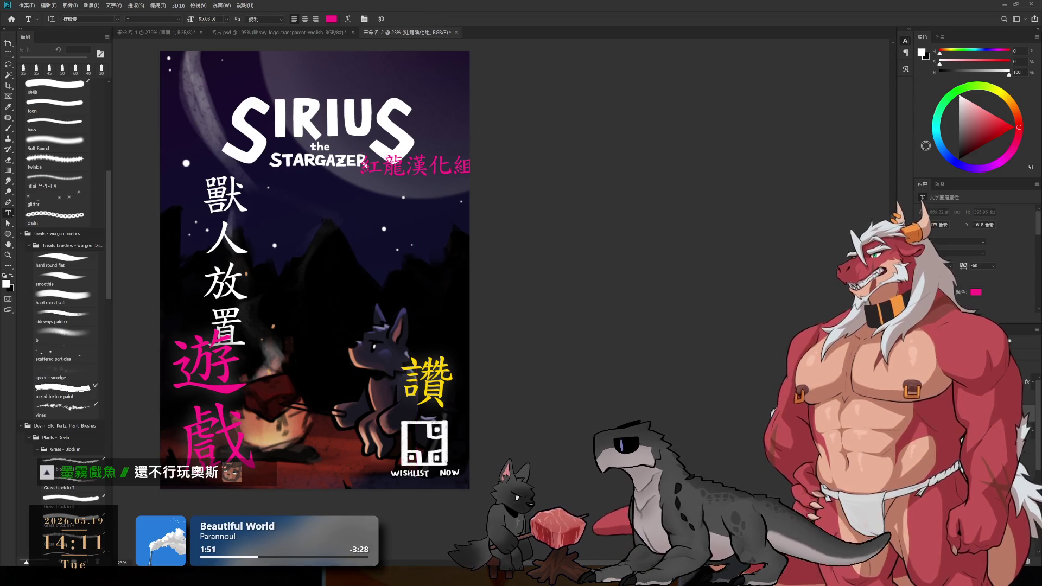
left_click(981, 314)
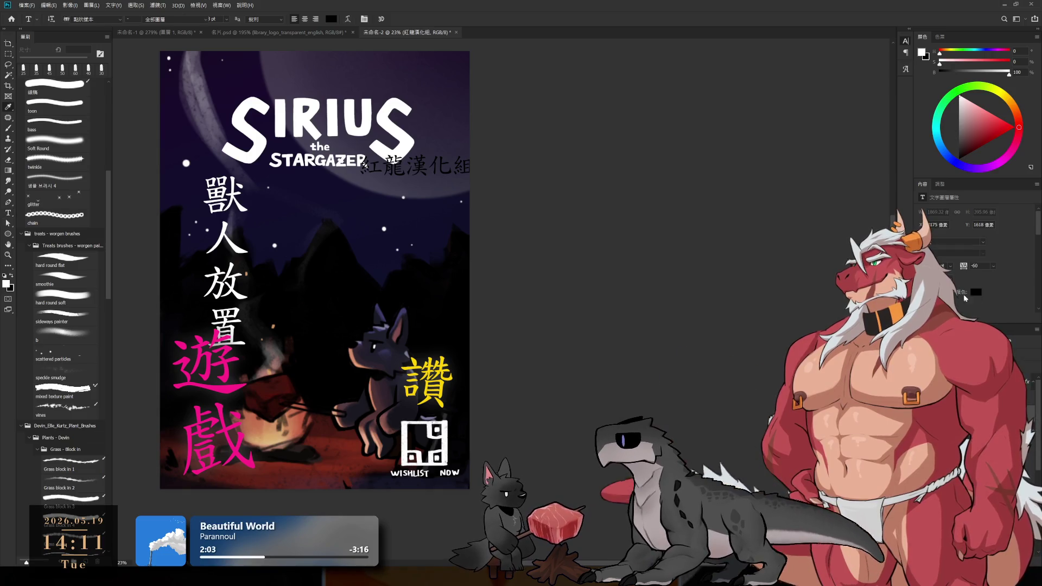
key("i")
key("Return")
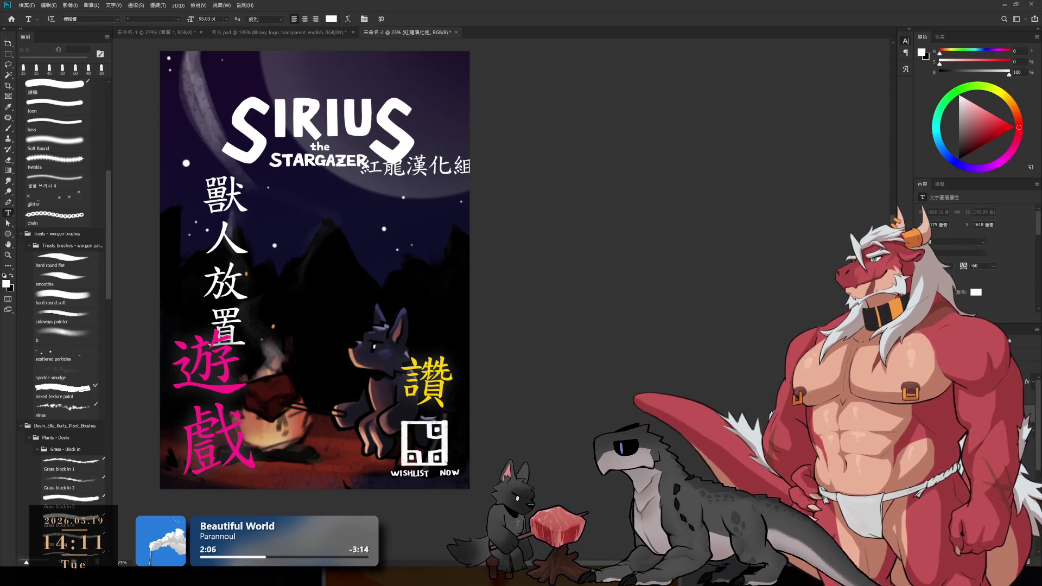
- Fade the credit to a barely visible grey watermark and dismiss a stray text box
key("ctrl+z")
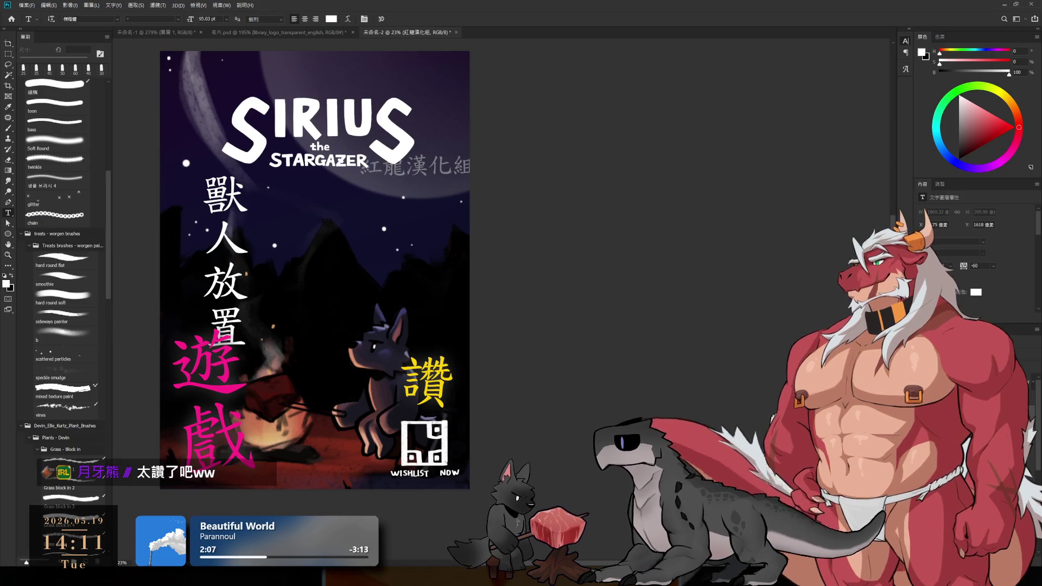
left_click(579, 310)
key("ctrl+Return")
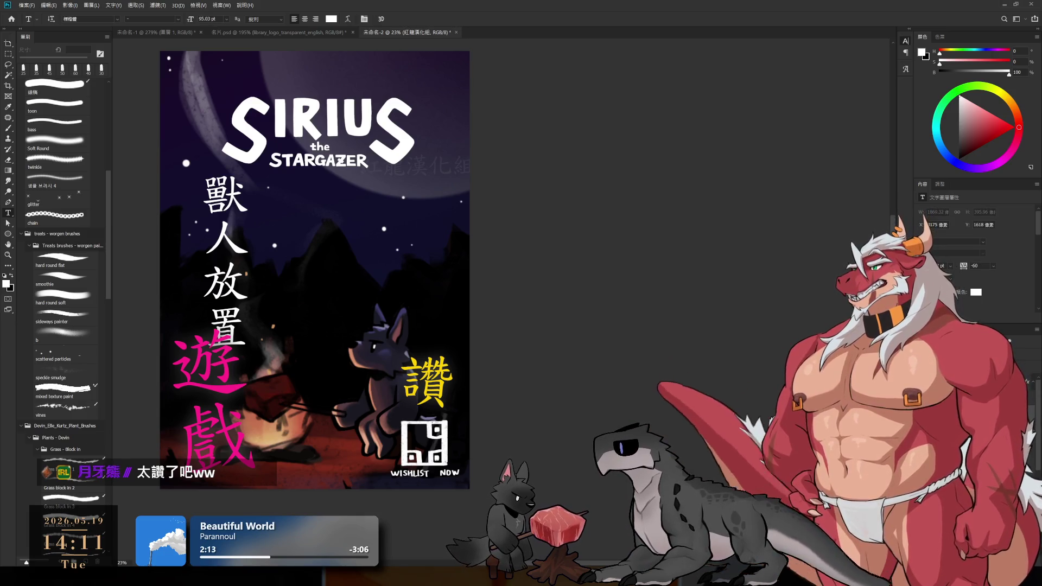
scroll(520, 306, "up", 1)
scroll(520, 305, "up", 1)
scroll(520, 305, "up", 1)
left_click_drag(520, 305, 507, 313)
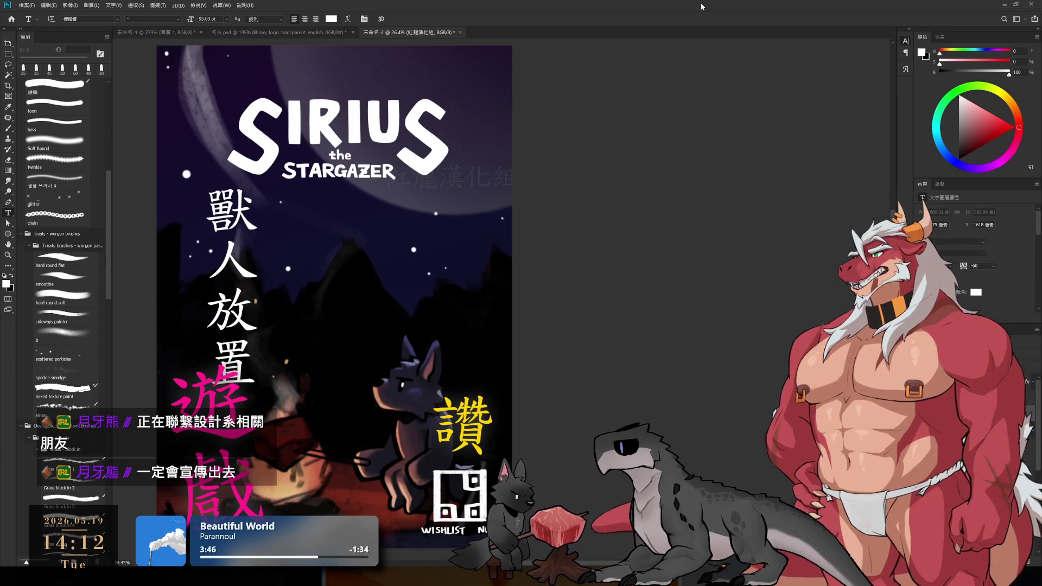
key("ctrl+t")
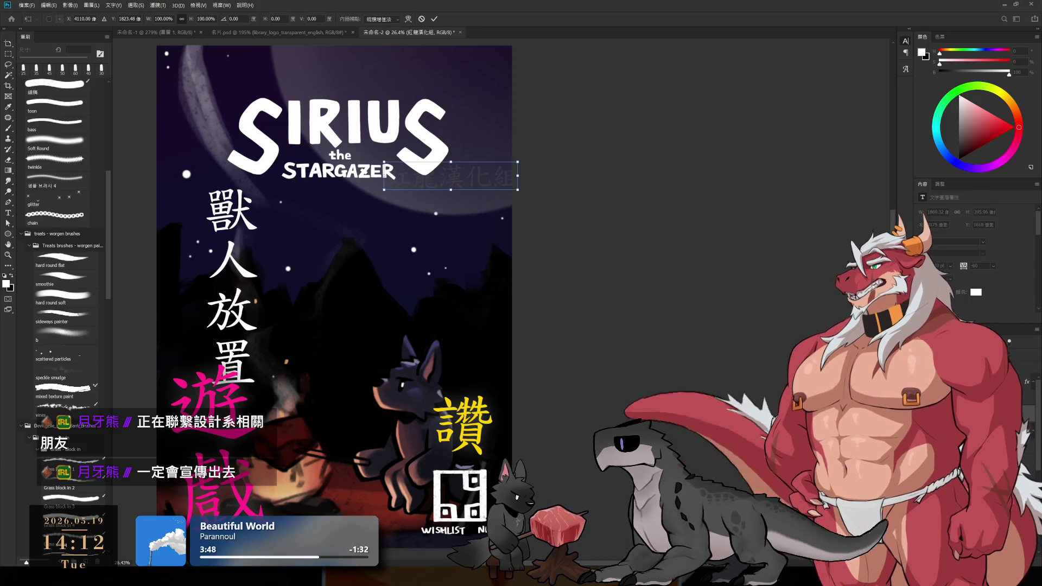
key("Return")
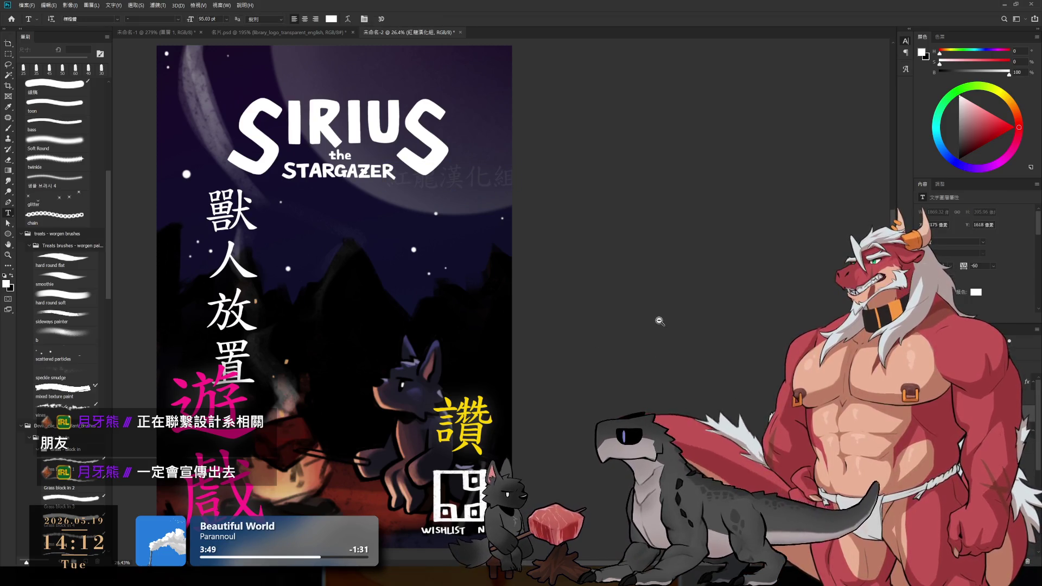
scroll(655, 327, "down", 1)
scroll(654, 326, "down", 2)
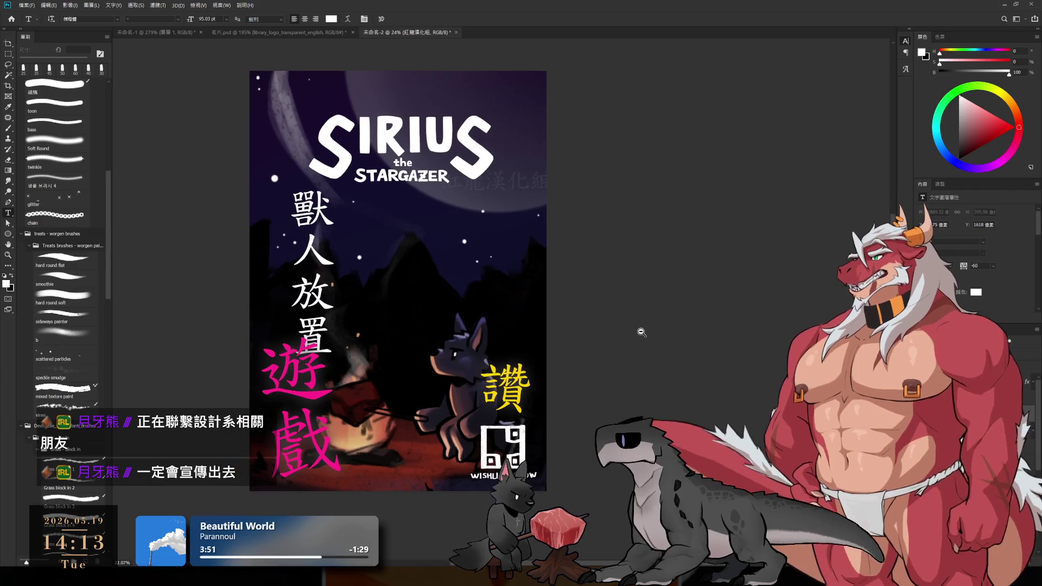
left_click_drag(596, 329, 600, 327)
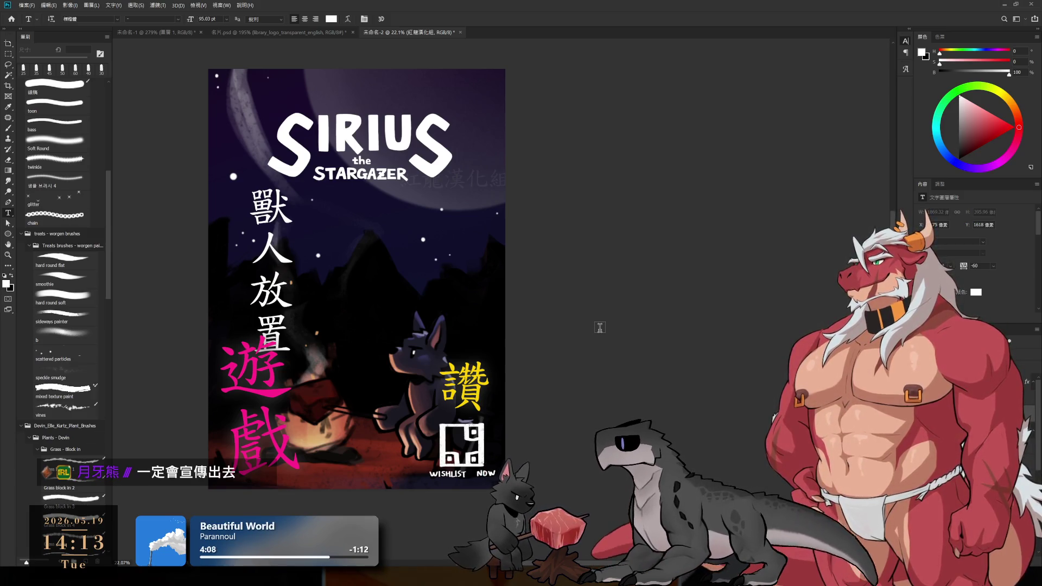
key("c")
key("b")
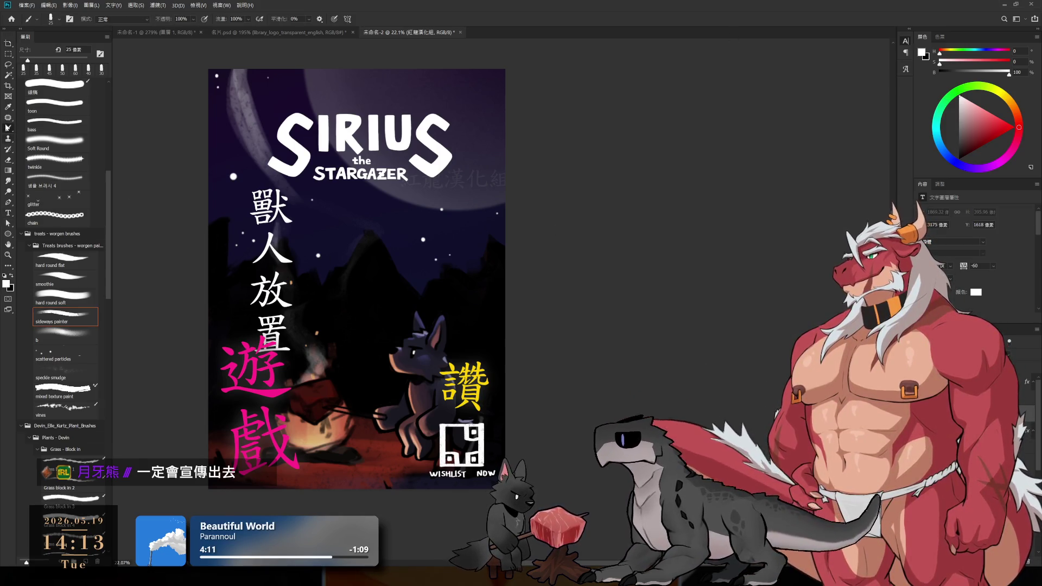
key("l")
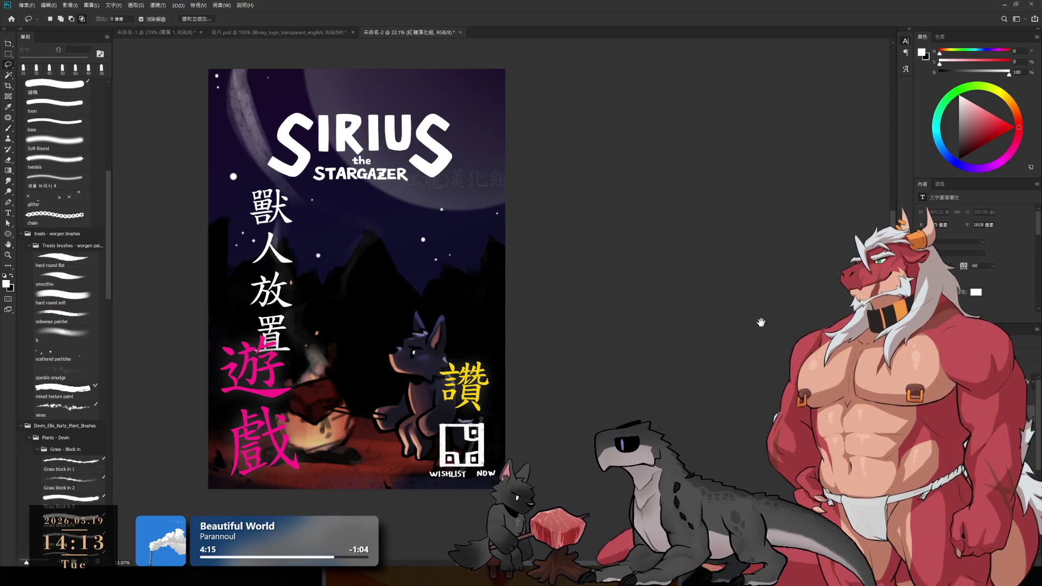
scroll(554, 228, "up", 3)
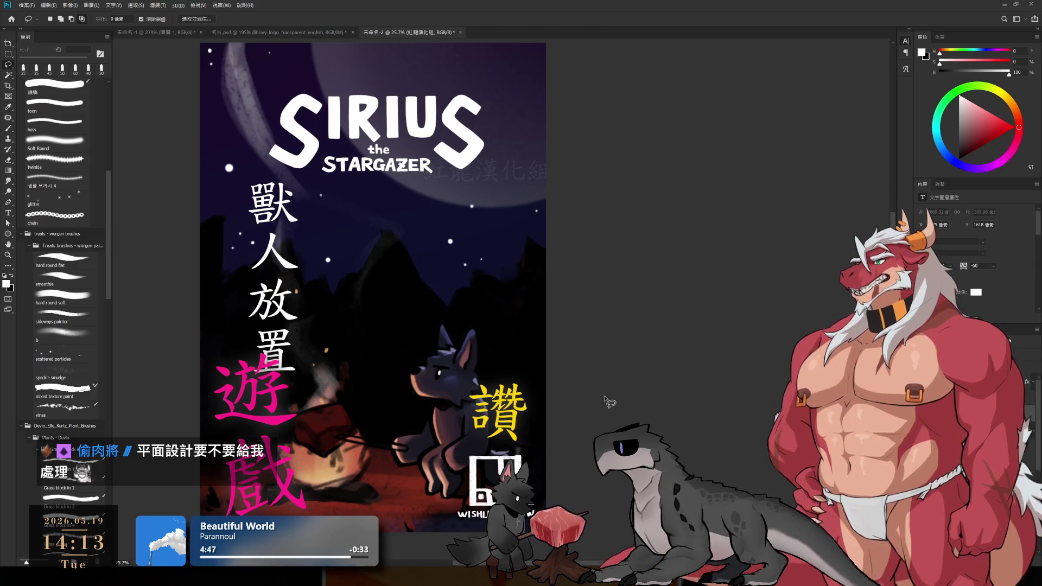
left_click(497, 434, "ctrl")
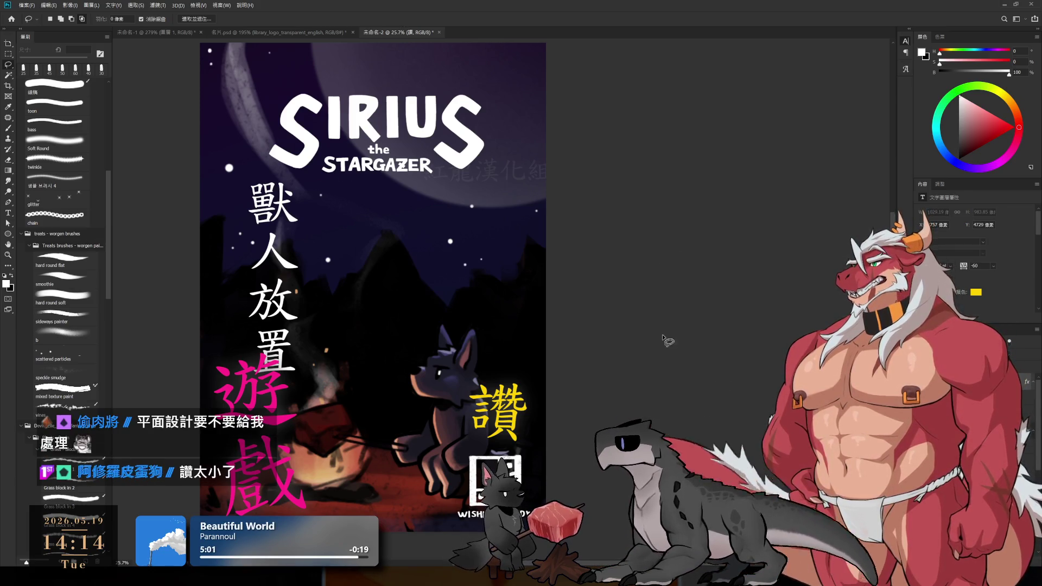
key("ctrl+t")
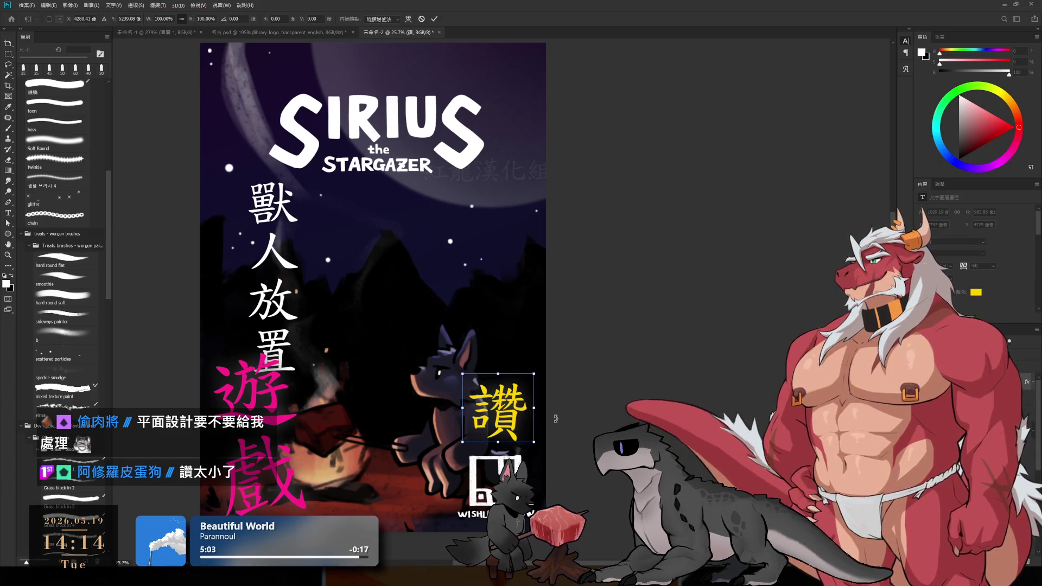
key("Return")
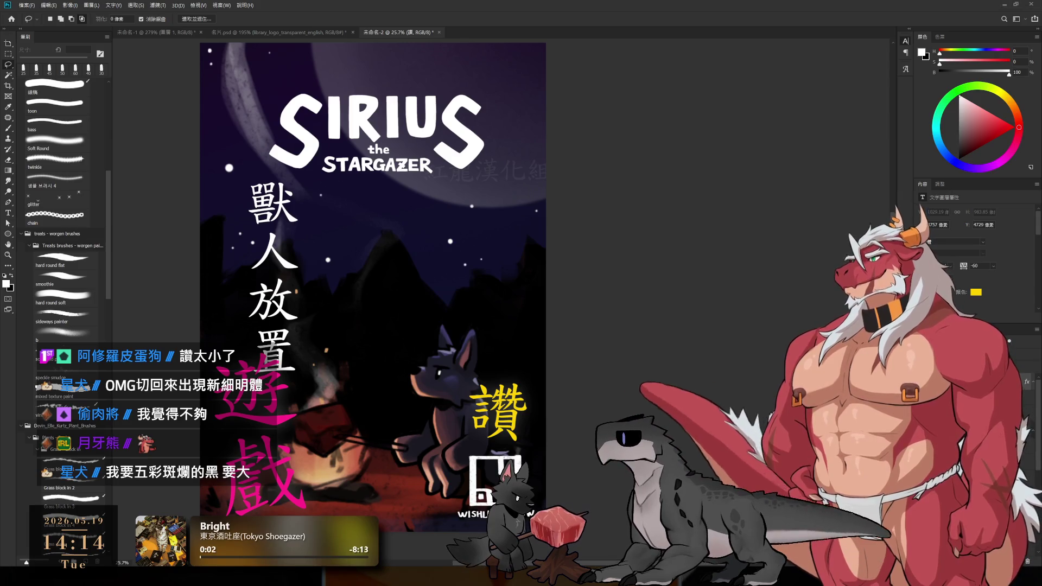
key("ctrl+v")
- Resize, tilt and place the pasted thumbs-up image beside the dog
key("ctrl+t")
left_click_drag(378, 298, 466, 379)
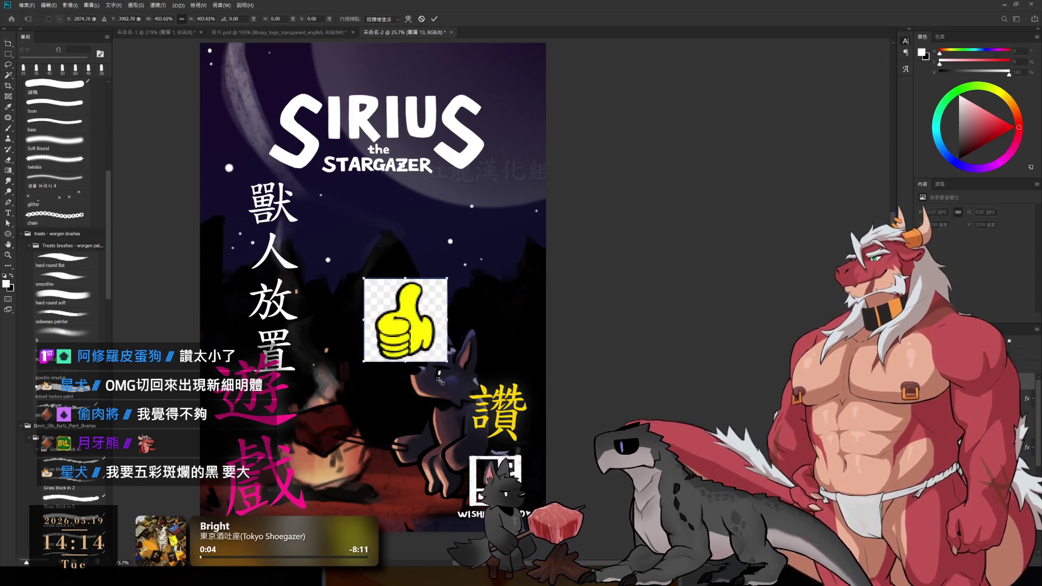
left_click_drag(465, 262, 513, 296)
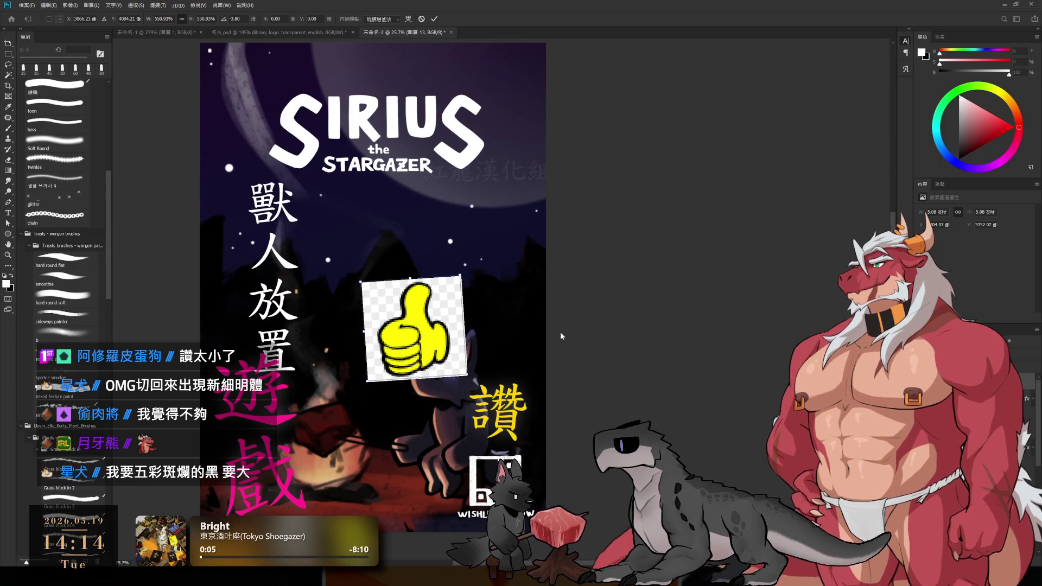
left_click_drag(415, 330, 444, 464)
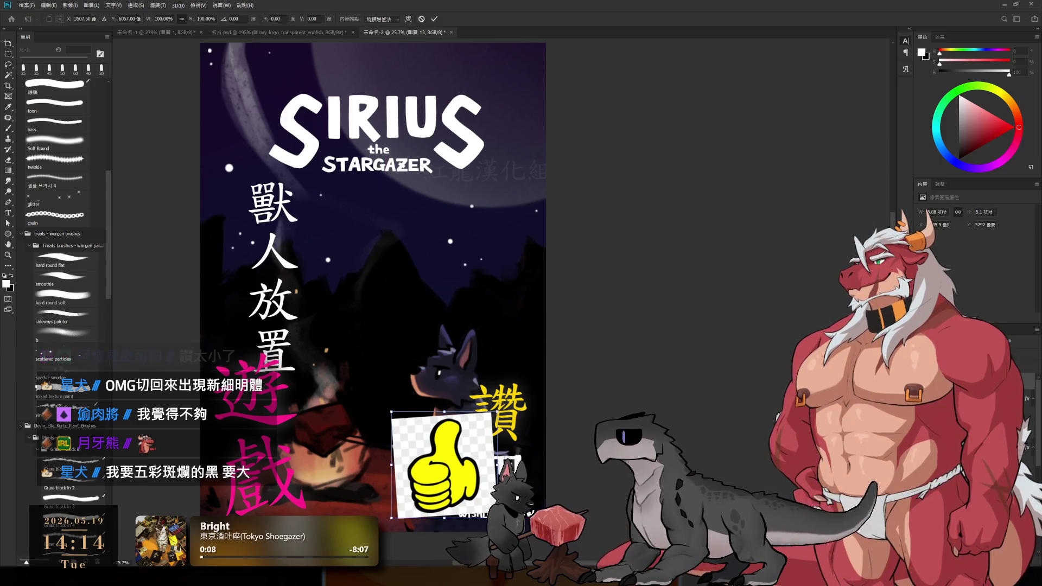
left_click_drag(493, 516, 465, 485)
mouse_move(431, 449)
left_mouse_down()
mouse_move(487, 338)
mouse_move(514, 379)
mouse_move(453, 427)
left_mouse_up()
left_click_drag(487, 389, 492, 391)
key("Return")
- Nudge the yellow 讚 up-left, then tilt and shrink the thumbs-up sticker to tuck under it
left_click(516, 418, "ctrl")
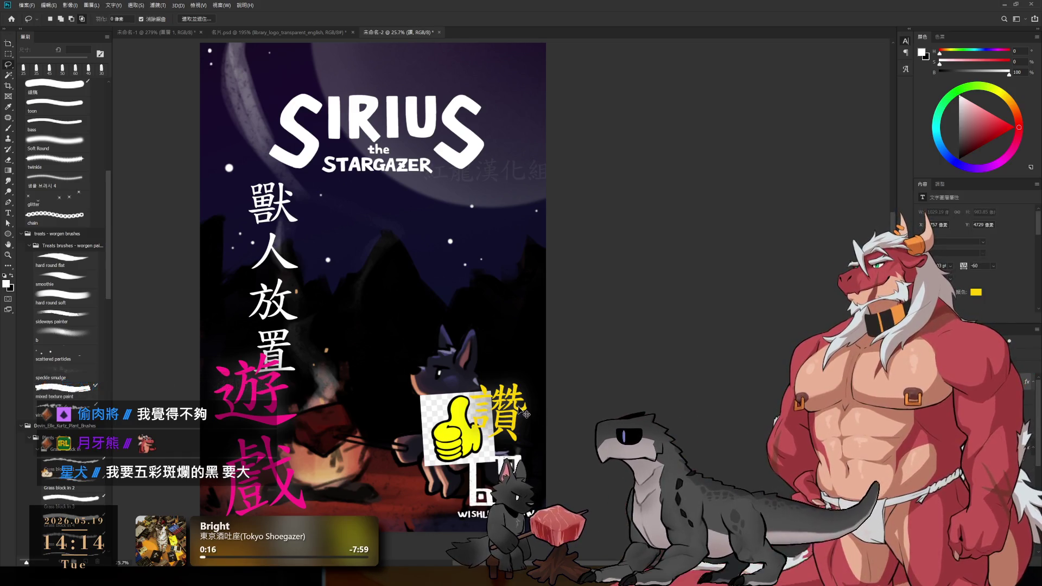
left_click_drag(505, 412, 499, 405)
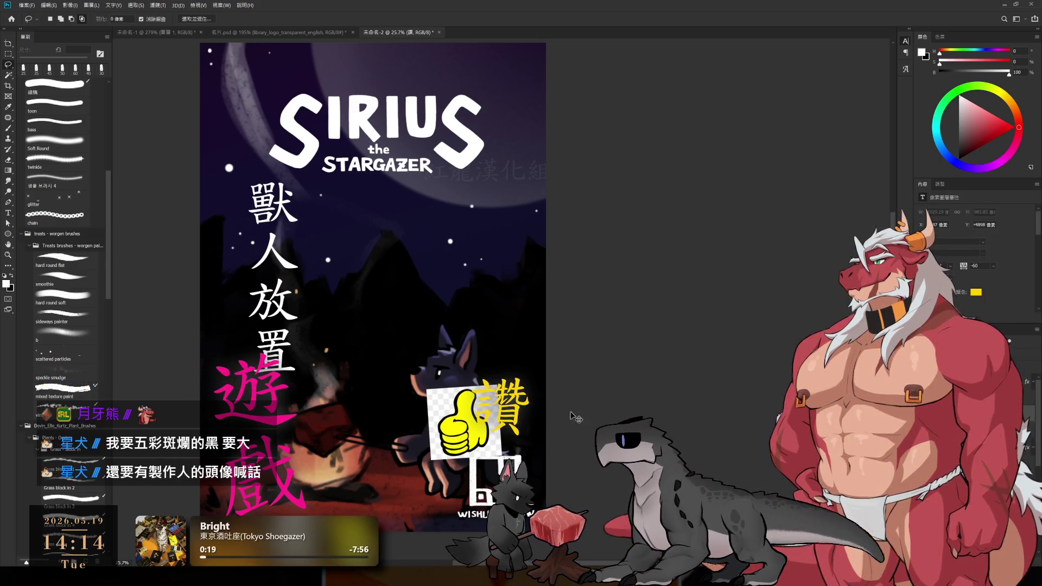
left_click(595, 396)
scroll(595, 395, "down", 2)
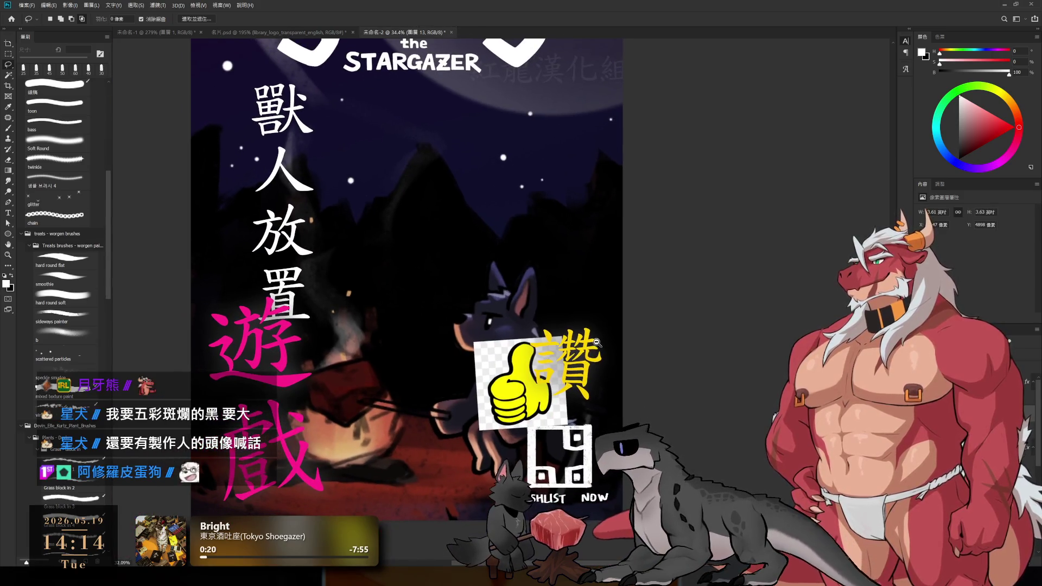
key("ctrl+t")
left_click_drag(604, 327, 562, 329)
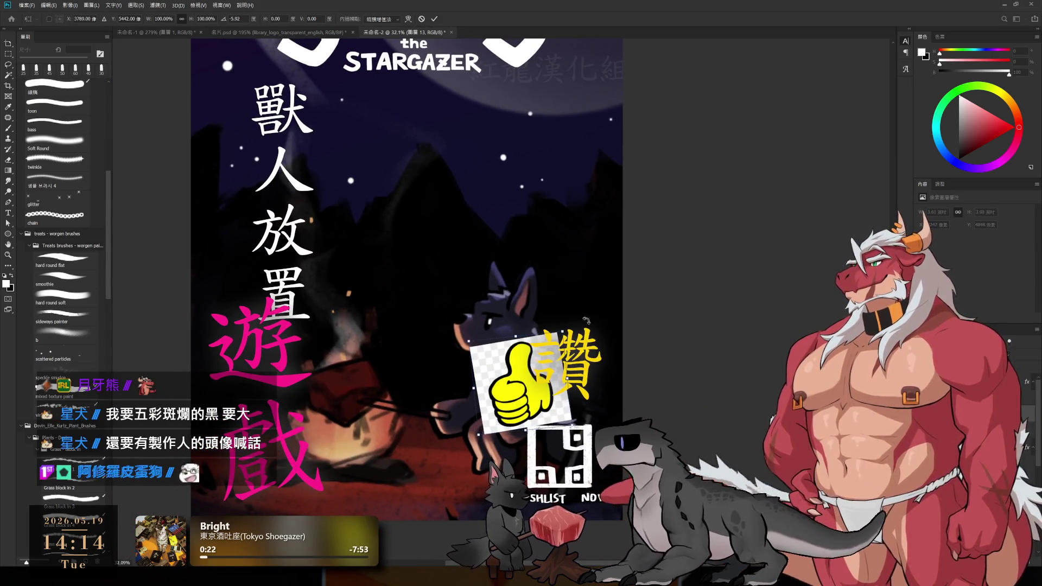
key("Return")
key("l")
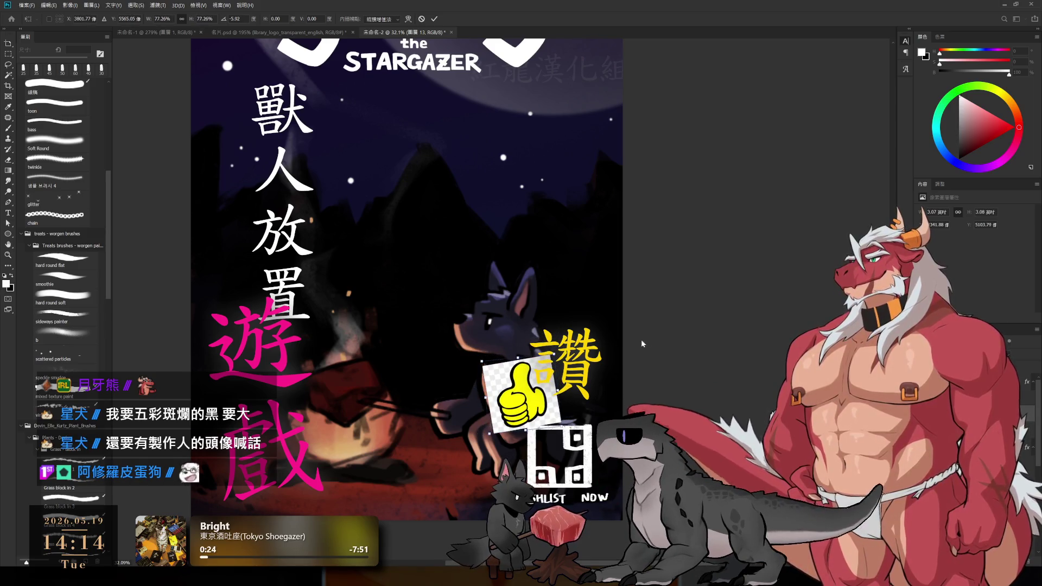
mouse_move(691, 338)
left_mouse_down()
mouse_move(566, 336)
mouse_move(605, 325)
left_mouse_up()
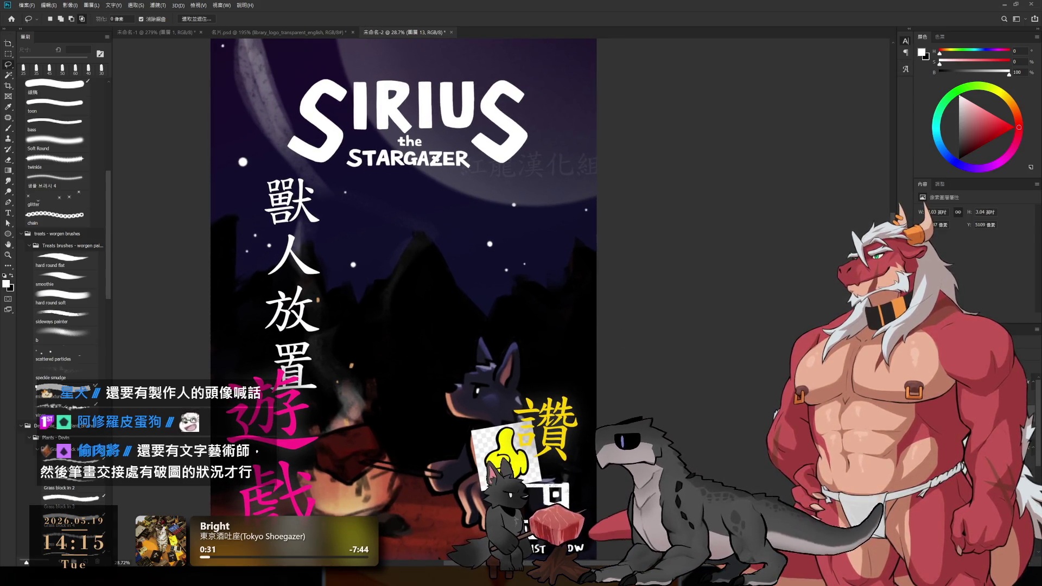
key("t")
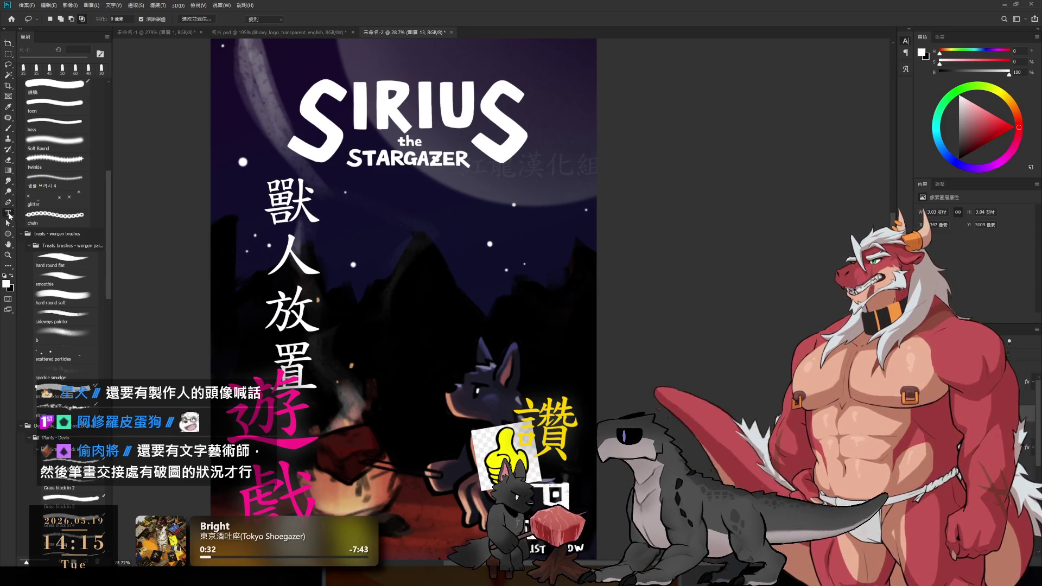
- Cycle the 遊戲 title through several fonts, landing on a thin serif typeface
double_click(280, 411)
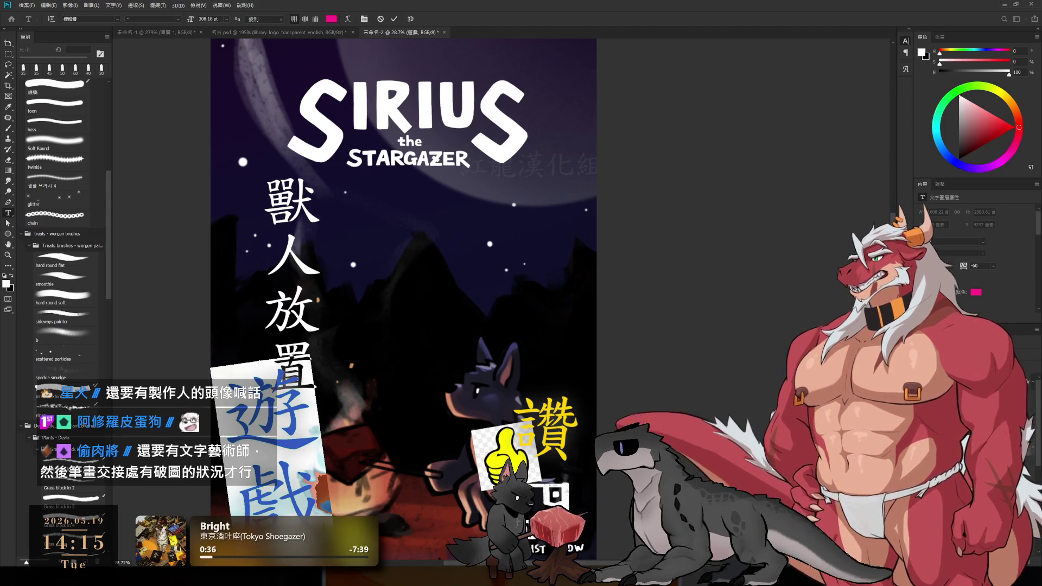
type("遊戲")
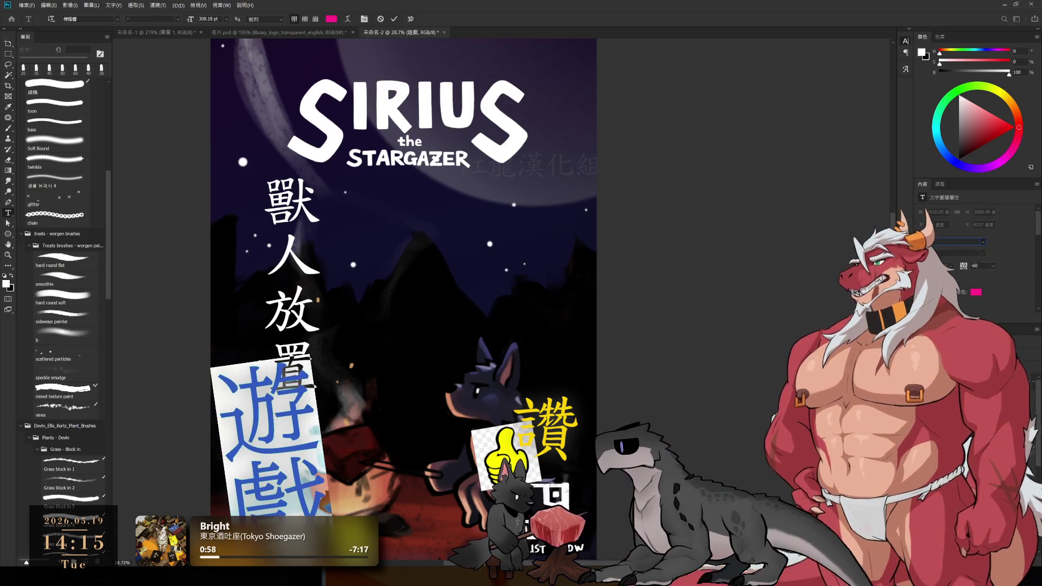
key("Down")
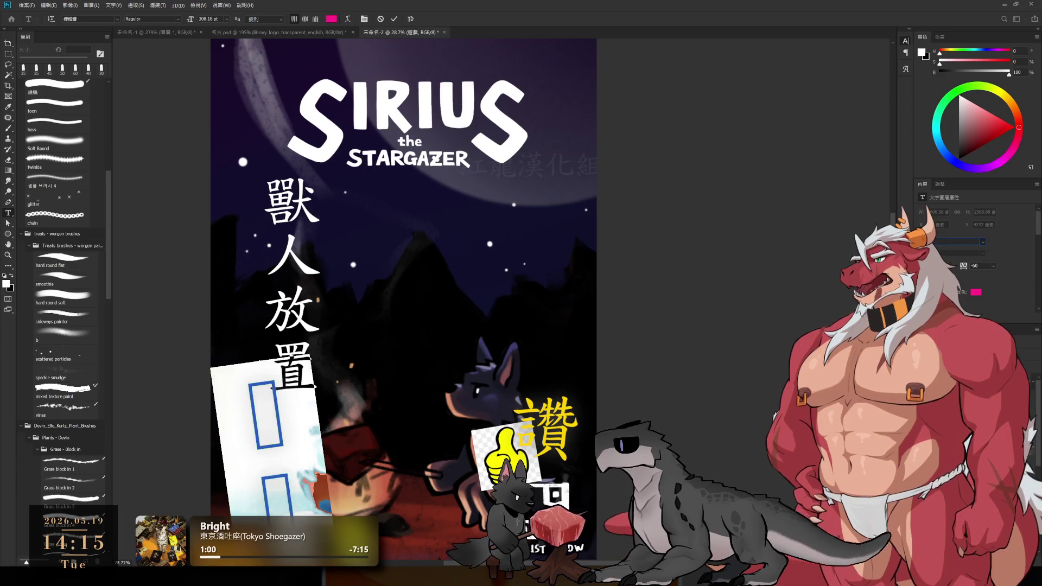
key("Down")
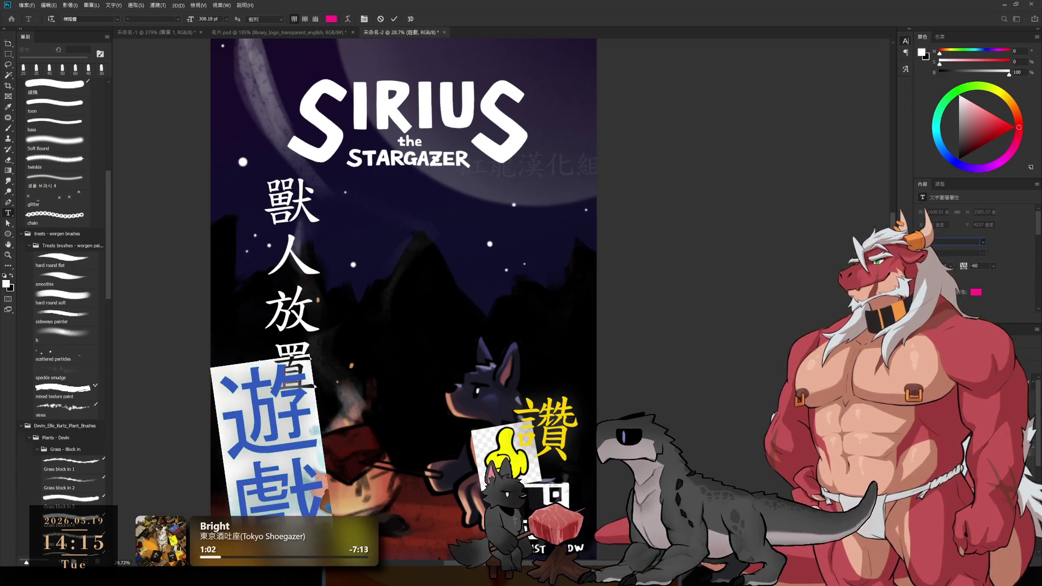
key("Down")
key("Down")
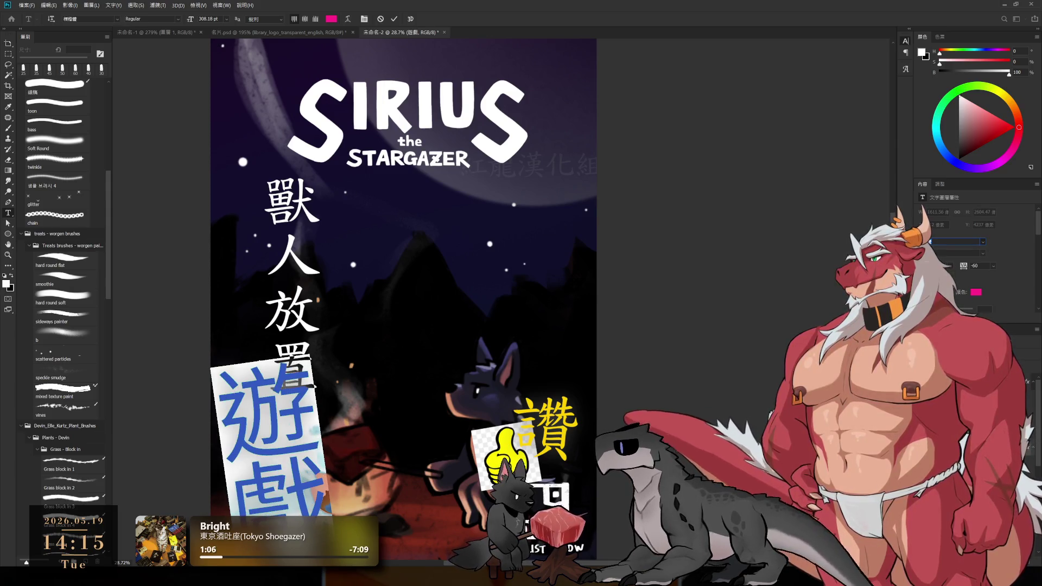
key("Down")
key("Down")
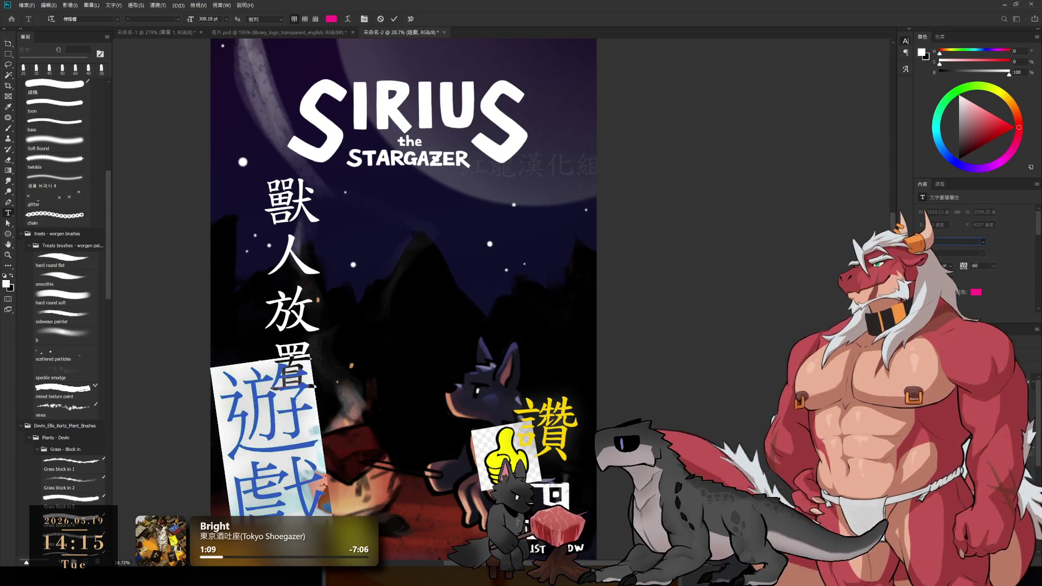
key("Down")
key("Down")
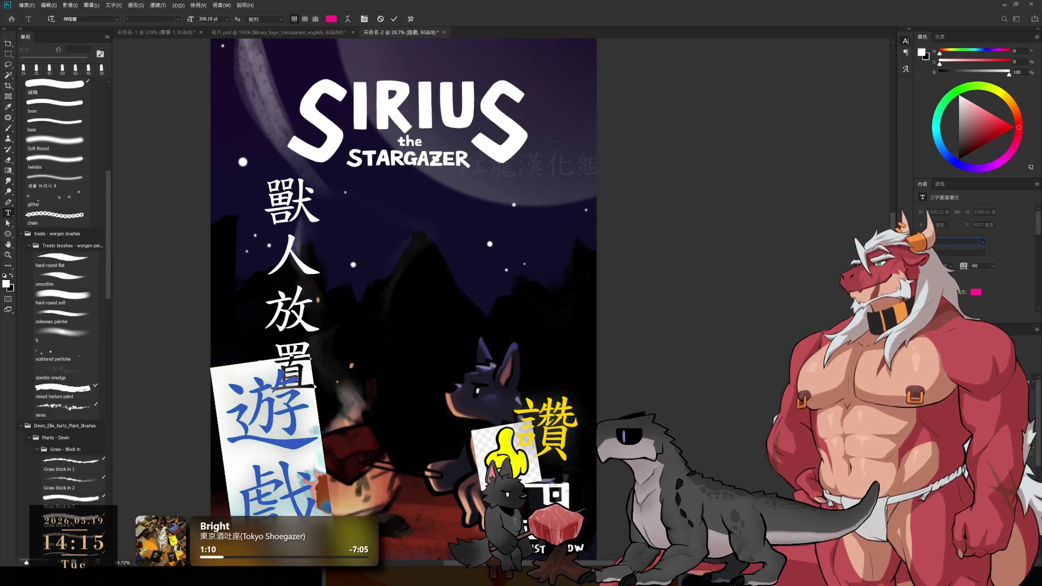
key("Down")
key("Down")
key("Down")
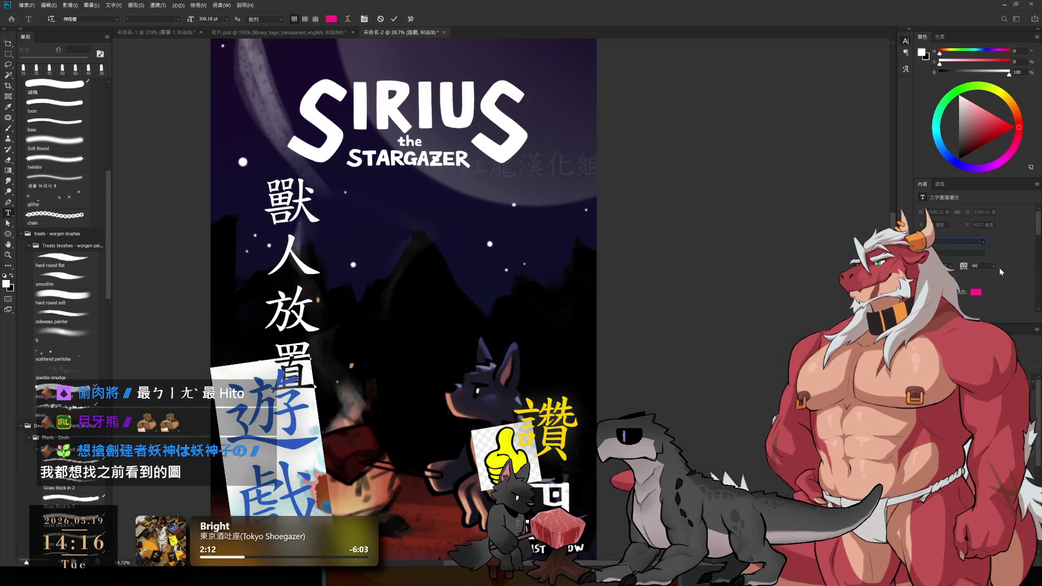
- Browse more fonts for 遊戲, settle on the bold brush-style magenta face and commit it
key("Down")
key("Down")
key("Down")
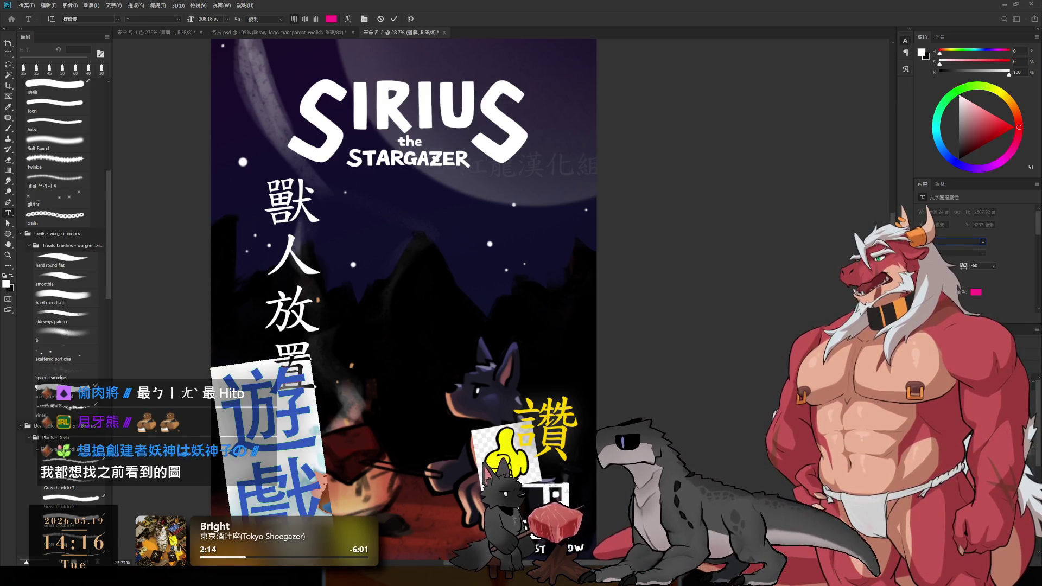
key("Down")
key("Down")
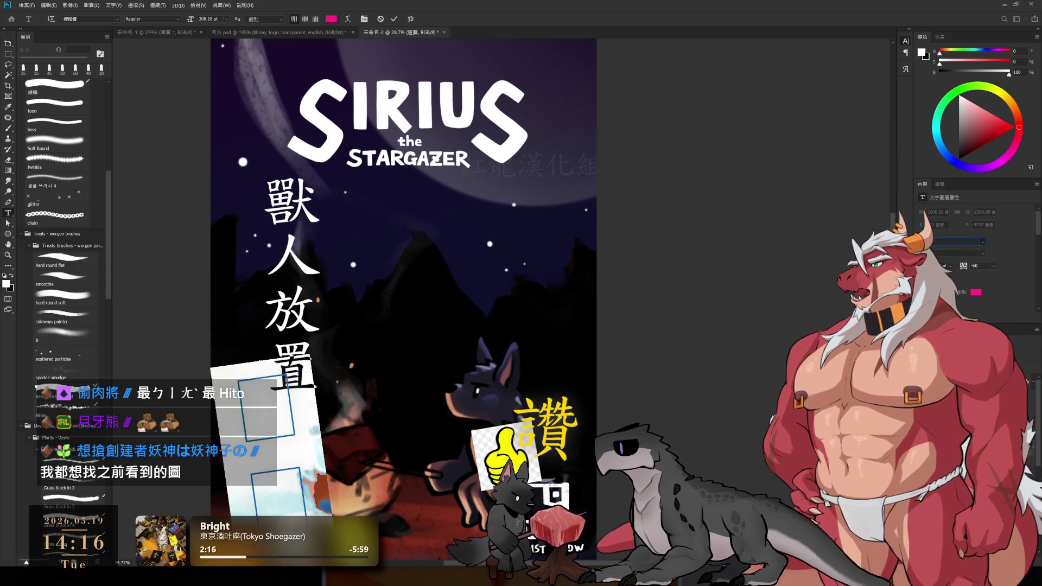
key("Down")
key("Down")
key("Down")
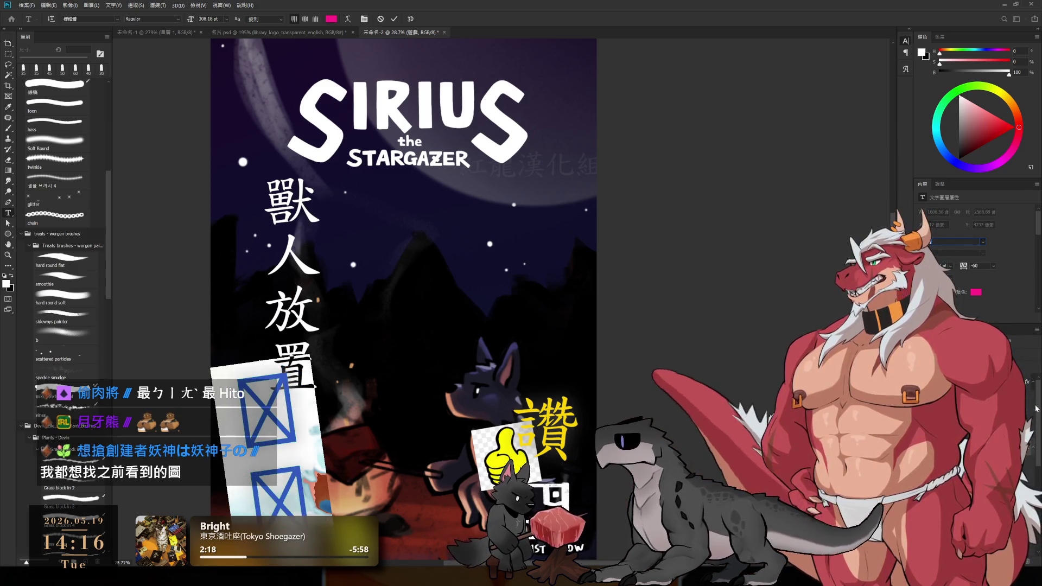
key("Down")
key("Down")
key("Down")
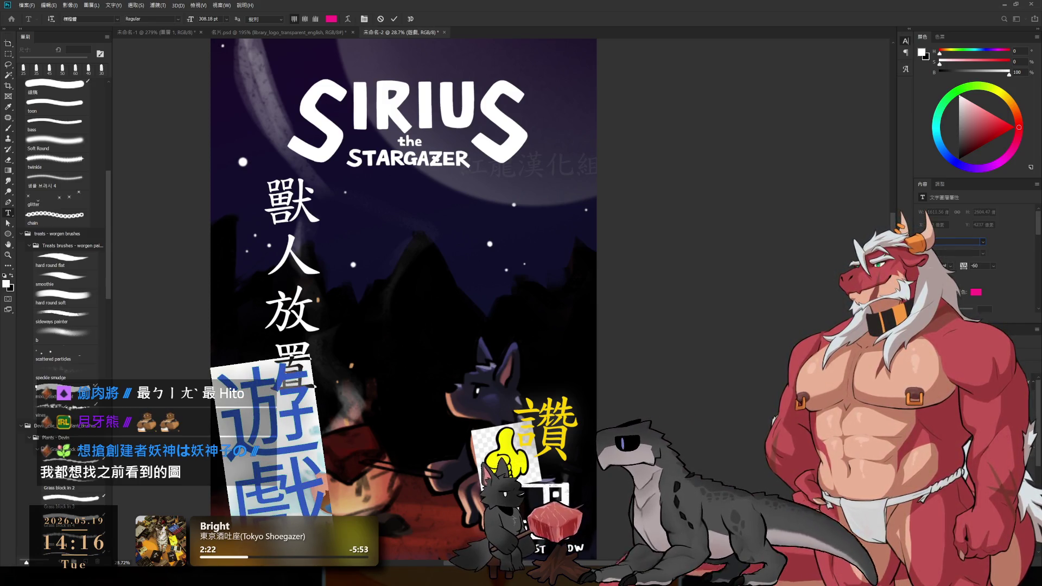
key("Down")
key("Down")
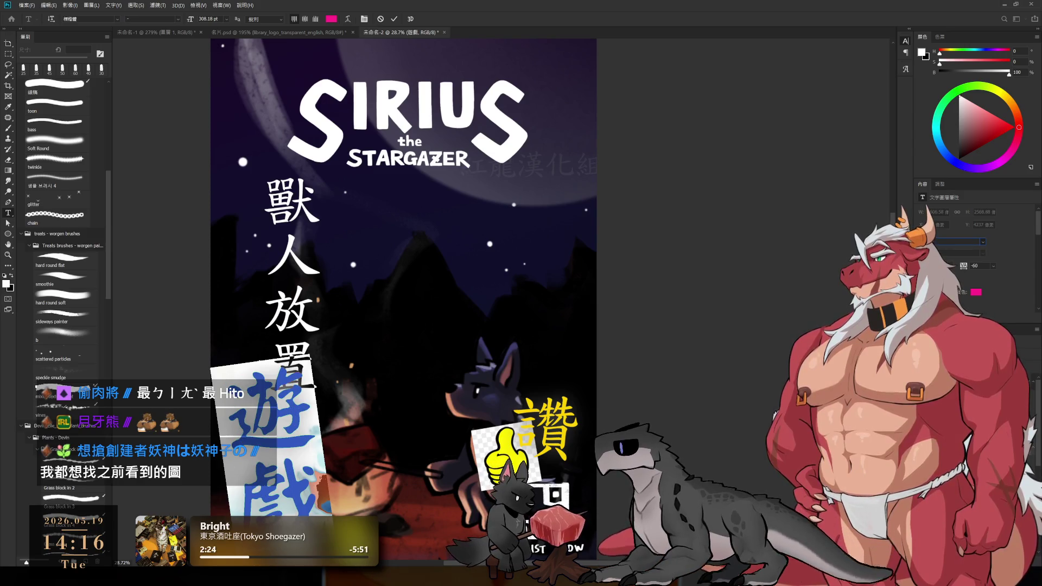
left_click(8, 64)
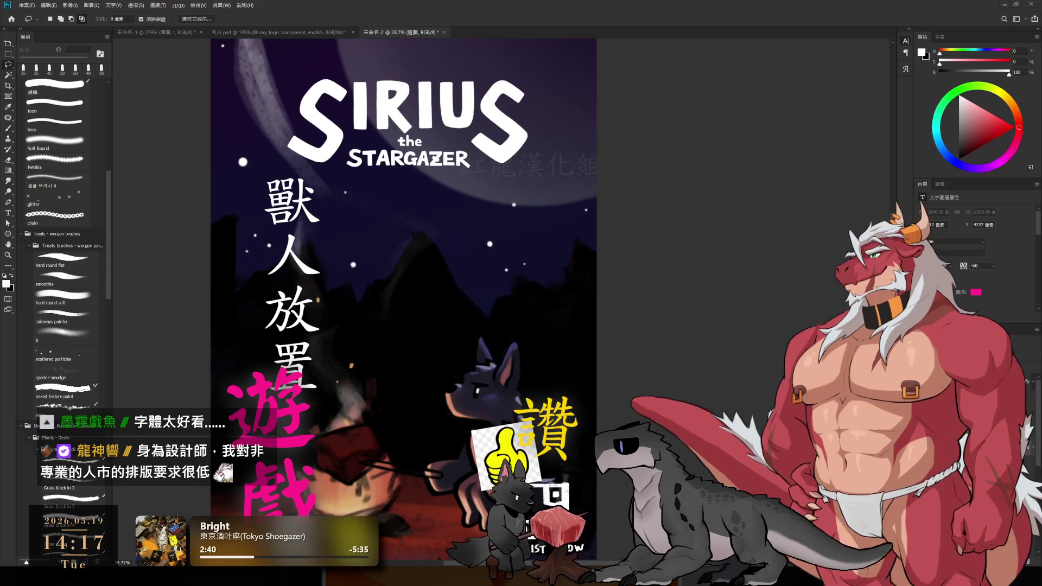
scroll(532, 259, "down", 4)
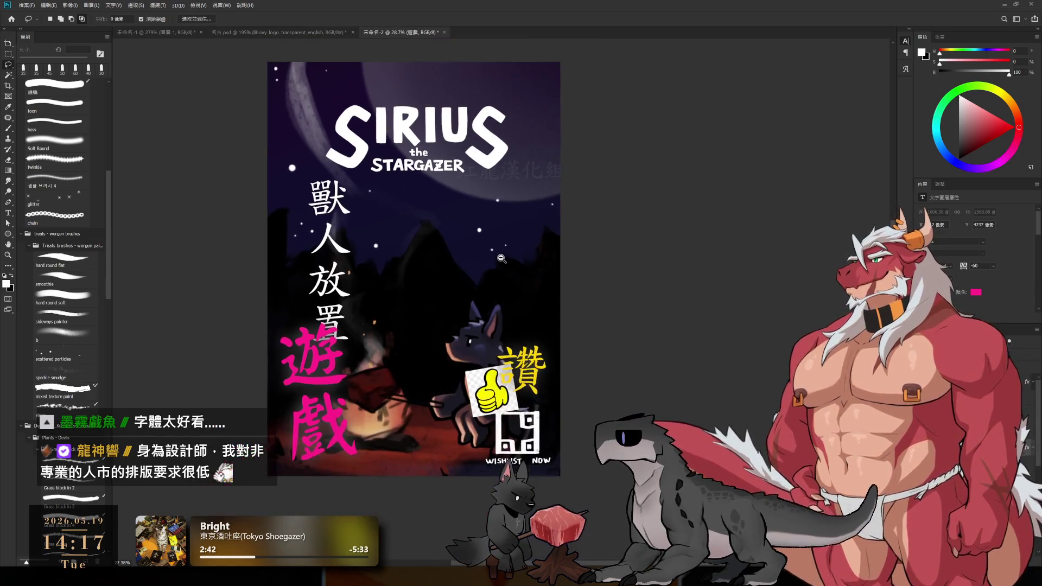
- Pan the poster to centre the whole layout in the window
left_click_drag(532, 259, 538, 261)
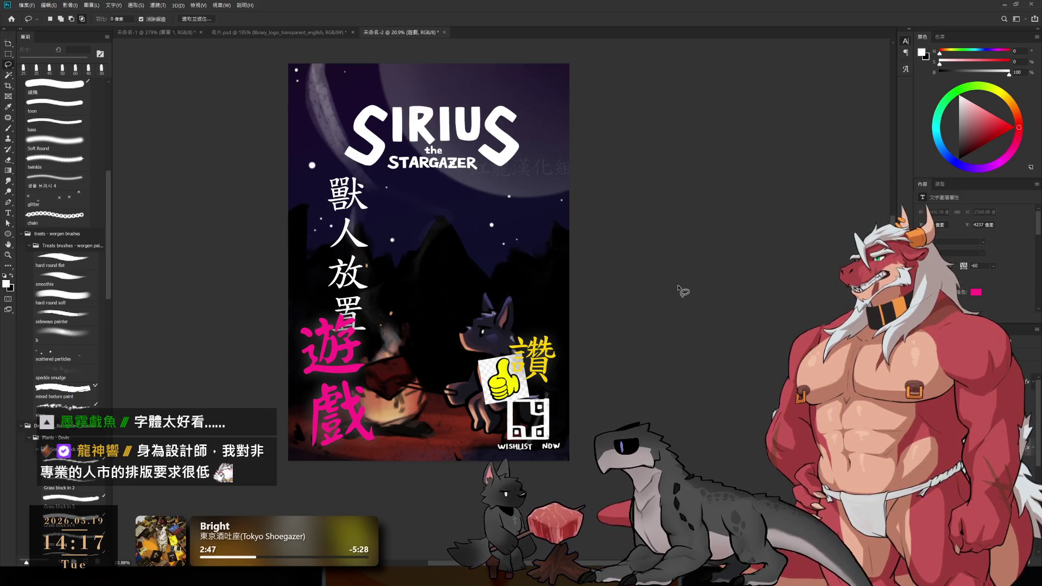
scroll(666, 307, "up", 1)
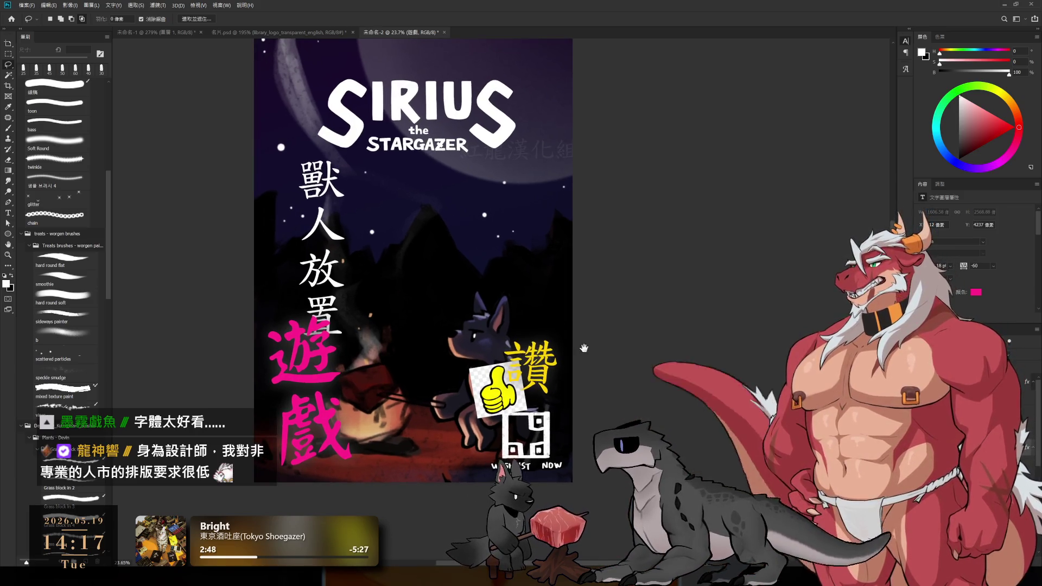
scroll(546, 217, "up", 1)
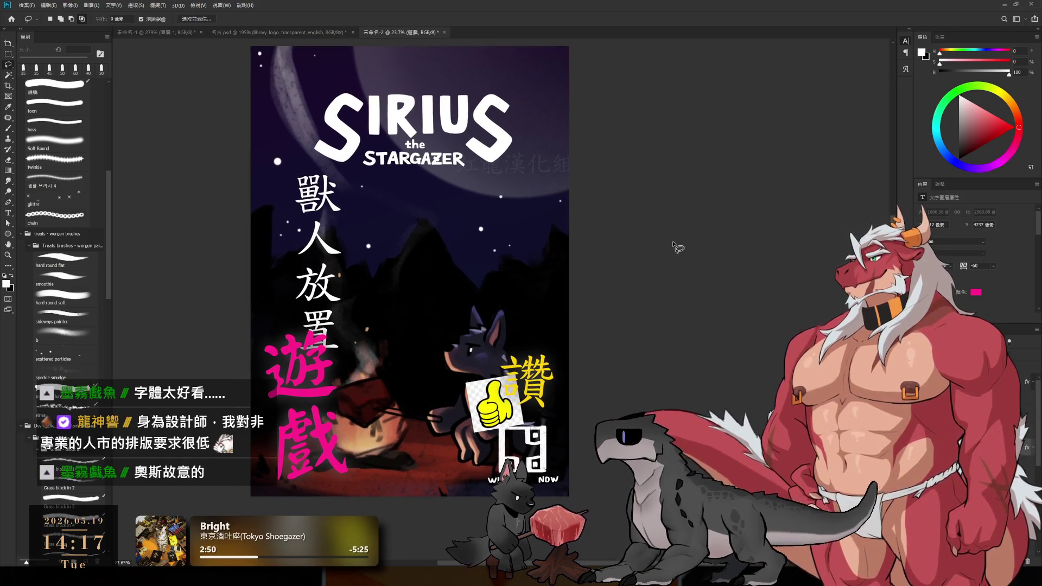
left_click_drag(526, 310, 506, 307)
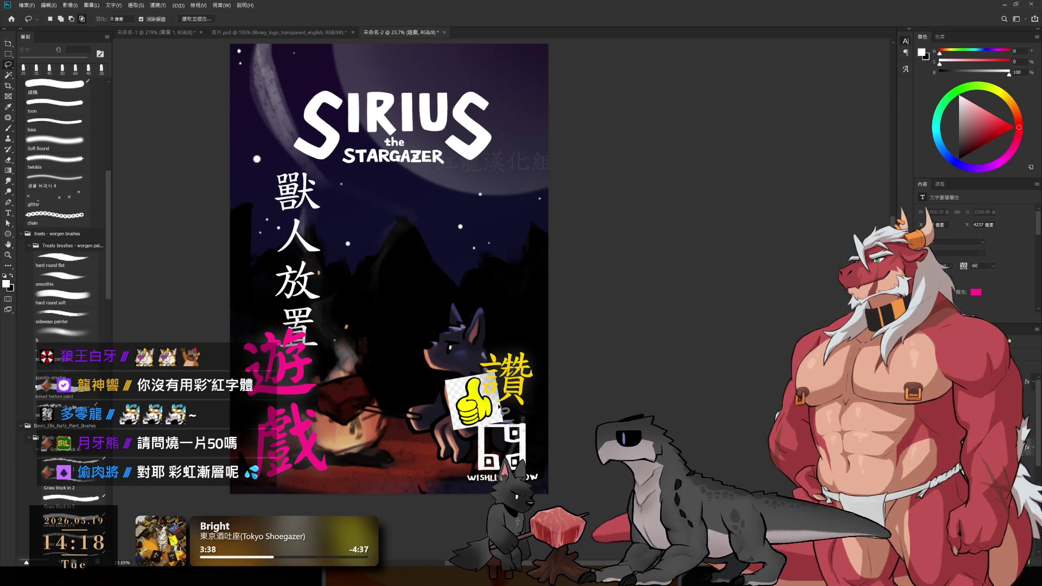
left_click(315, 248)
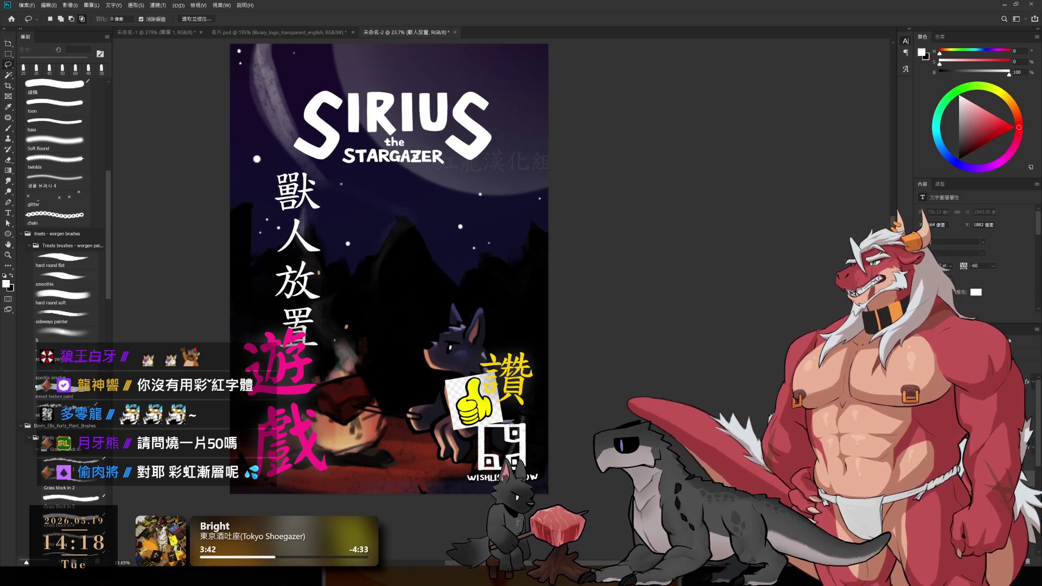
key("alt+bracketleft")
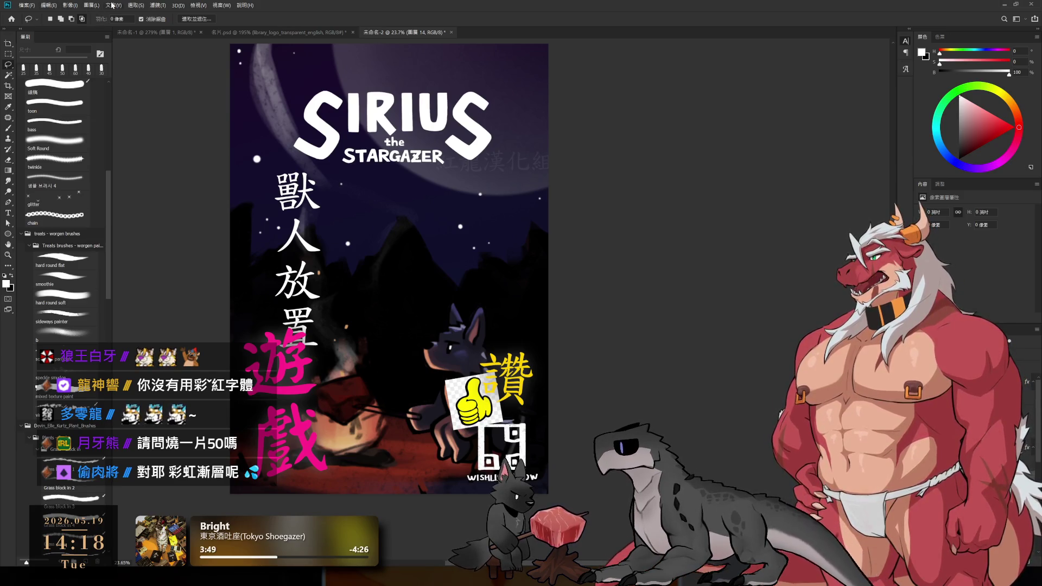
key("b")
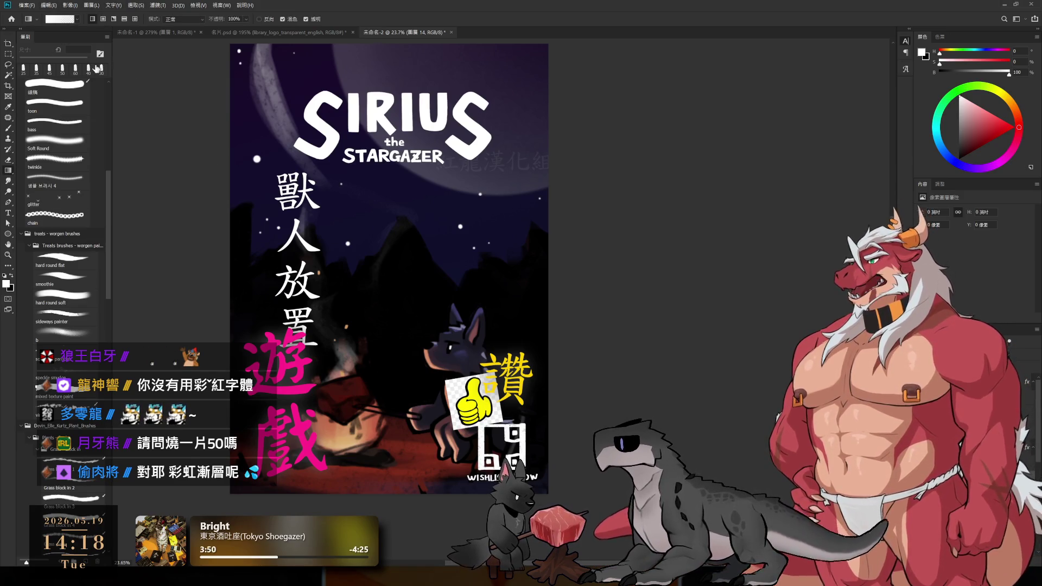
left_click(339, 336)
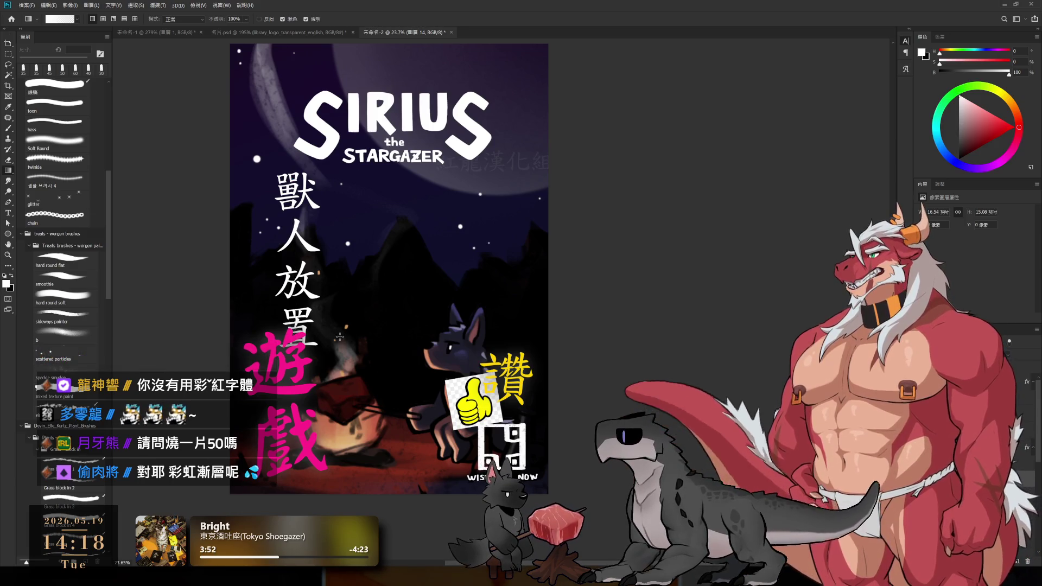
key("i")
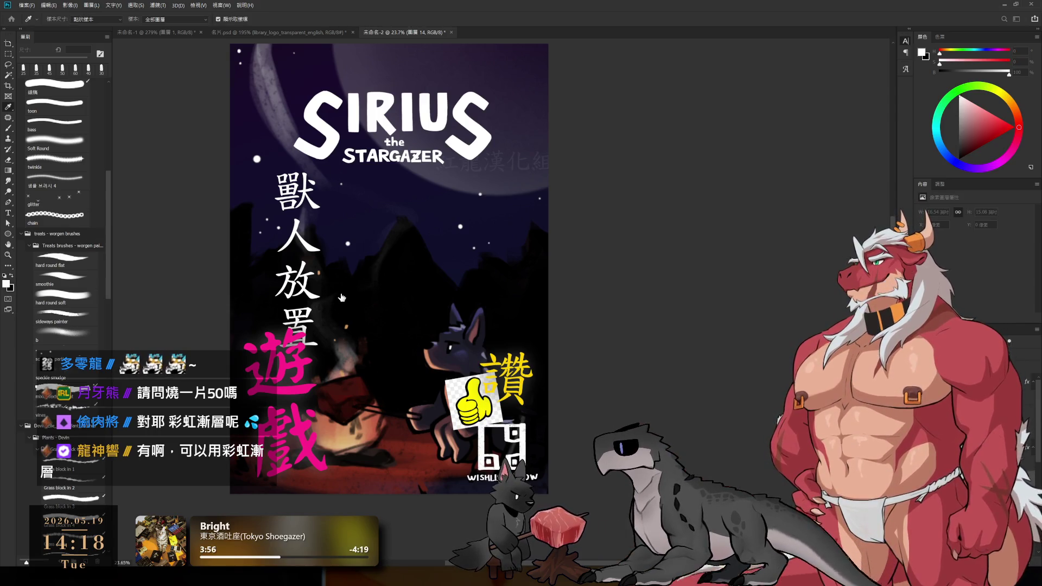
key("g")
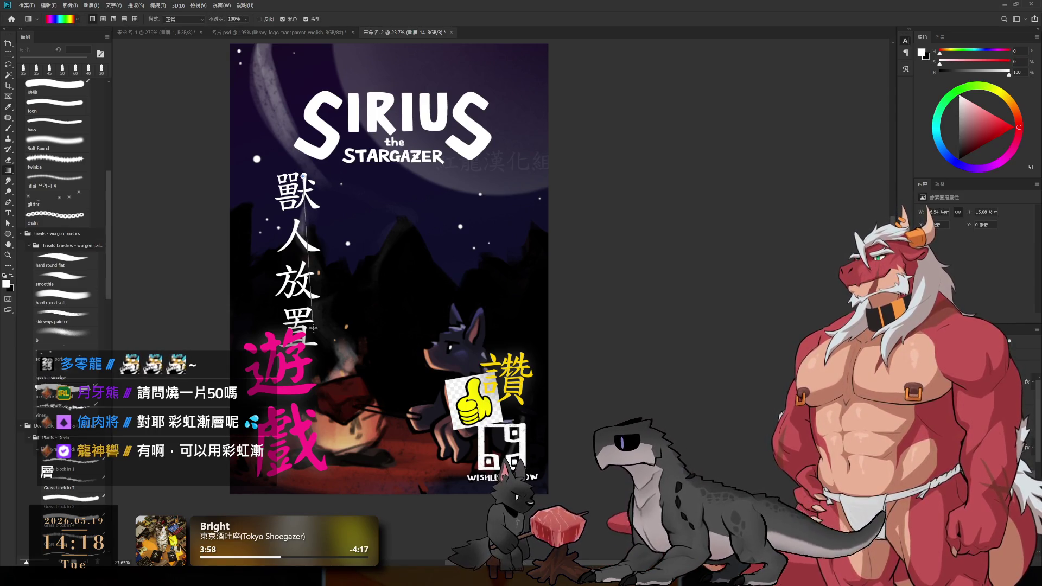
left_click_drag(351, 179, 351, 346)
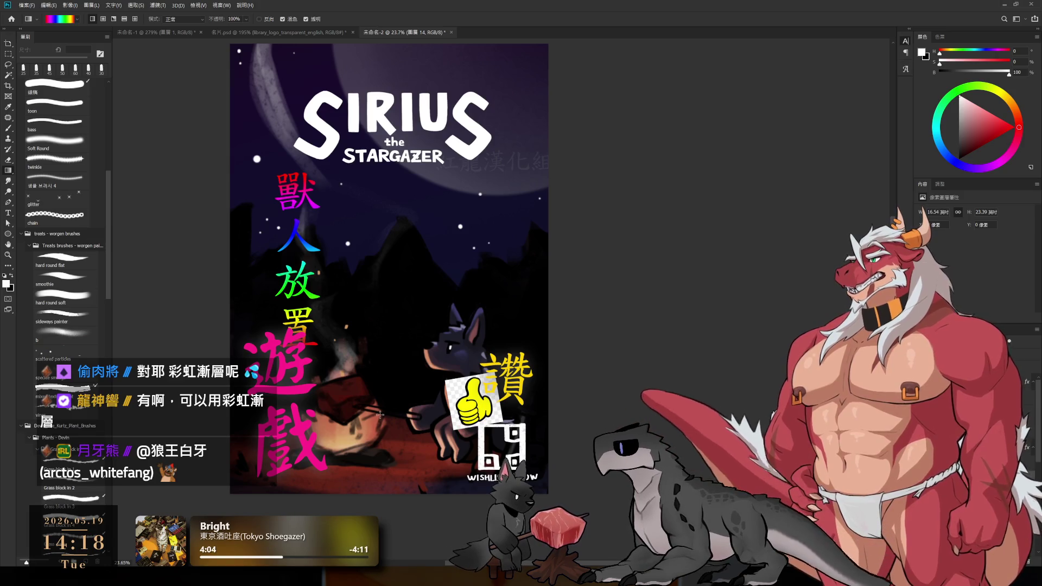
left_click(303, 456)
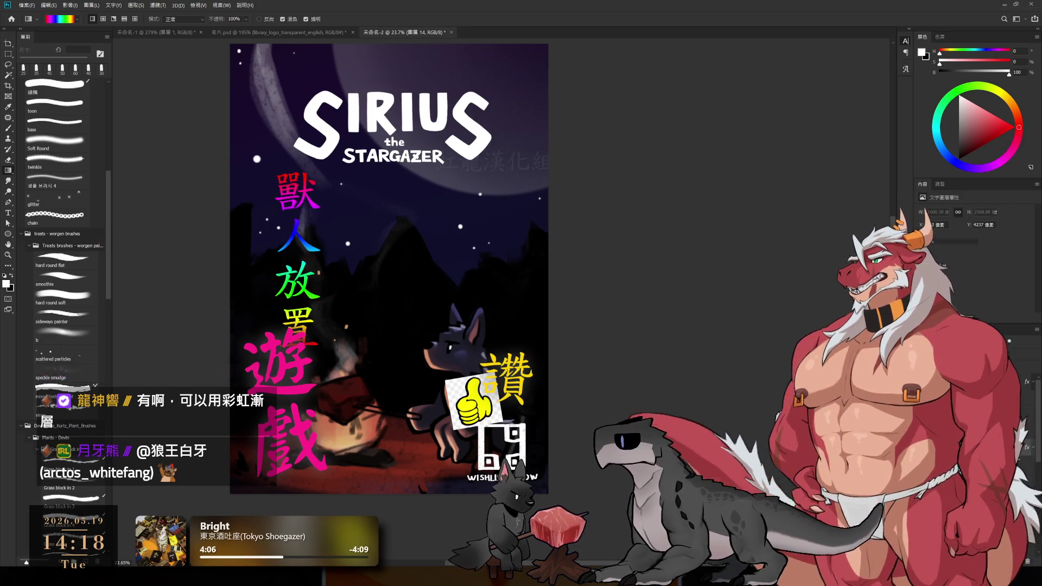
key("h")
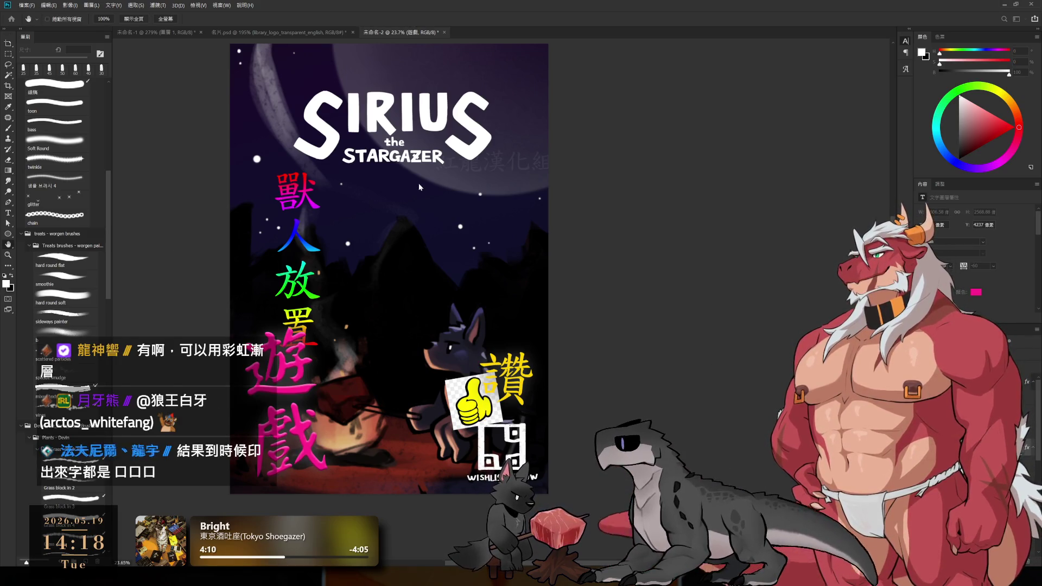
key("g")
scroll(542, 216, "up", 1)
scroll(542, 216, "down", 1)
scroll(548, 216, "up", 1)
scroll(548, 216, "up", 1)
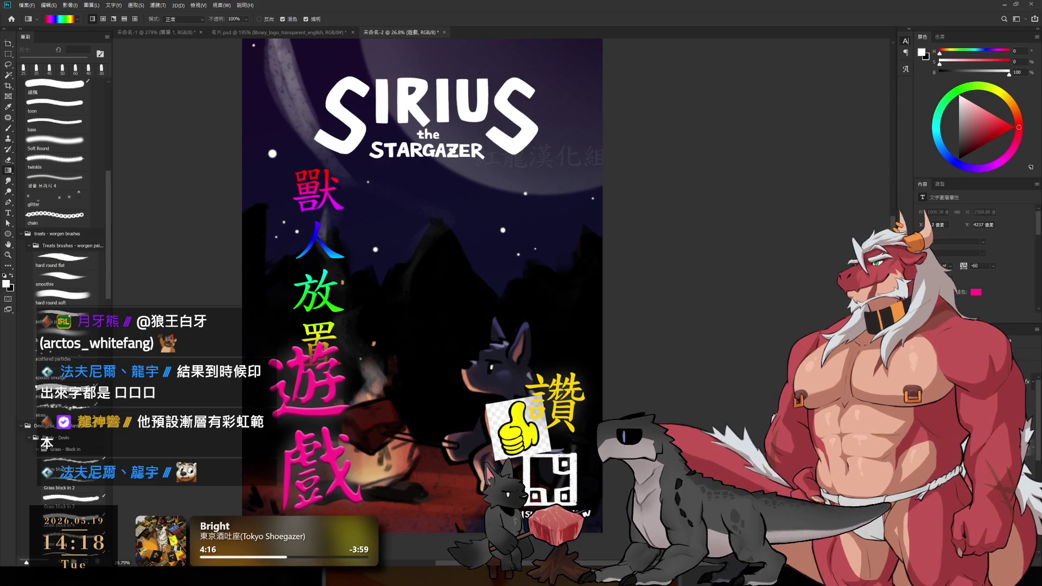
key("h")
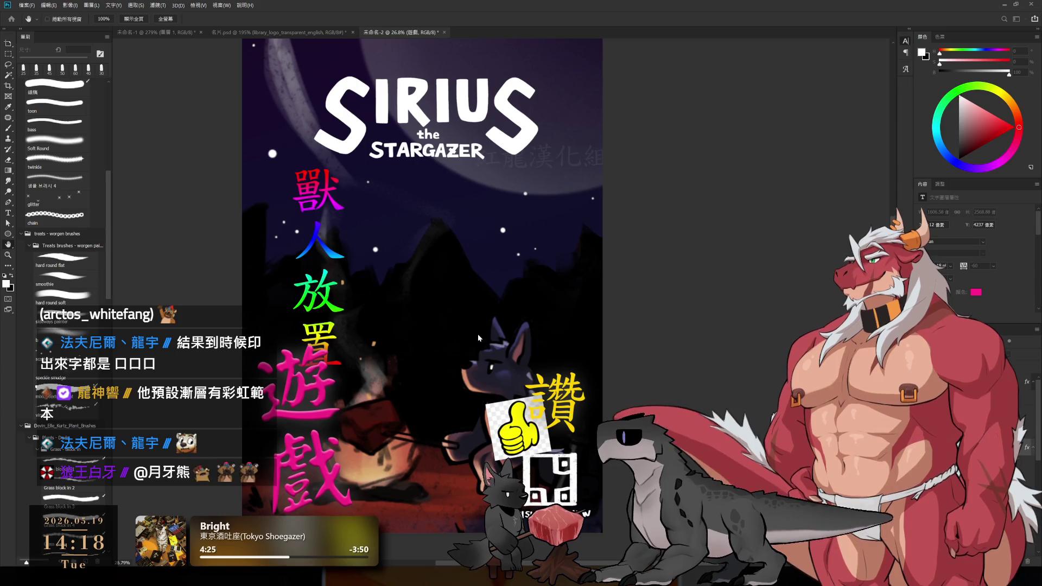
key("v")
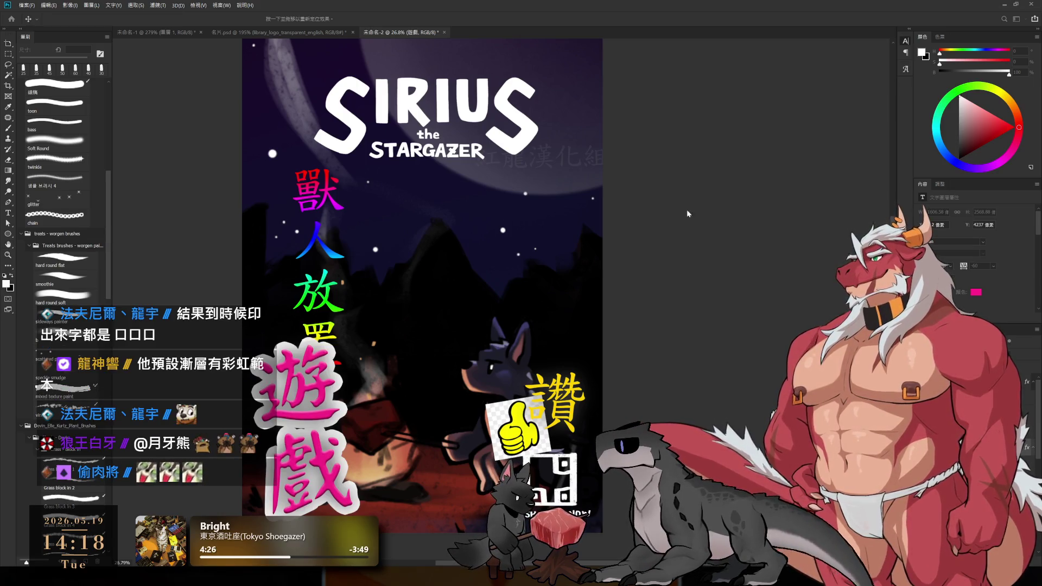
key("i")
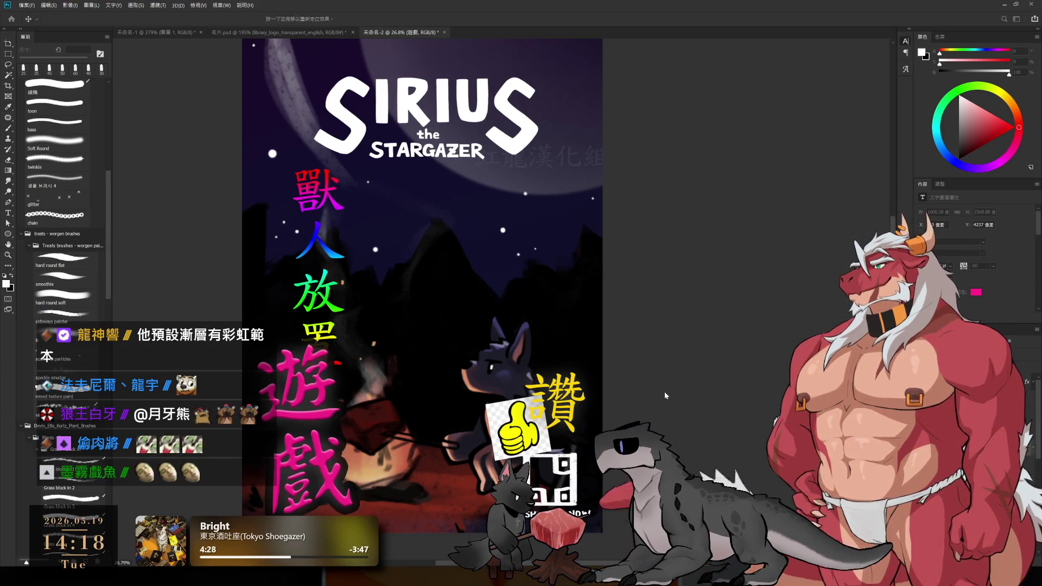
key("v")
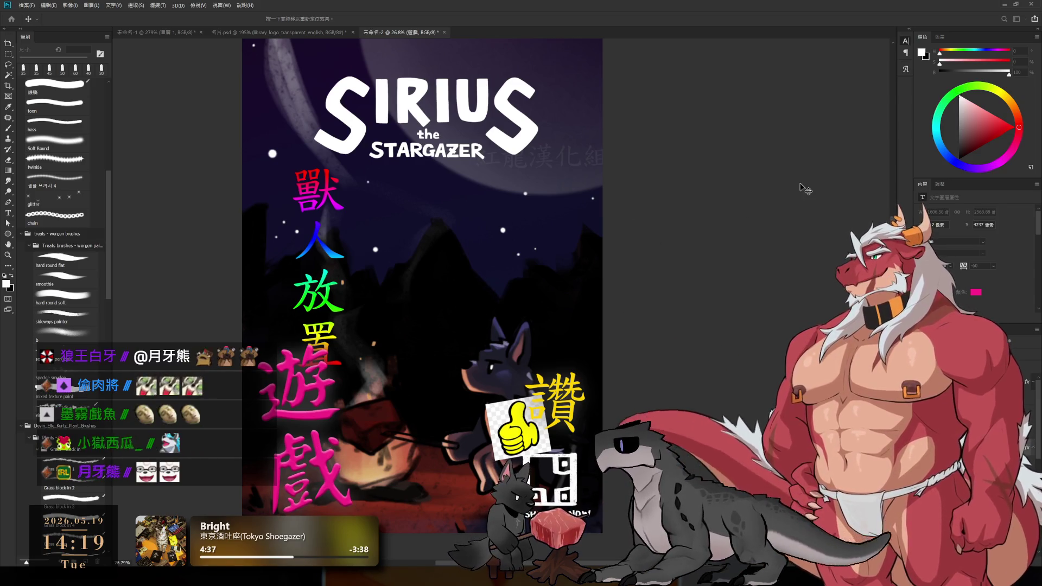
key("g")
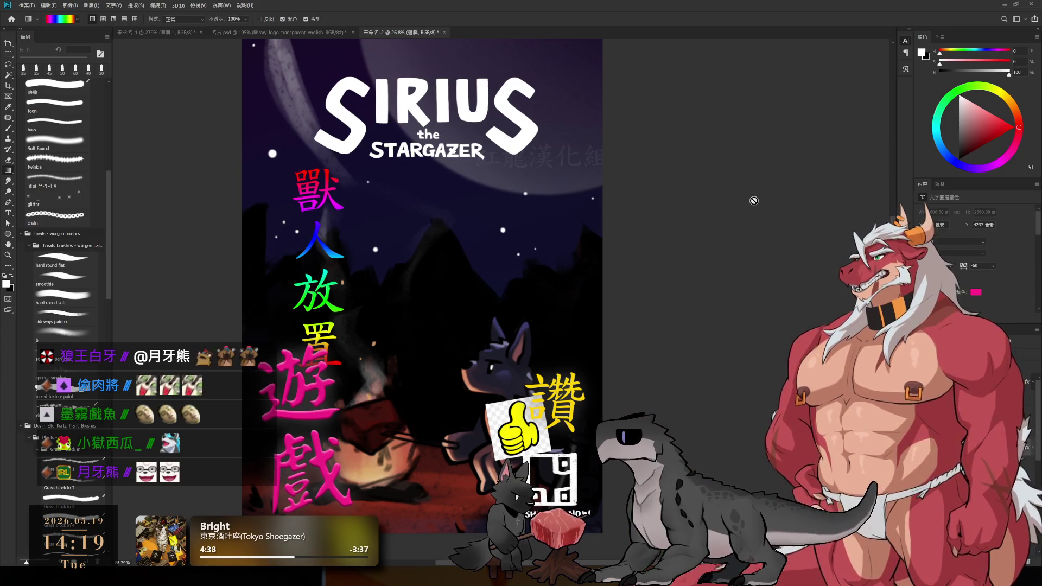
scroll(695, 190, "up", 3)
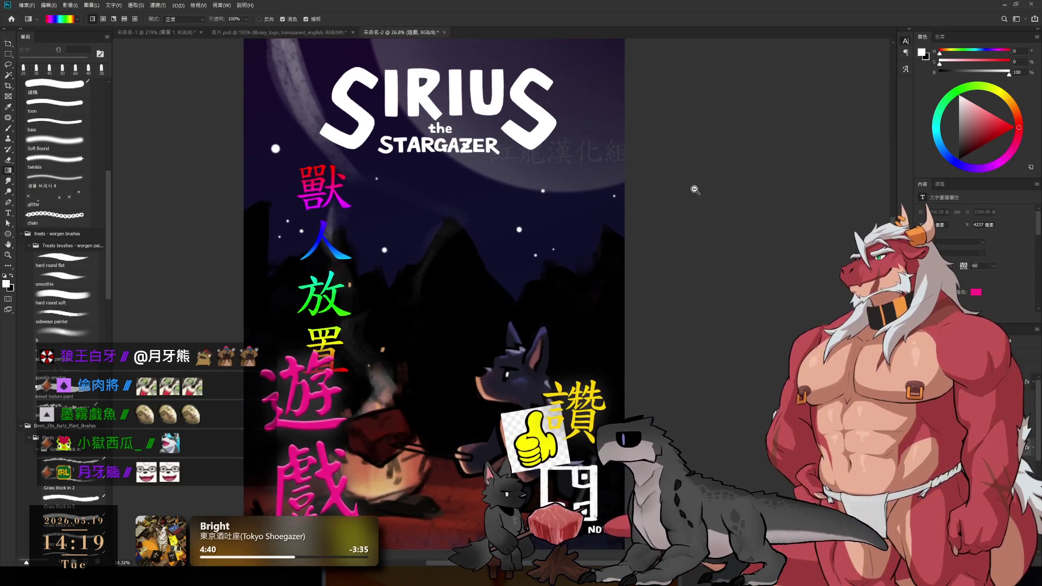
left_click_drag(695, 190, 635, 194)
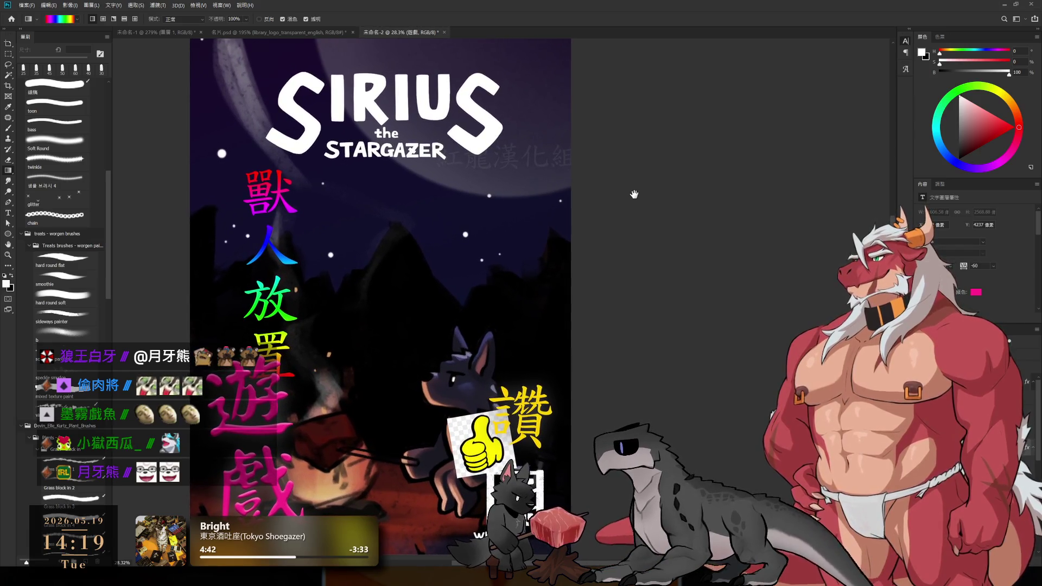
scroll(634, 194, "down", 2)
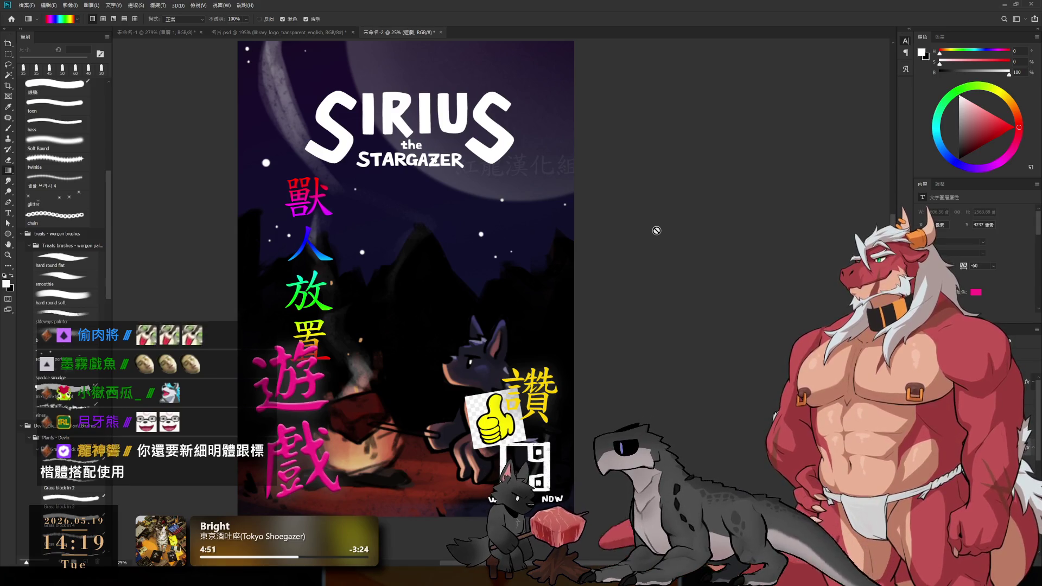
left_click_drag(553, 408, 545, 180)
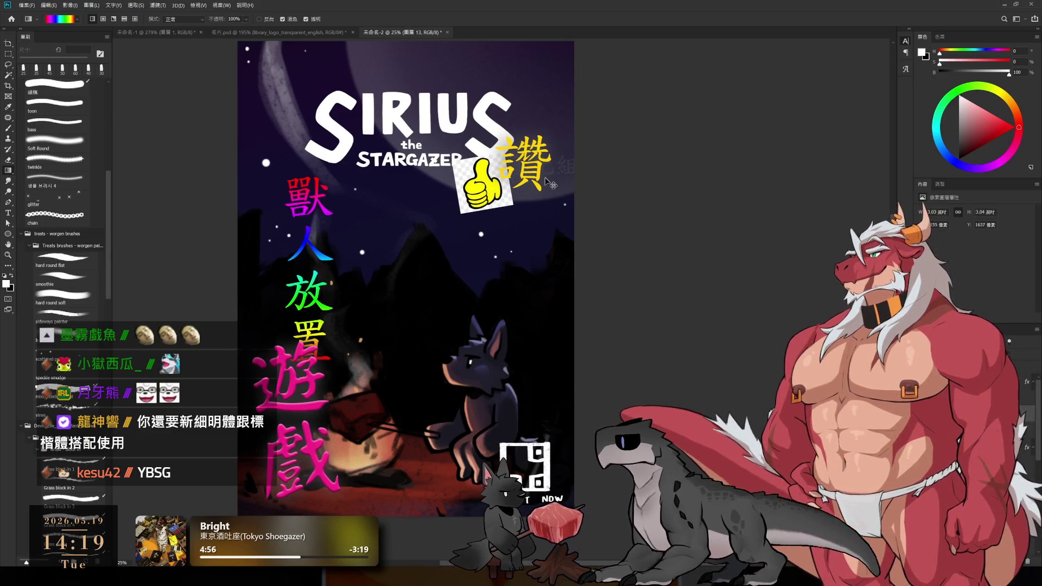
- Fine-tune the 讚 and thumbs-up sticker position beside the SIRIUS STARGAZER logo
left_click_drag(486, 183, 475, 193)
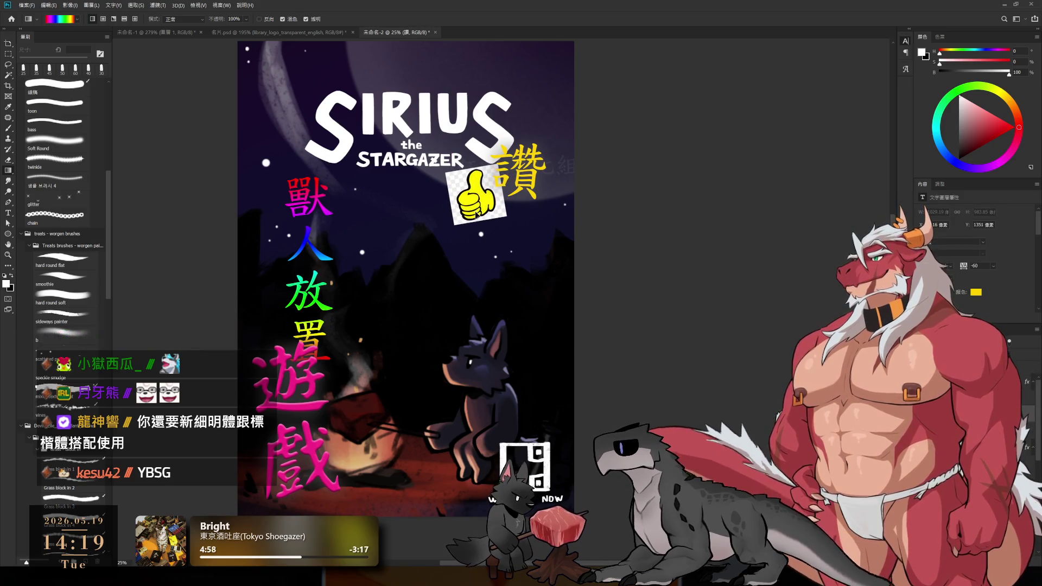
left_click(504, 215)
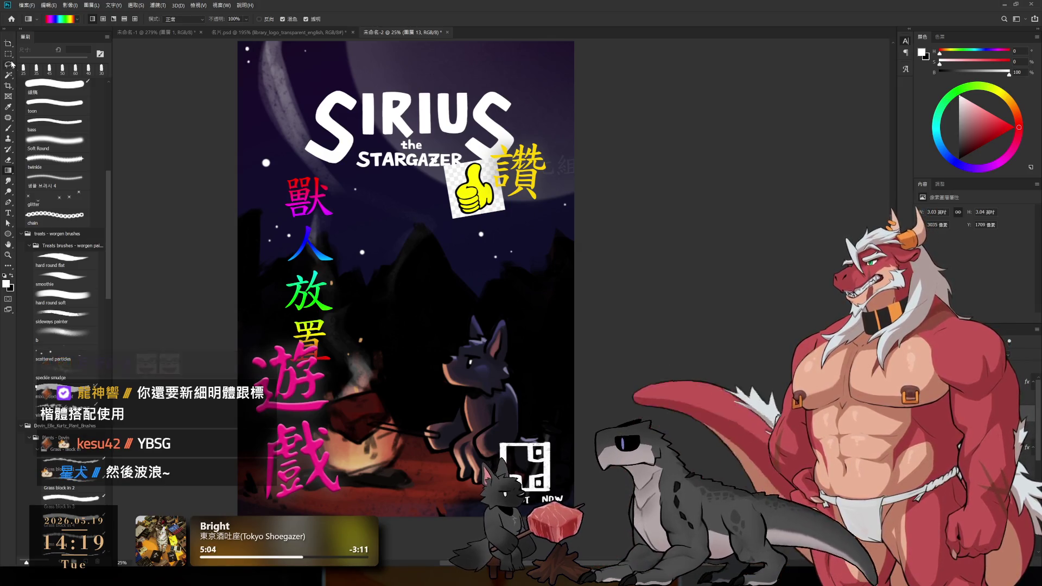
left_click(10, 214)
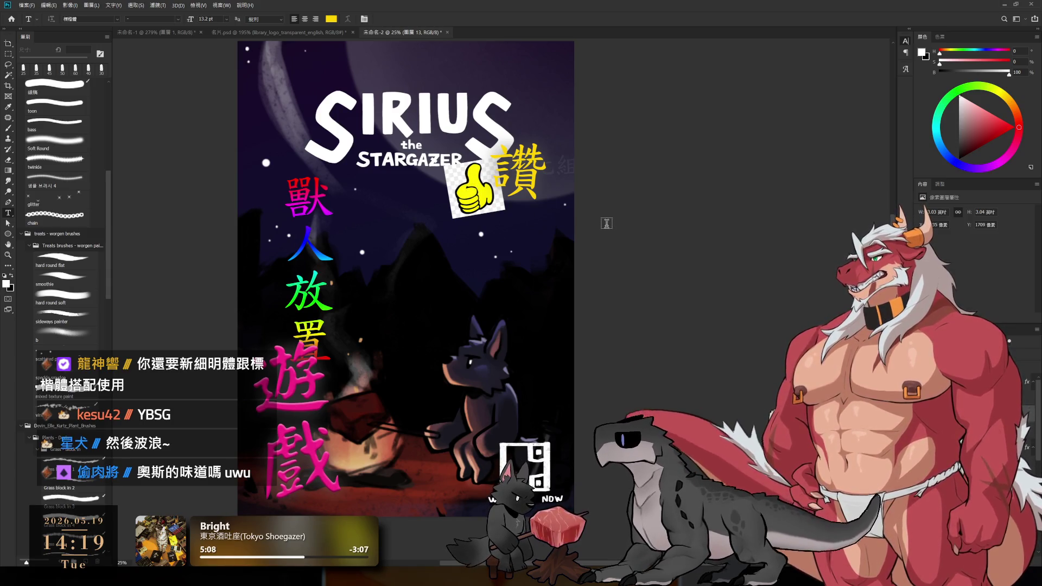
left_click(521, 139)
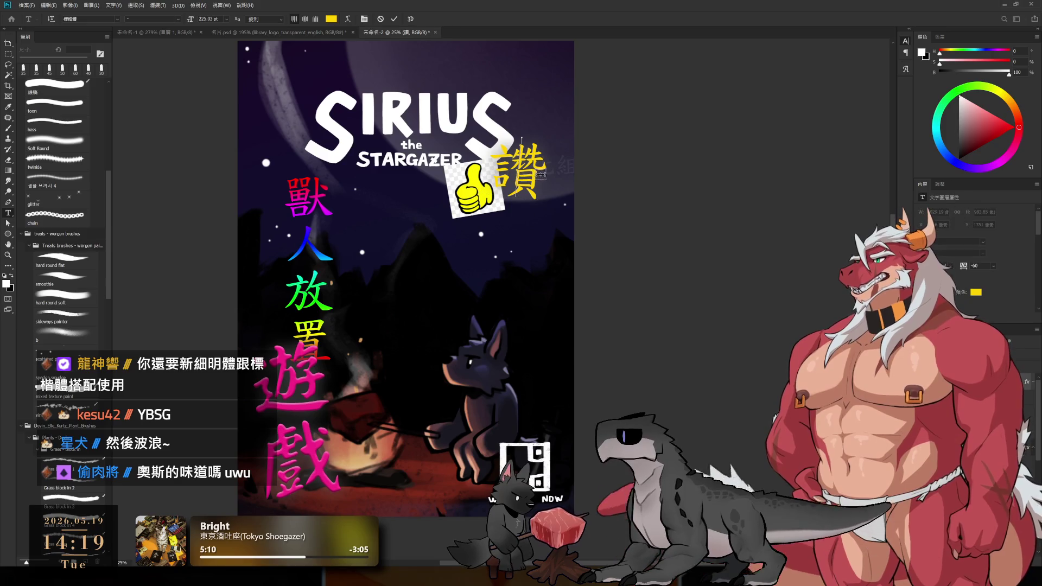
type("~")
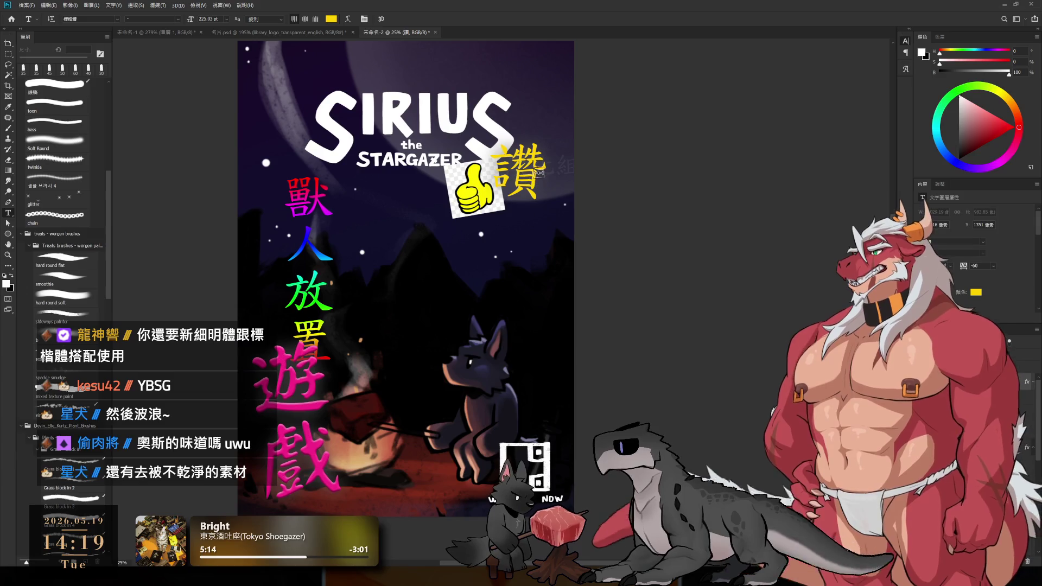
key("Escape")
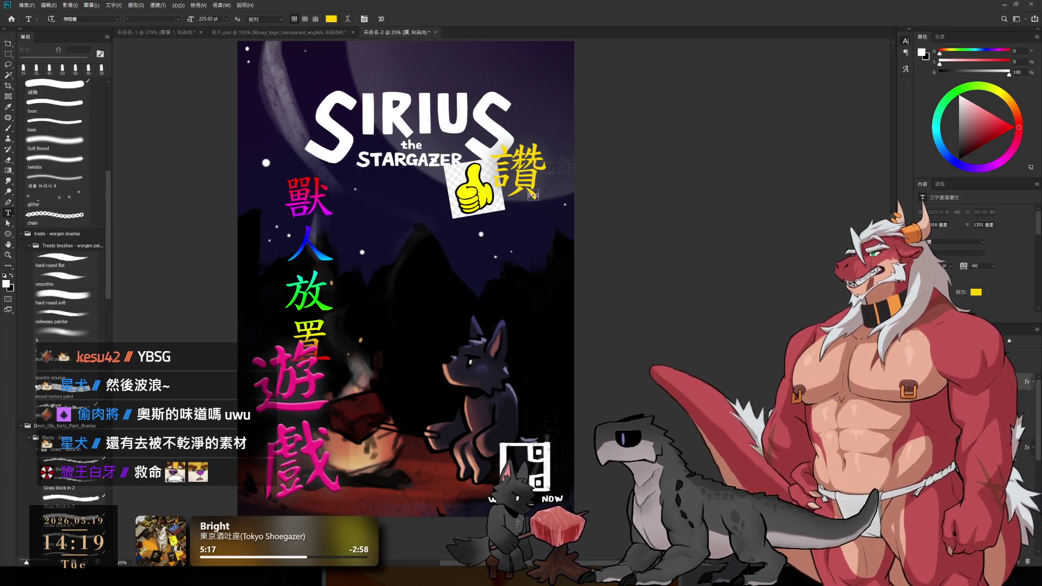
left_click(487, 214, "ctrl")
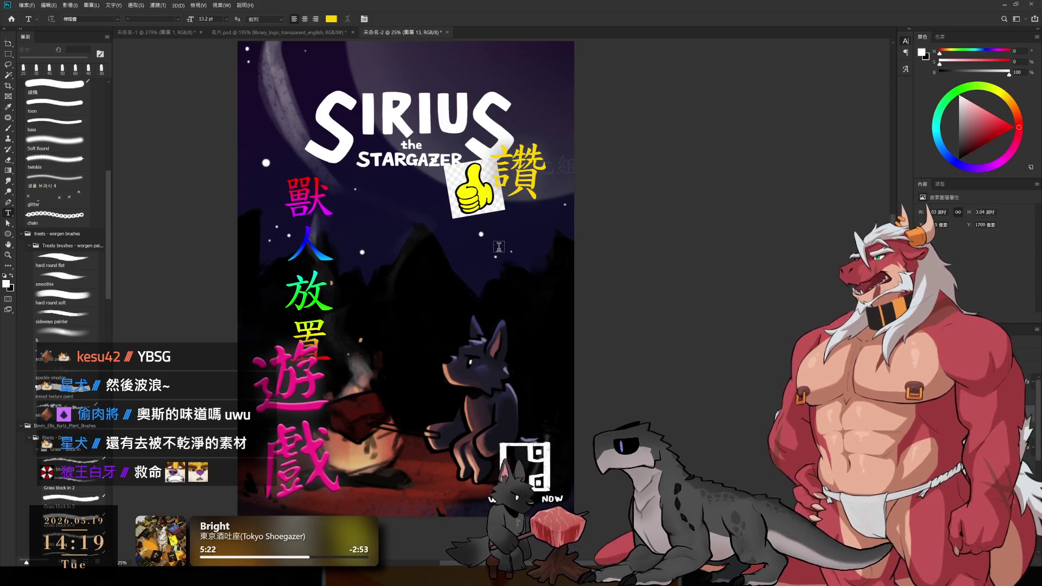
left_click(310, 479, "ctrl")
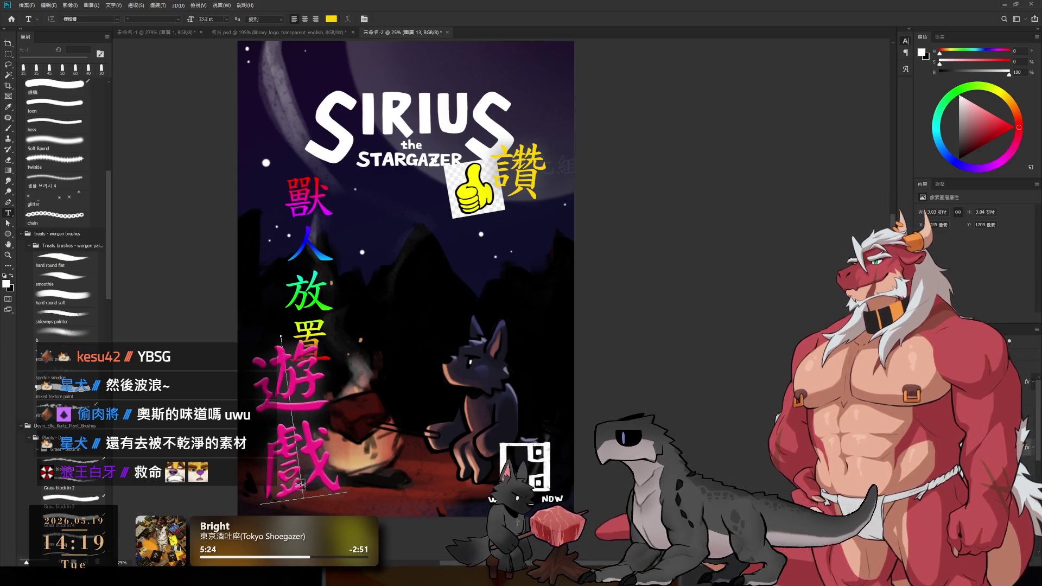
left_click(542, 178)
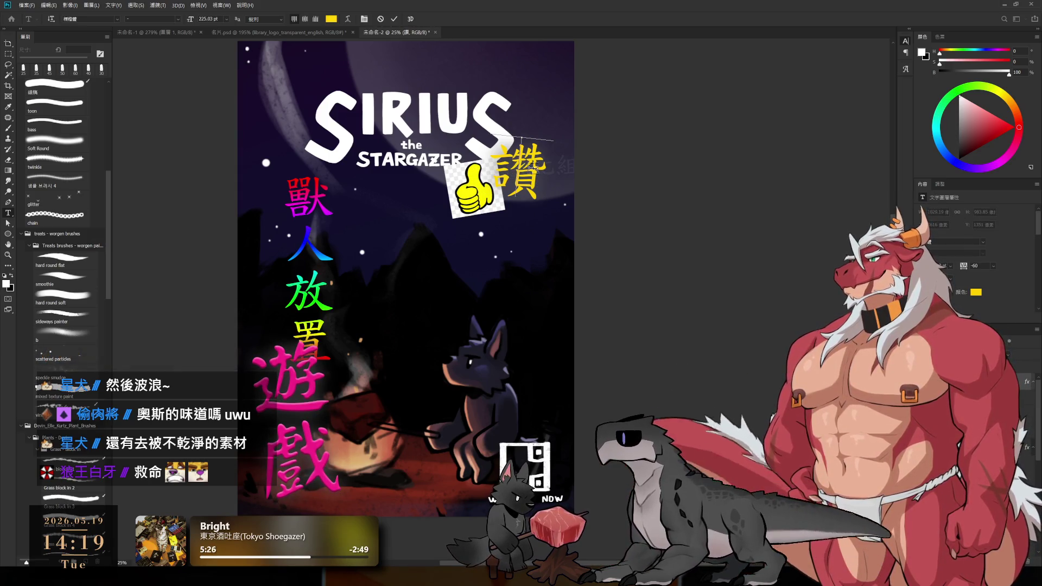
key("ctrl+a")
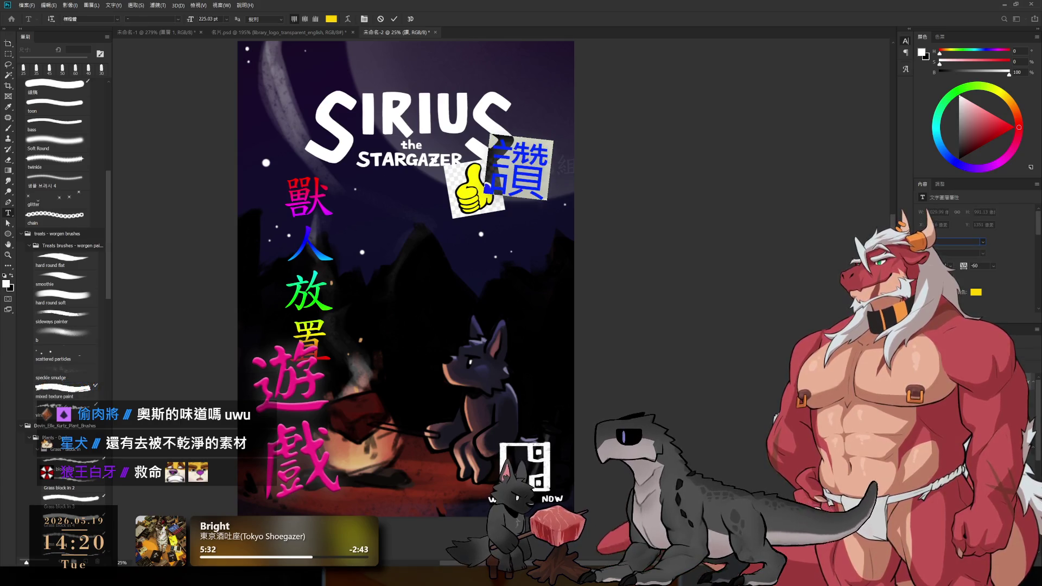
left_click(767, 363)
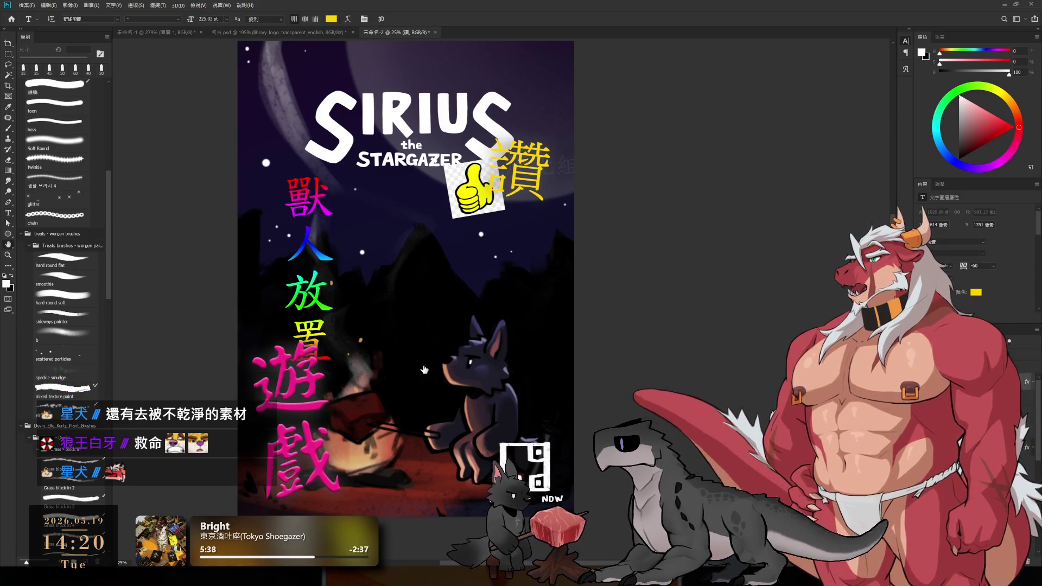
key("h")
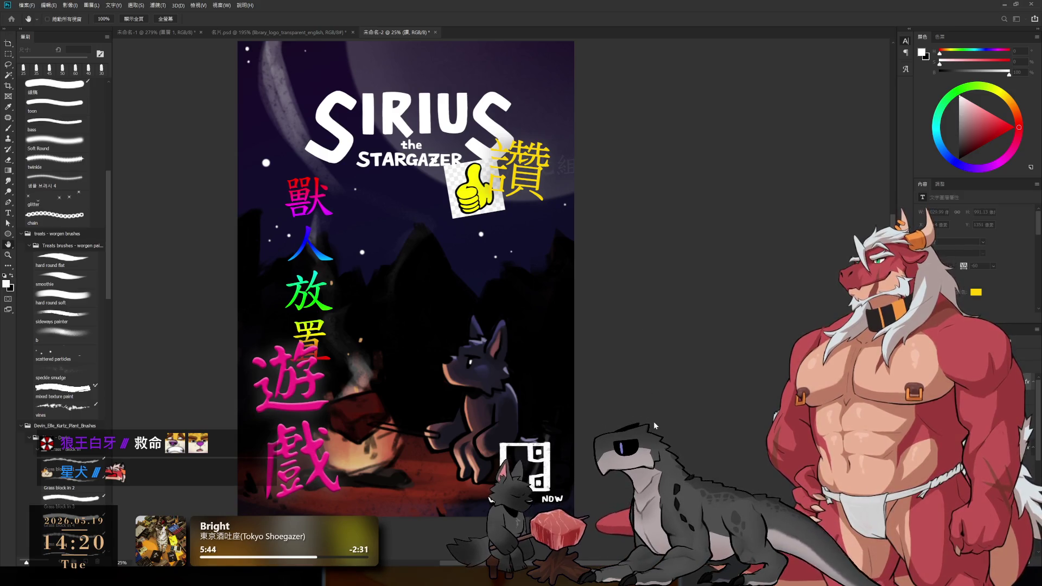
- Start a new point-text layer in the sky above the rainbow 獸人放置 title
key("i")
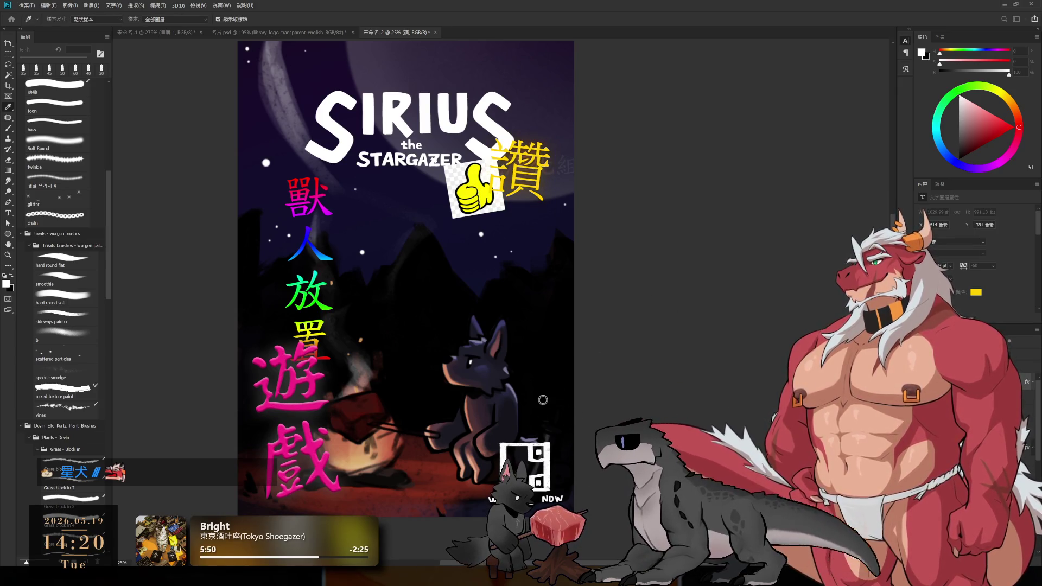
key("h")
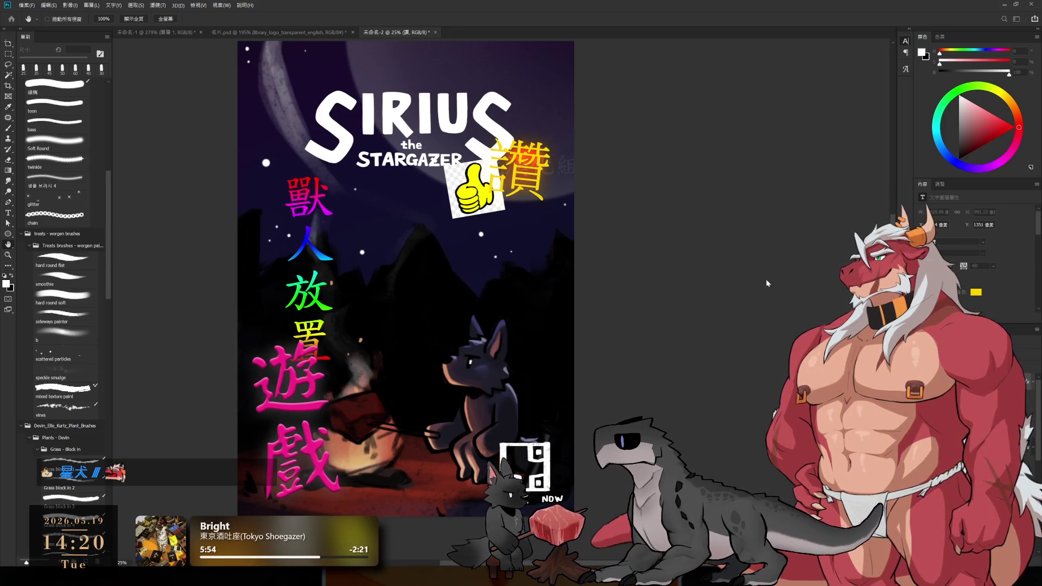
key("t")
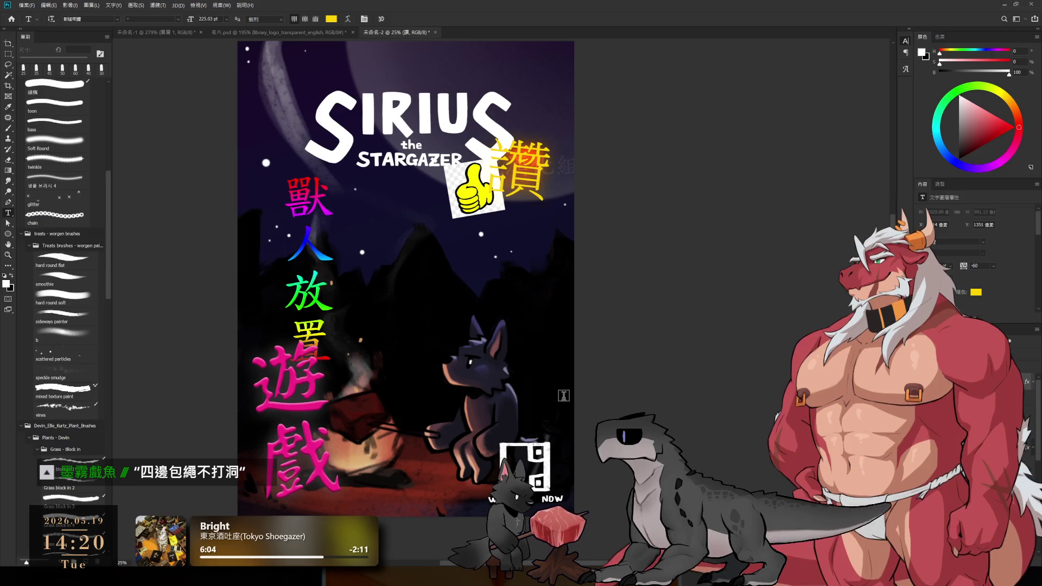
left_click(254, 170)
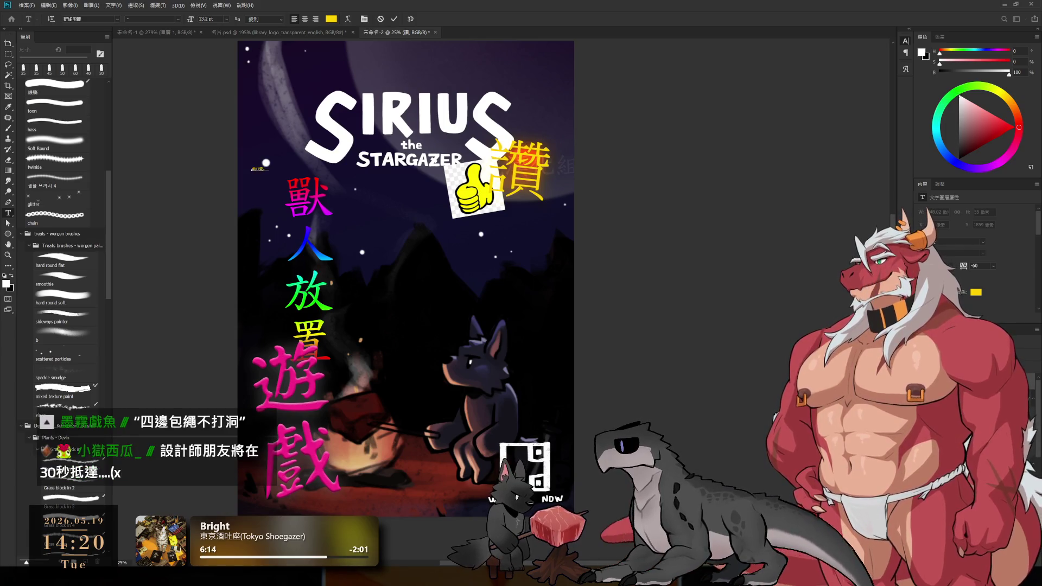
- Commit the 敲口愛~ caption and scale it about 300% above the rainbow title
key("ctrl+Return")
key("ctrl+t")
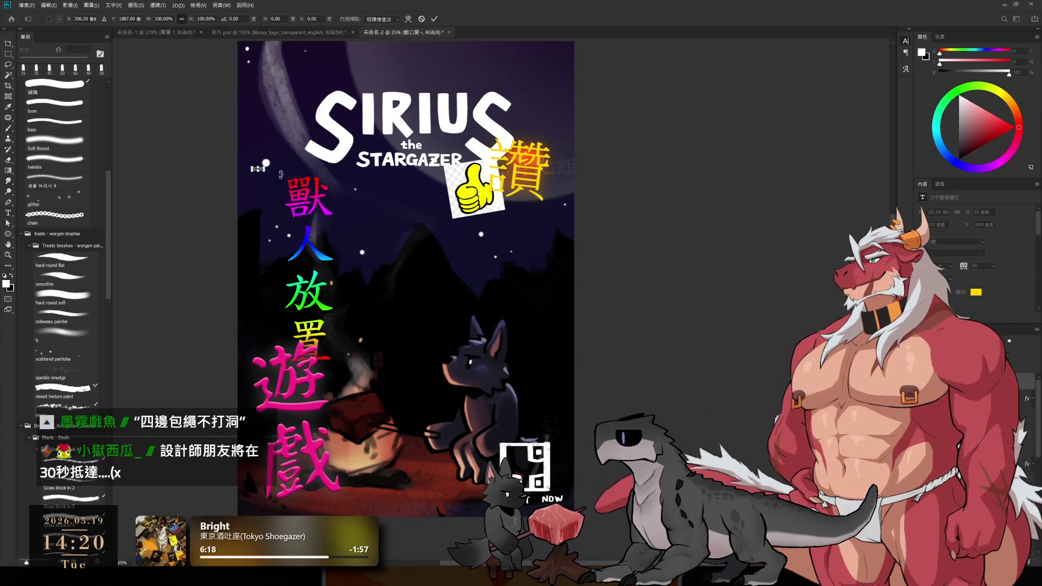
left_click_drag(266, 172, 306, 199)
key("Return")
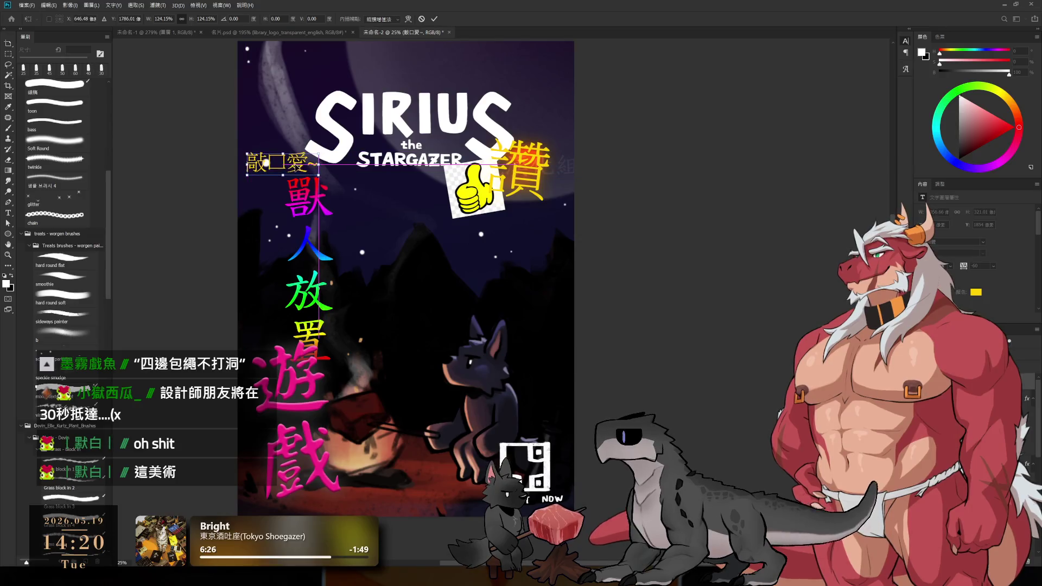
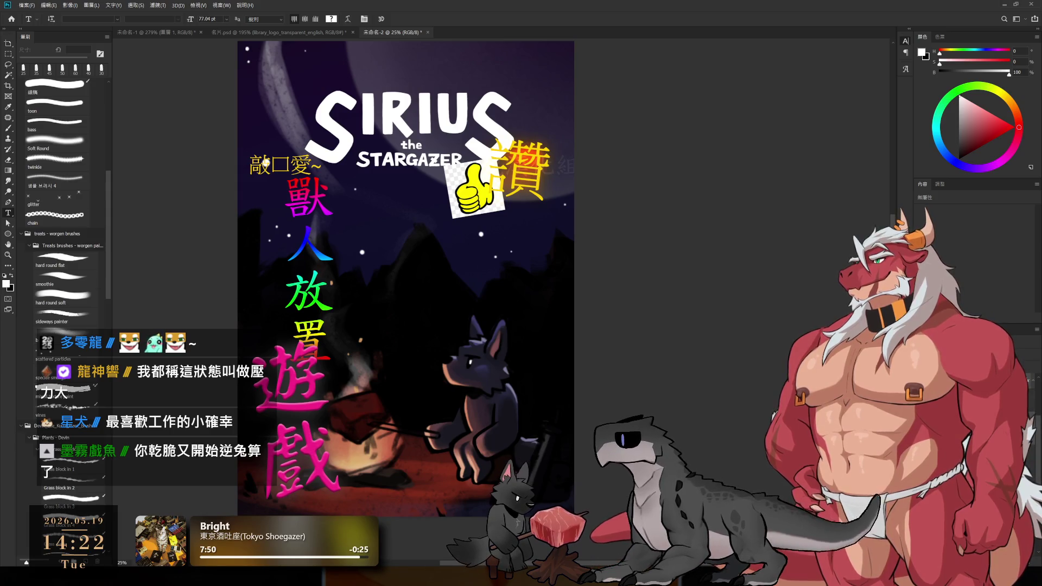
- Zoom and pan across the campfire and wolf to review the poster, ending with the Brush ready
key("alt+[")
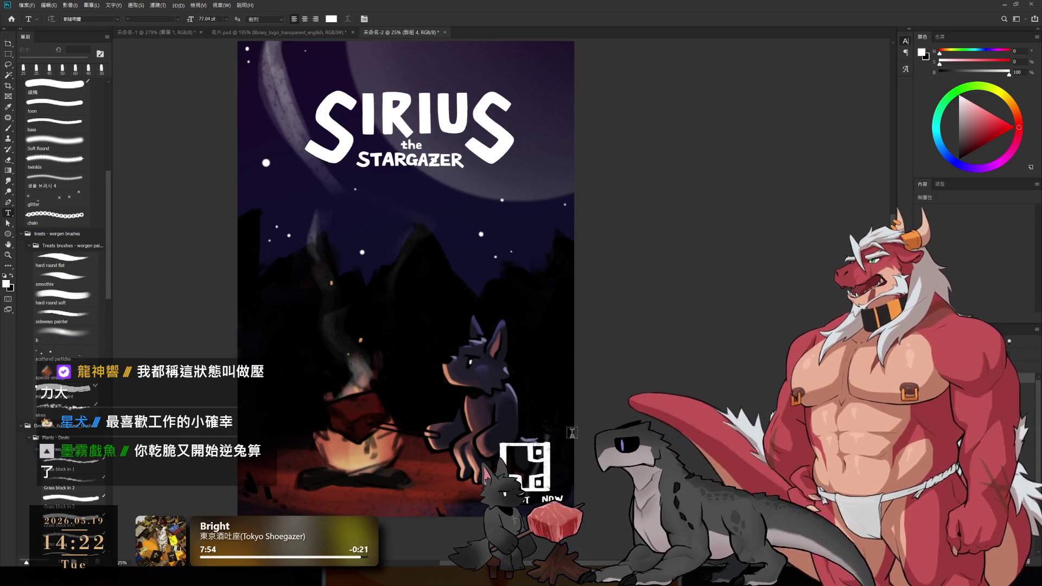
scroll(600, 390, "up", 2)
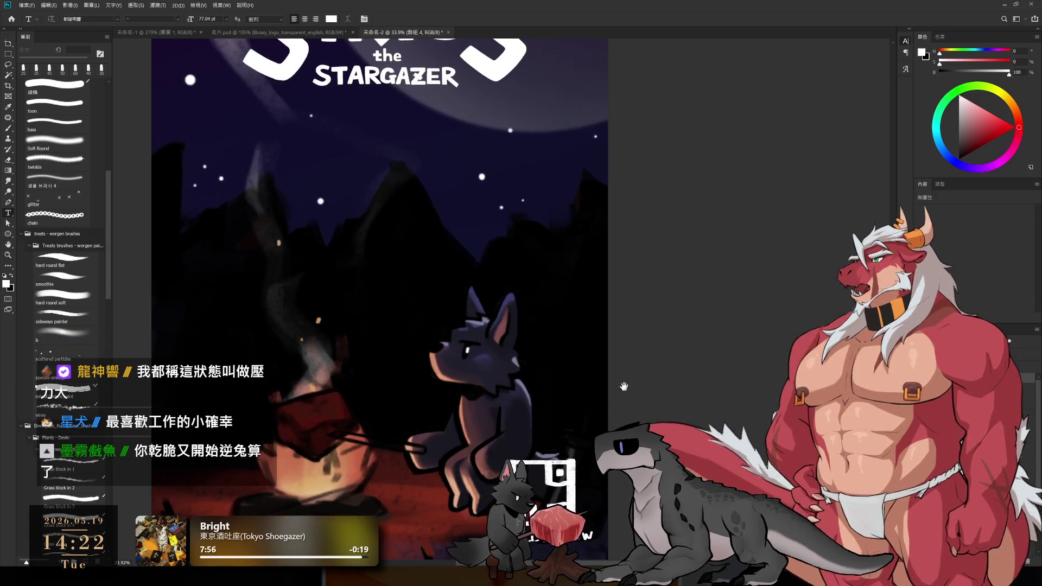
left_click_drag(599, 389, 606, 233)
scroll(516, 271, "up", 2)
left_click_drag(560, 274, 607, 343)
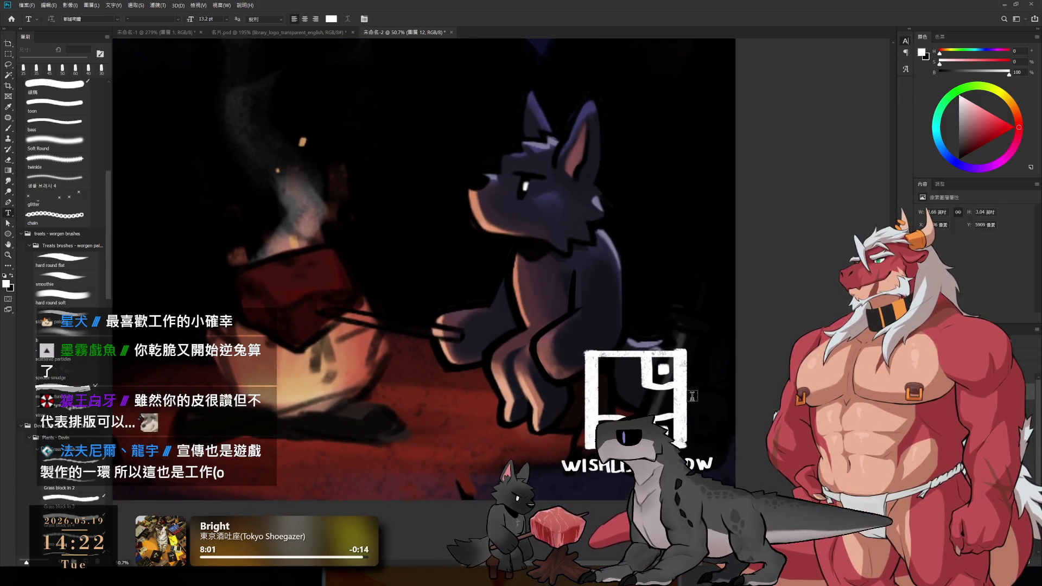
scroll(676, 367, "down", 1)
scroll(676, 367, "down", 1)
scroll(664, 370, "down", 1)
scroll(651, 375, "down", 1)
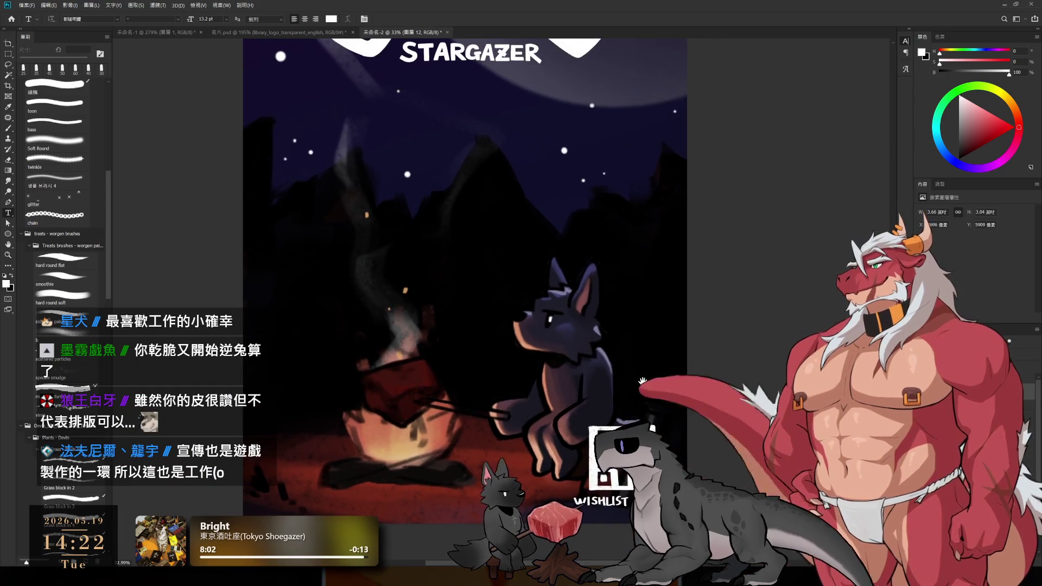
scroll(635, 381, "down", 2)
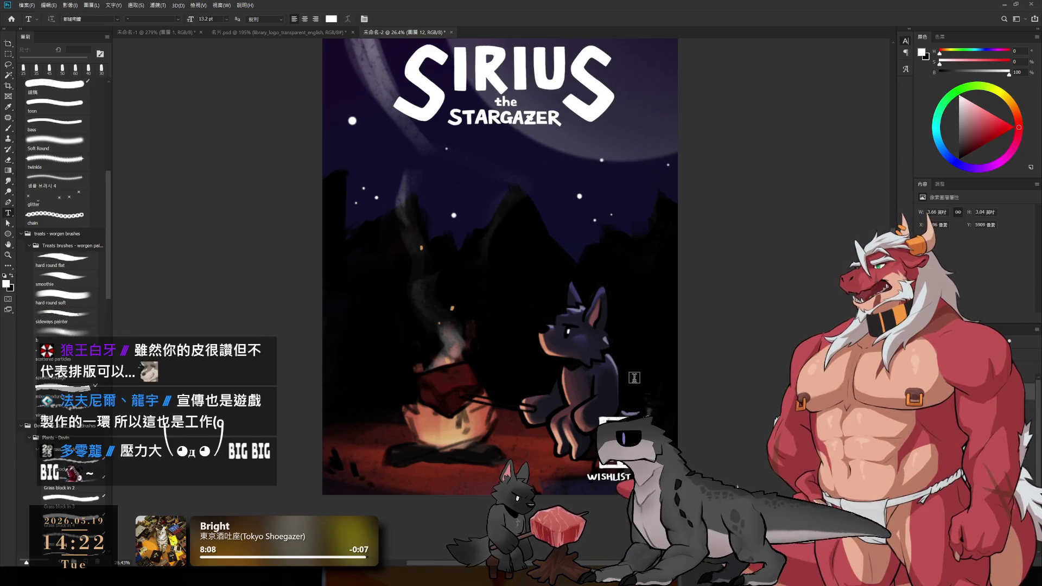
scroll(468, 186, "up", 2)
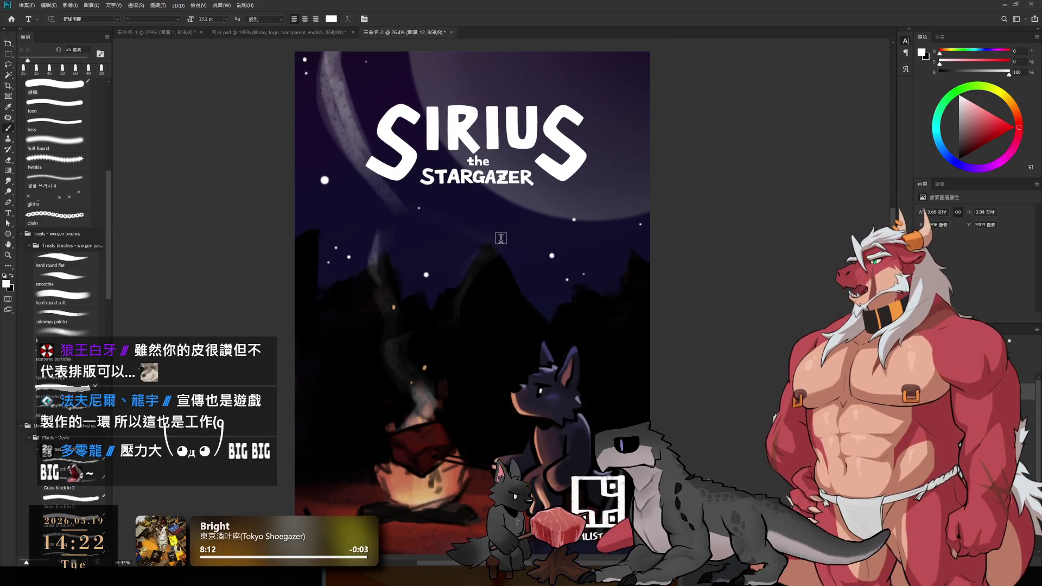
key("b")
left_click_drag(521, 324, 511, 271)
scroll(511, 272, "down", 2)
scroll(508, 274, "up", 3)
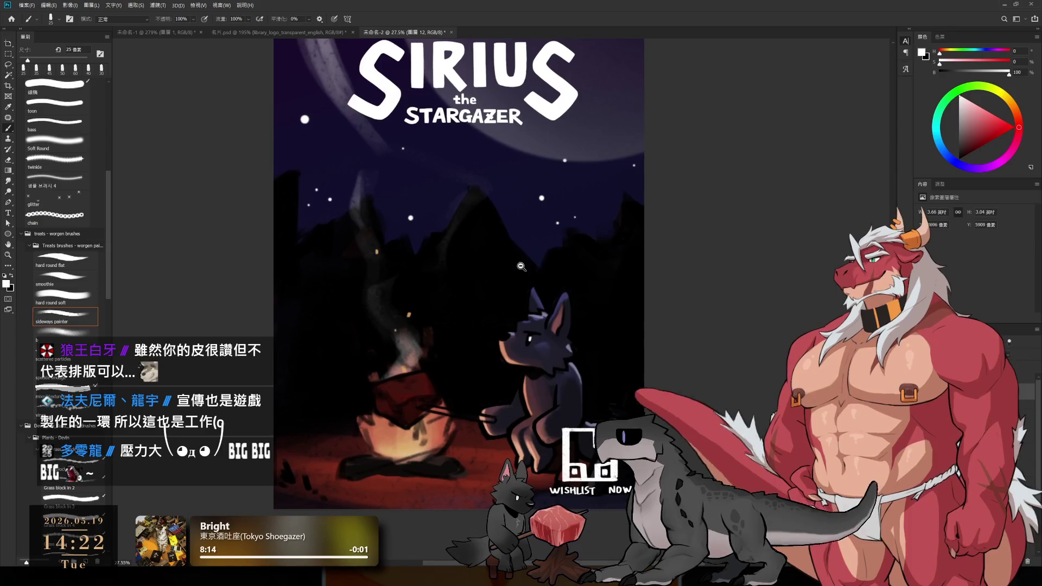
scroll(506, 276, "down", 2)
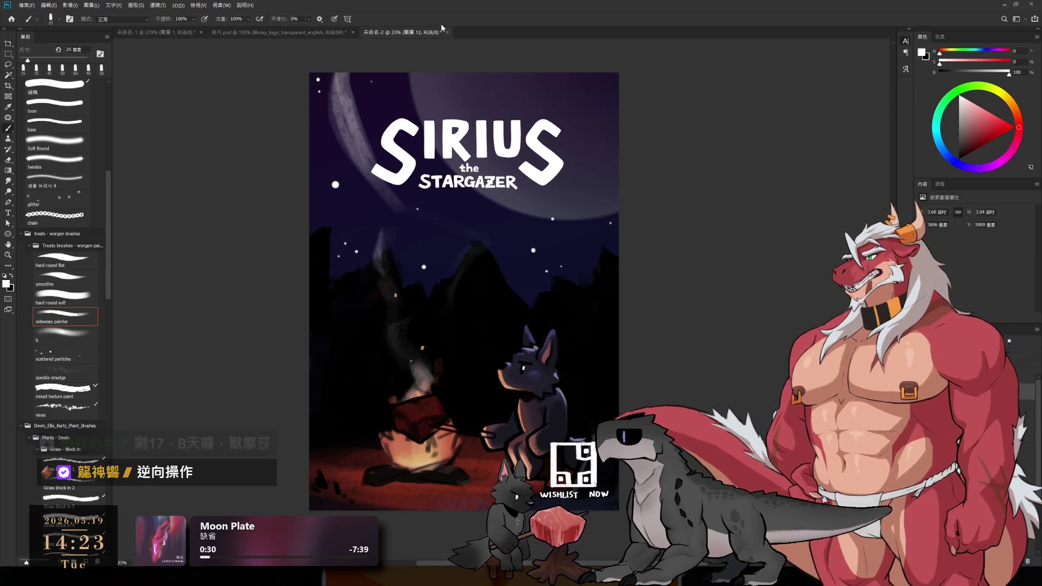
left_click_drag(596, 370, 613, 336)
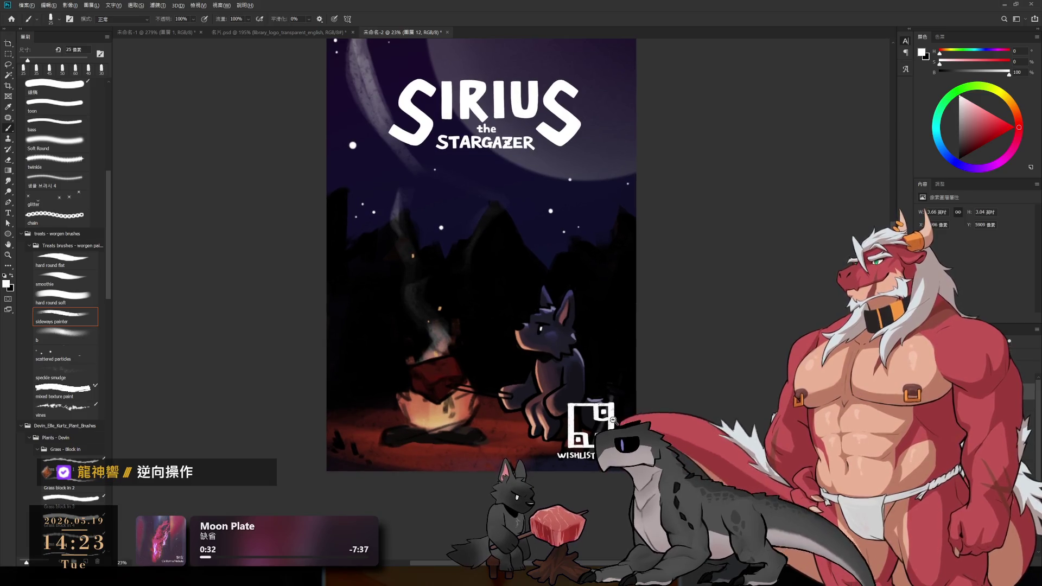
left_click_drag(609, 392, 613, 434)
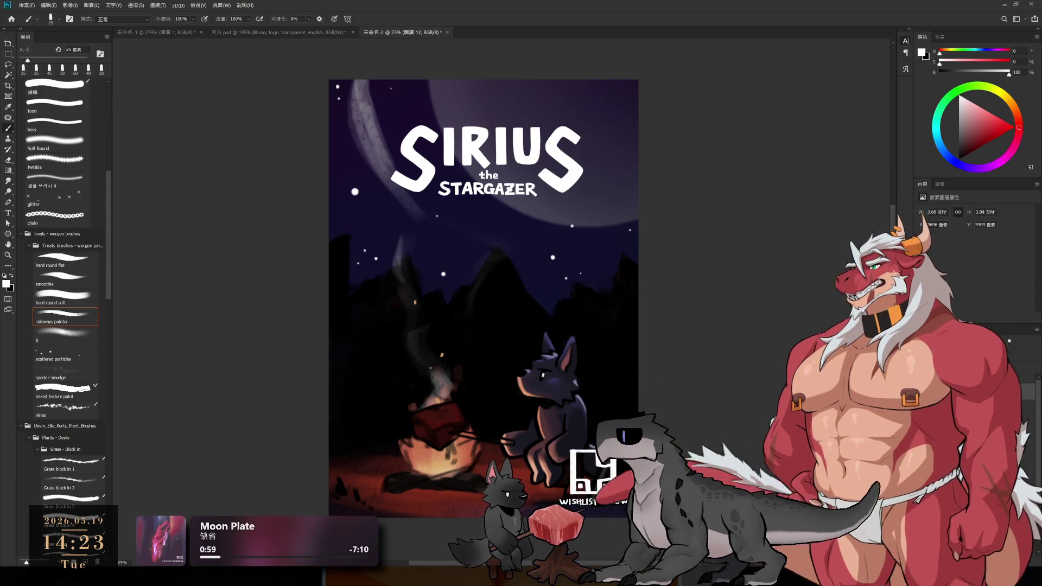
scroll(711, 377, "up", 1)
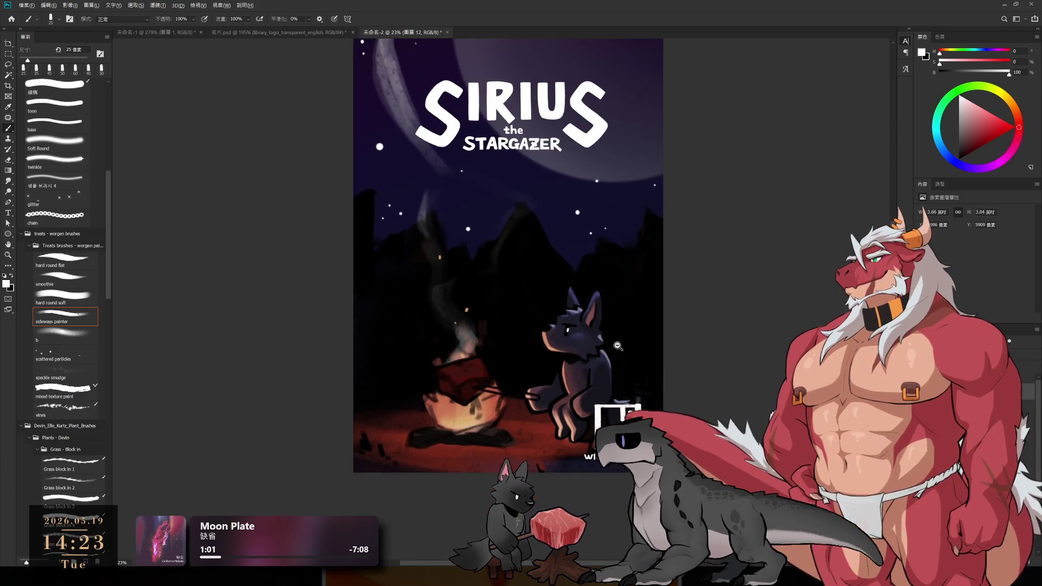
scroll(646, 403, "up", 2)
scroll(645, 402, "up", 1)
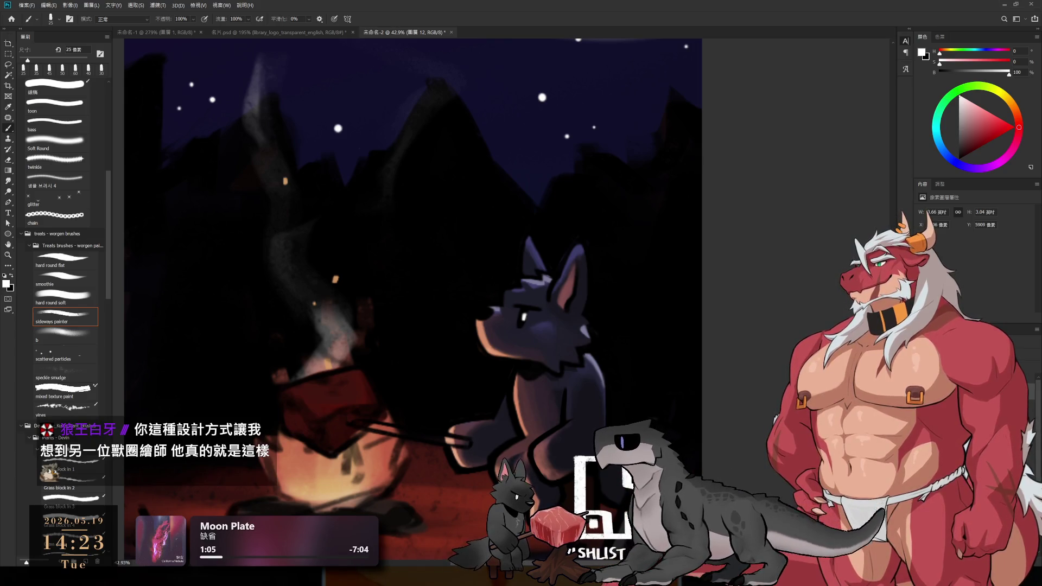
- Hide the mountains, dark background, wolf colour fill and red meat fill so only line art shows on white
key("ctrl+z")
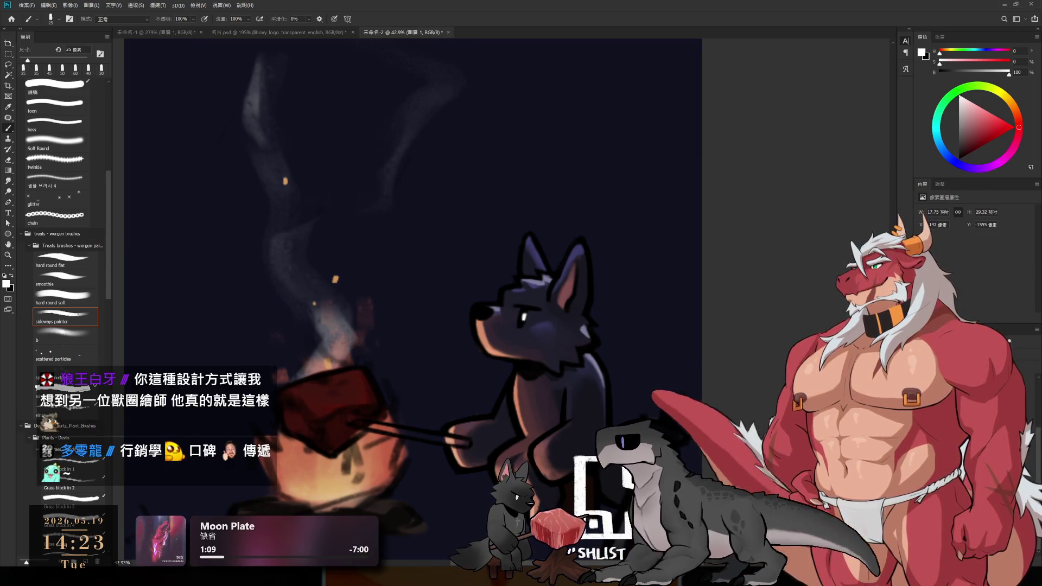
key("ctrl+minus")
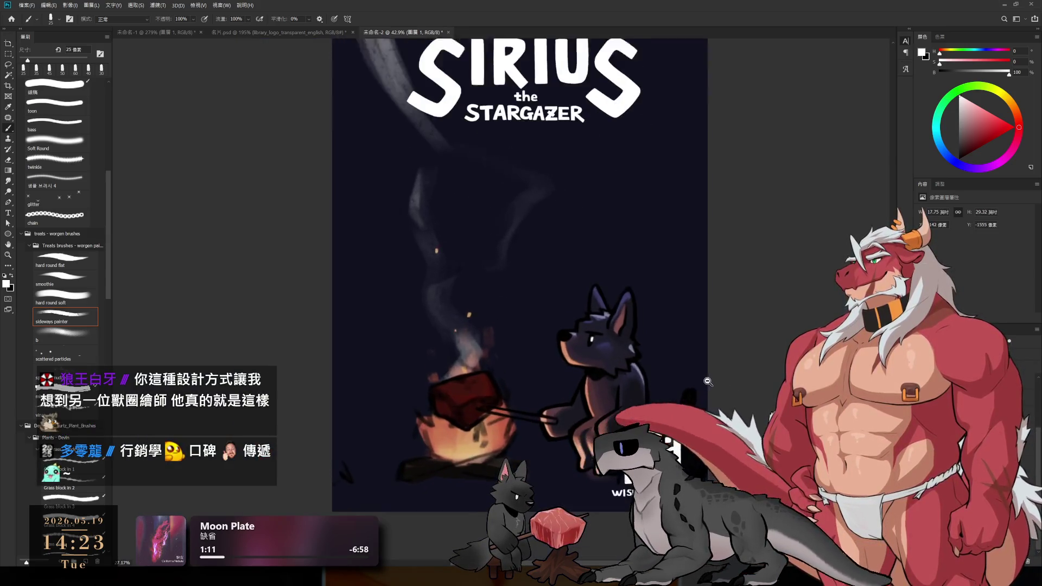
scroll(634, 398, "up", 4)
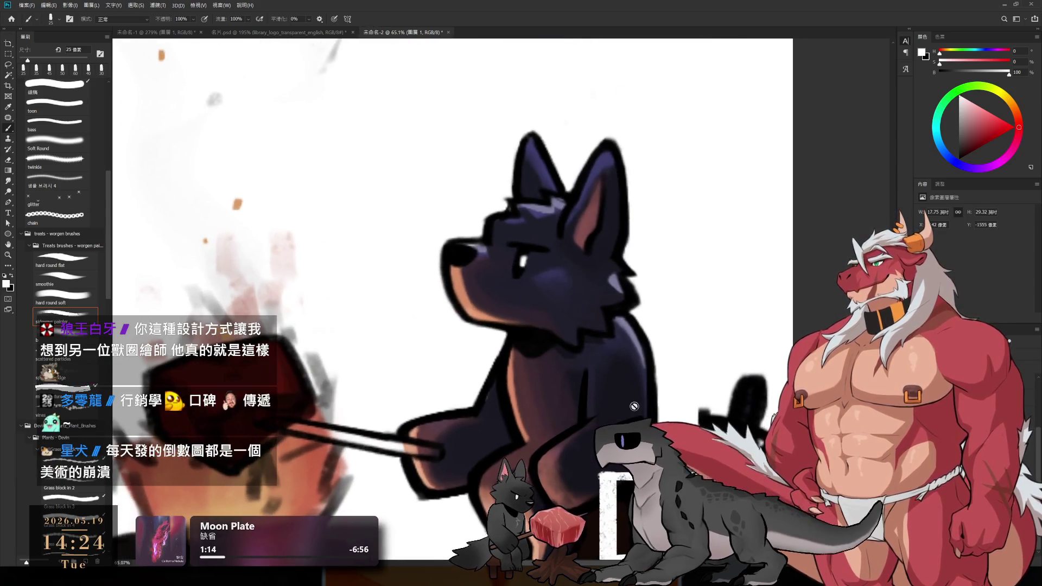
key("ctrl+comma")
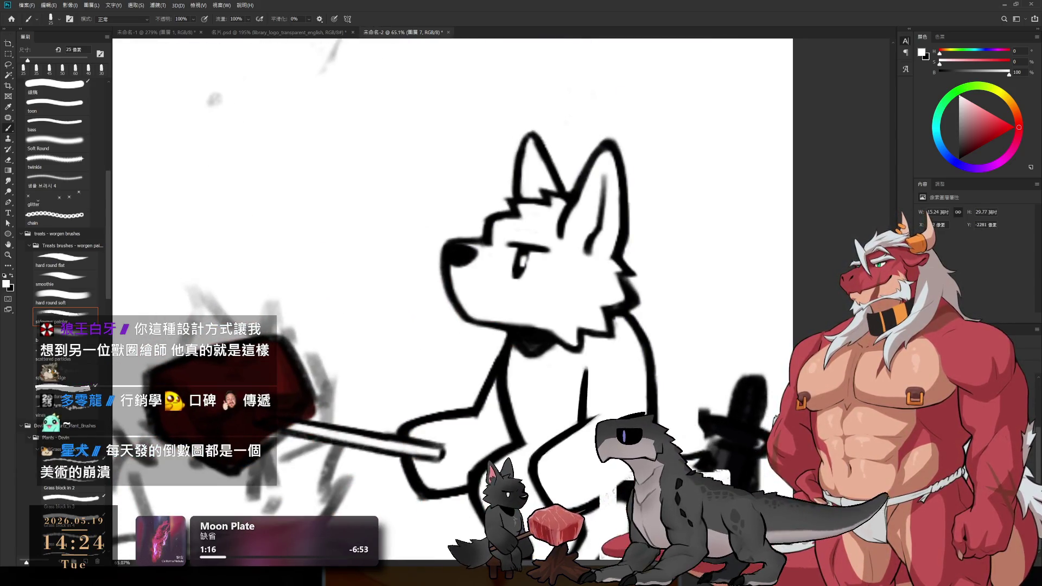
key("ctrl+comma")
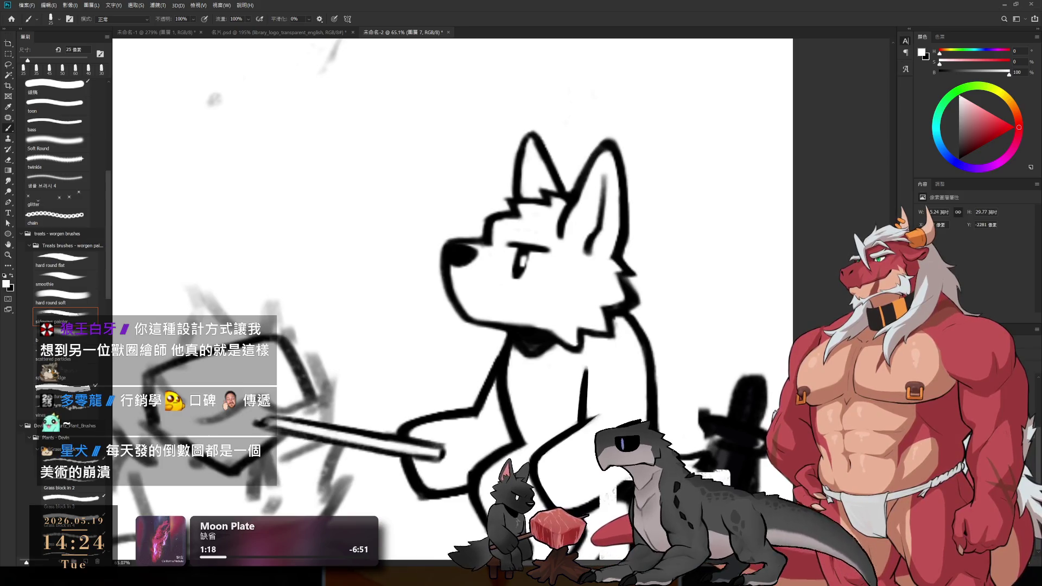
- Make the line-art layer active, zoom in on the wolf and set black as the paint colour
key("alt+bracketright")
key("alt+bracketright")
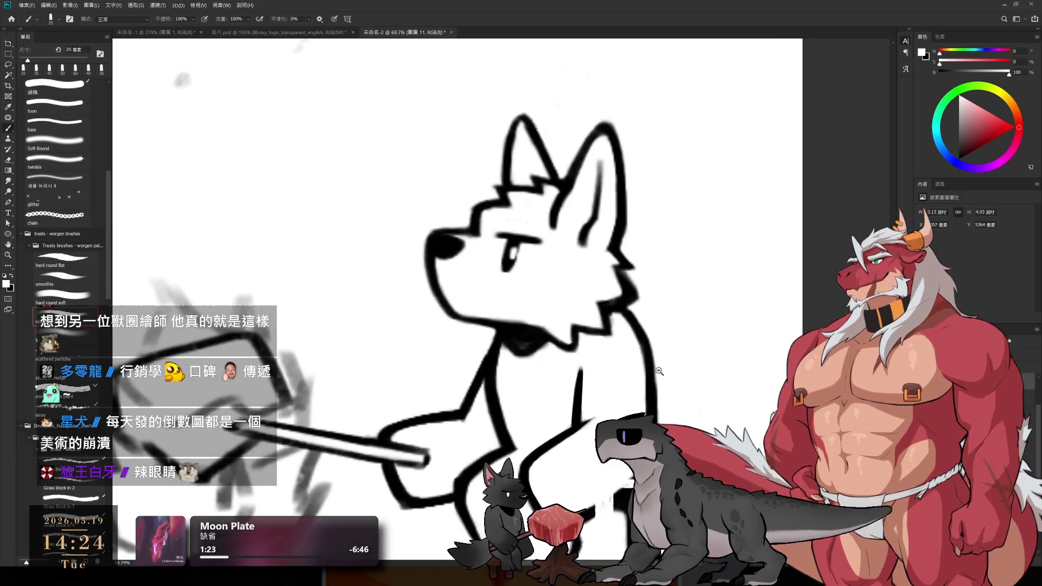
left_click_drag(670, 376, 686, 397)
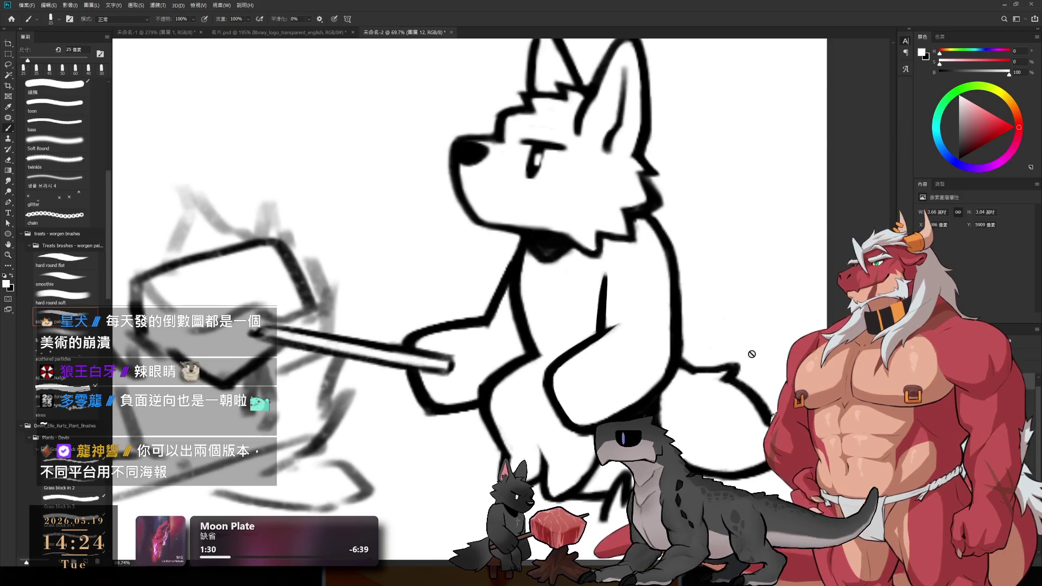
key("x")
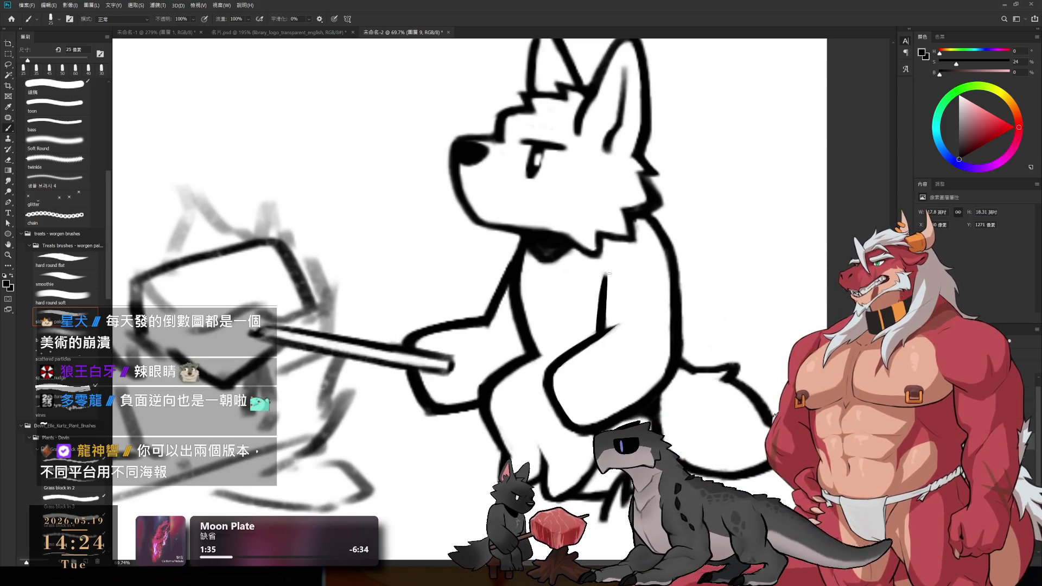
scroll(470, 300, "up", 3)
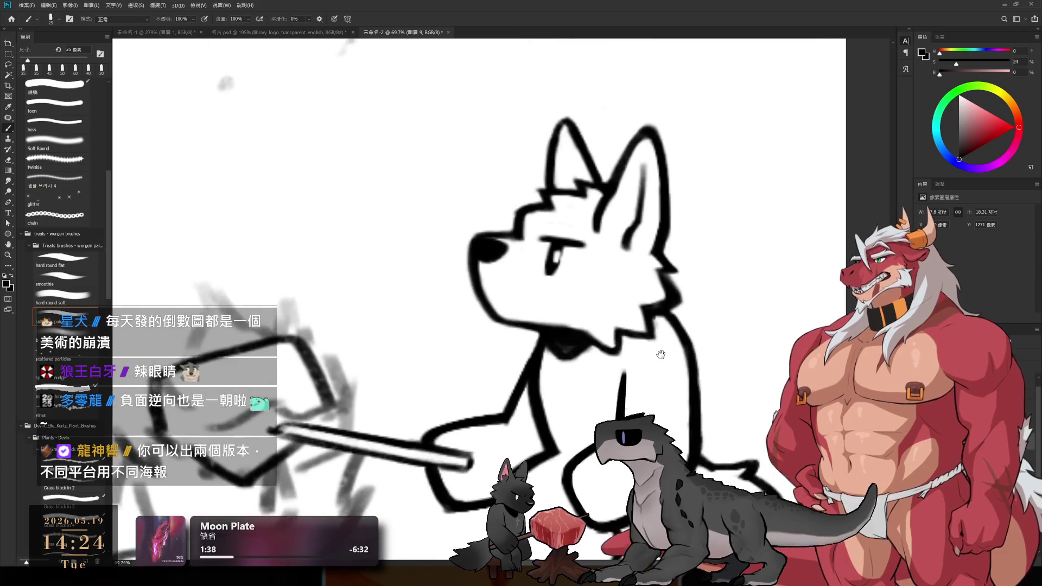
- Extend the wolf's inner ear line with a thin stroke, then taper it back with the eraser
left_click_drag(645, 187, 627, 248)
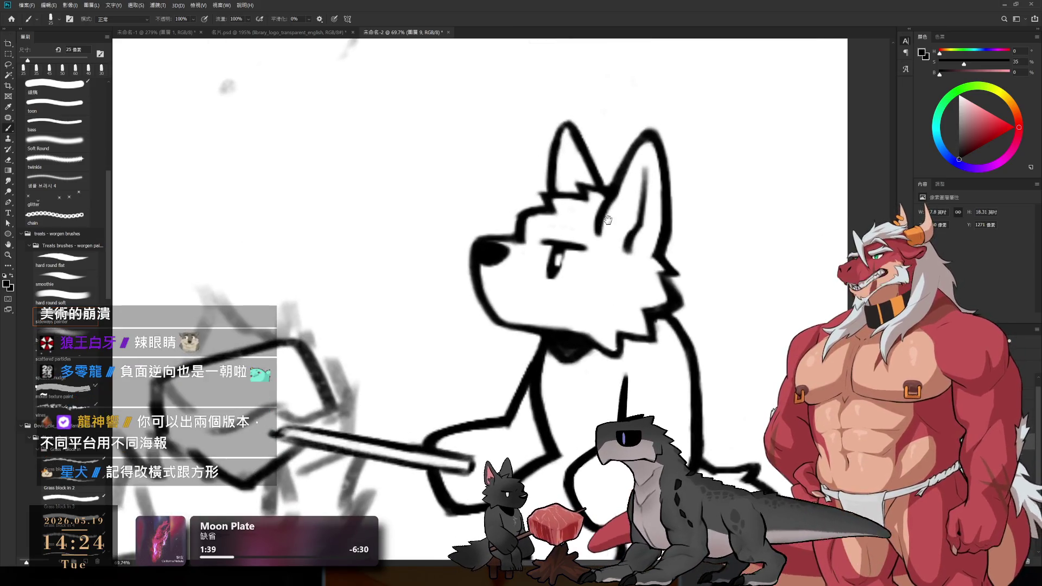
scroll(665, 185, "up", 5)
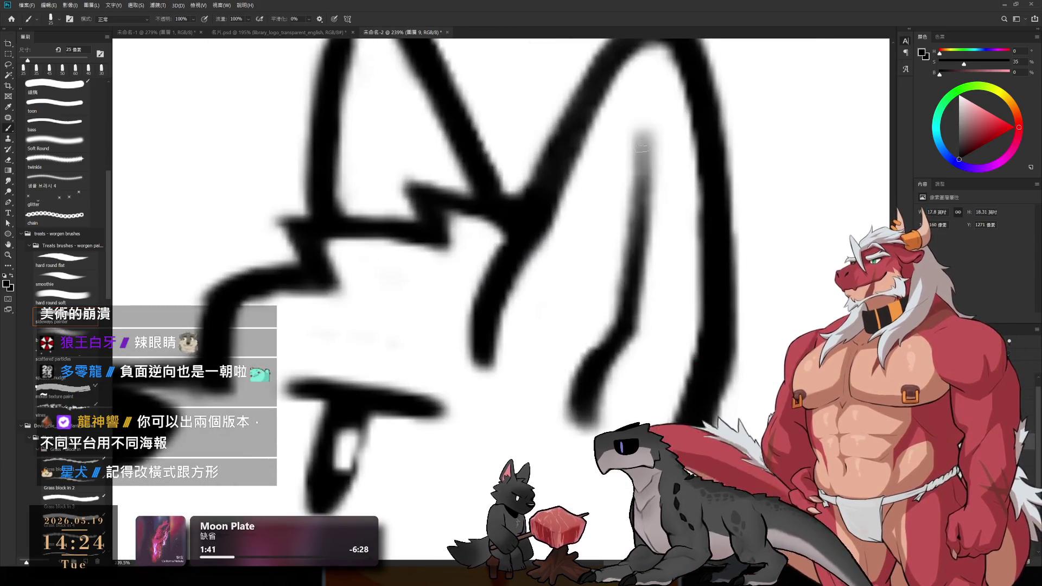
left_click_drag(640, 130, 631, 310)
scroll(631, 310, "down", 4)
scroll(643, 301, "up", 1)
key("e")
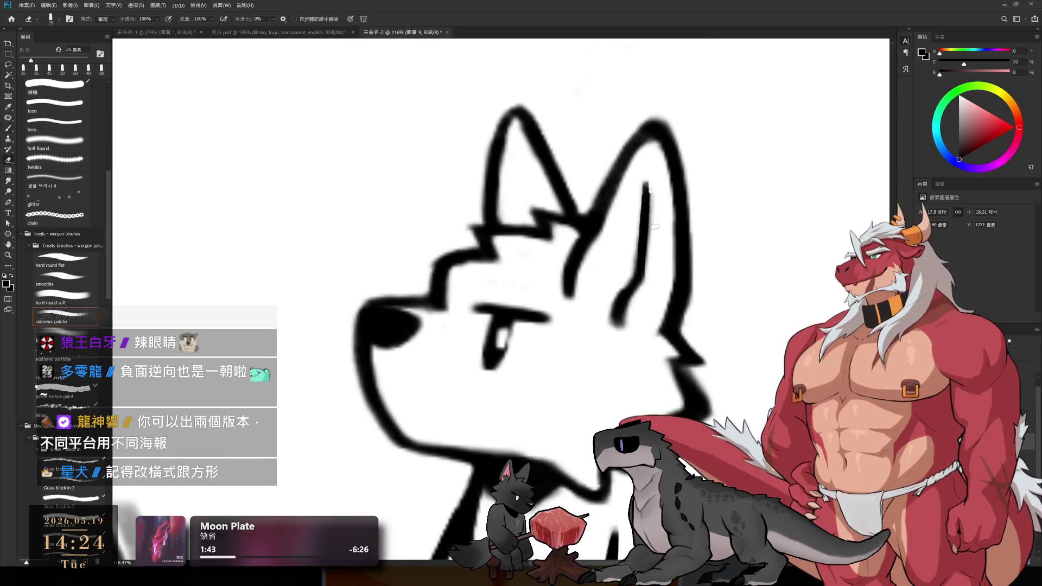
scroll(652, 222, "up", 2)
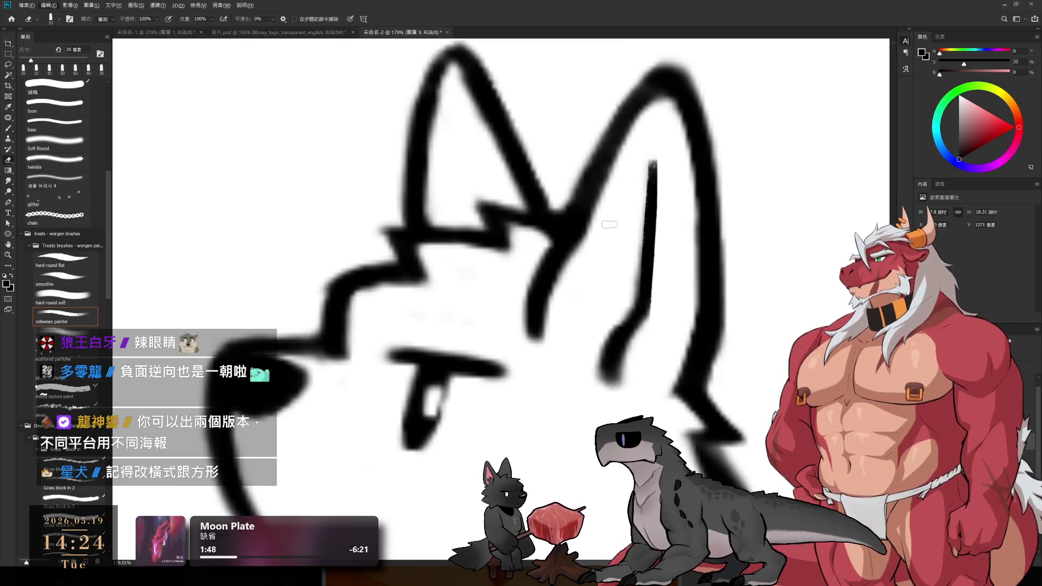
mouse_move(644, 162)
left_mouse_down()
mouse_move(611, 325)
mouse_move(615, 395)
left_mouse_up()
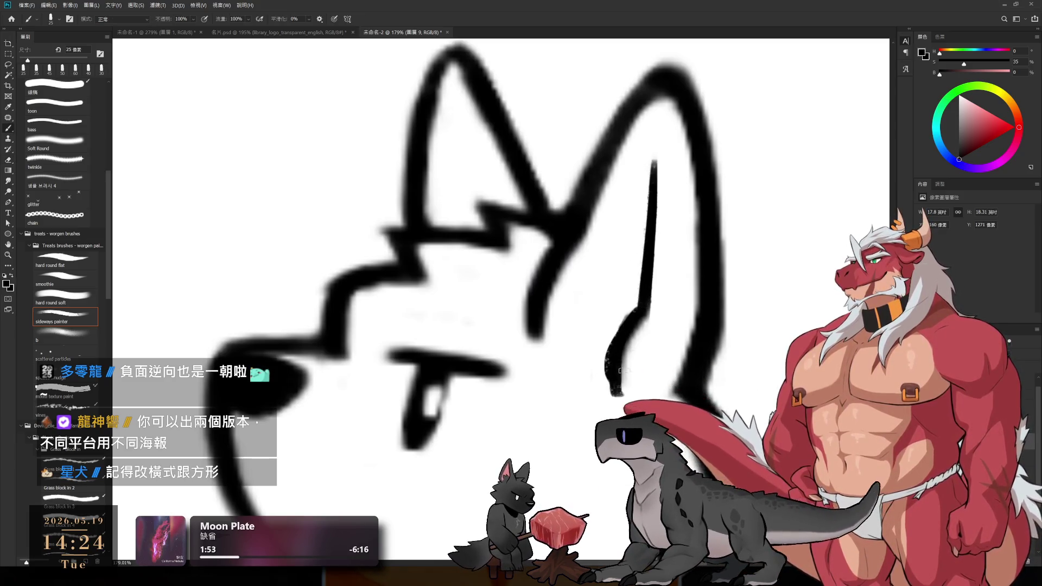
key("b")
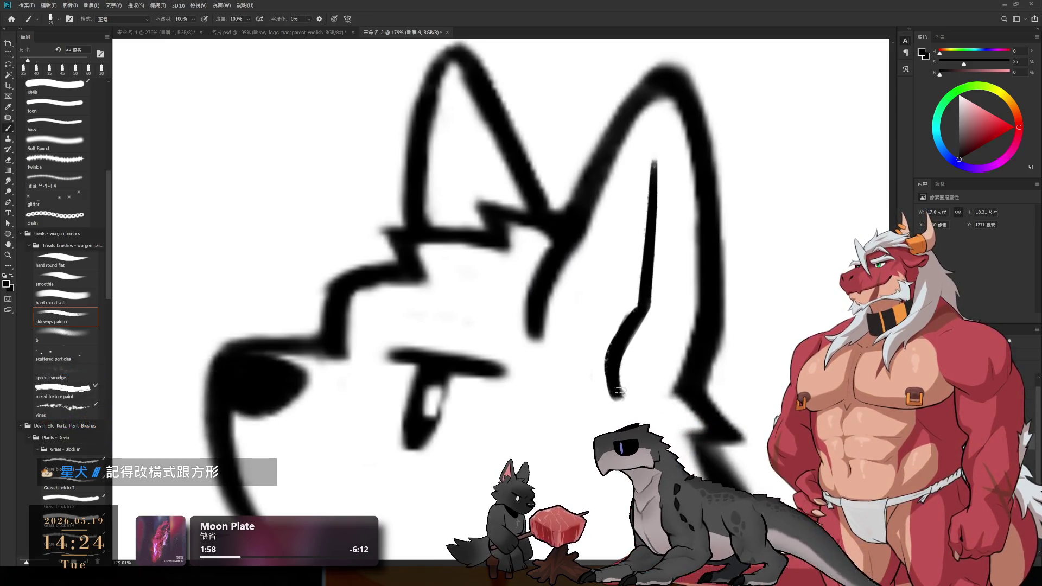
- Turn the canvas so the ear stands upright, touching up the ear line with brush and eraser
key("r")
mouse_move(636, 346)
left_mouse_down()
mouse_move(628, 269)
mouse_move(663, 190)
left_mouse_up()
key("e")
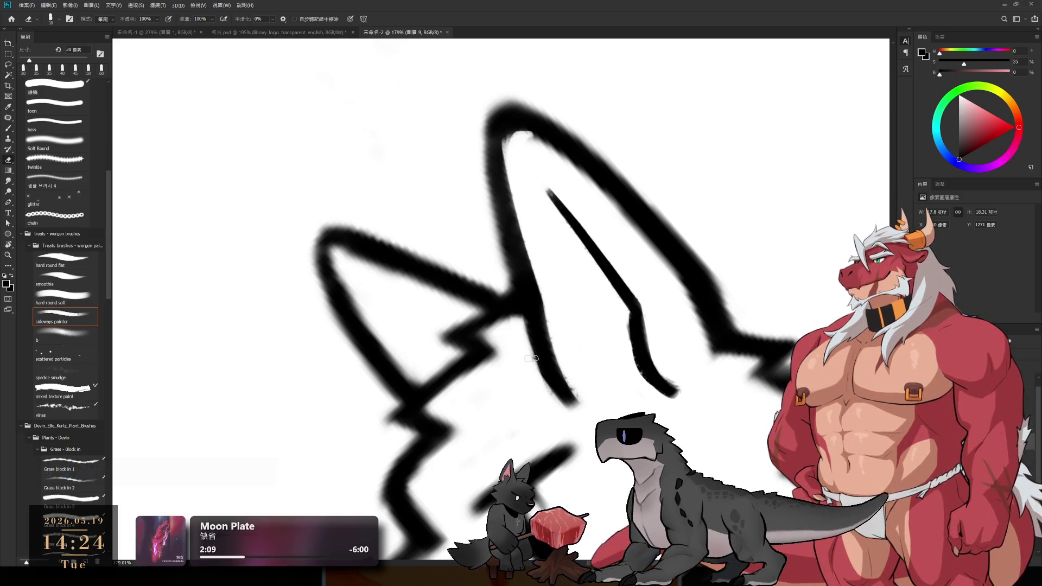
key("b")
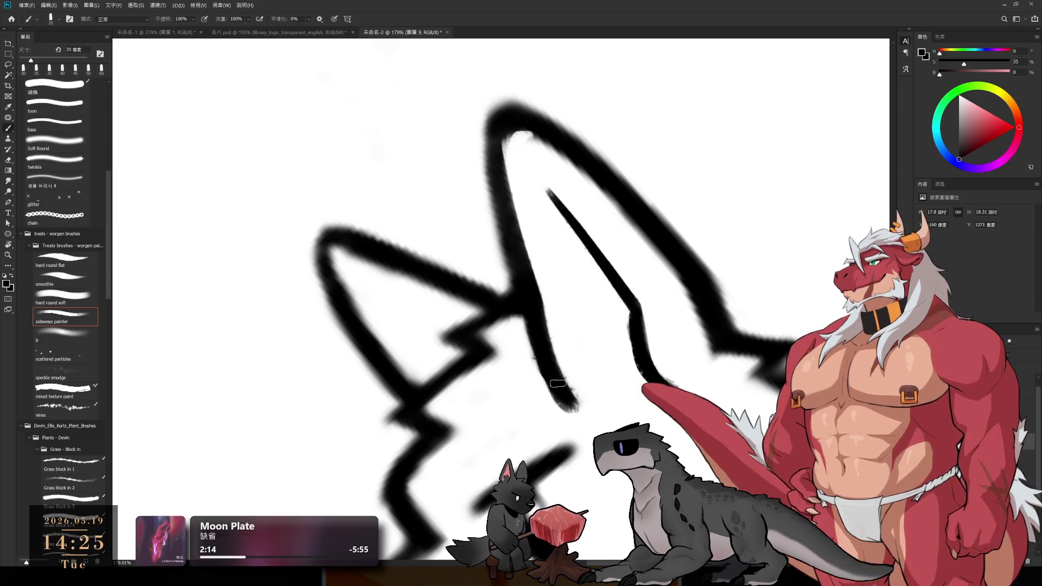
key("e")
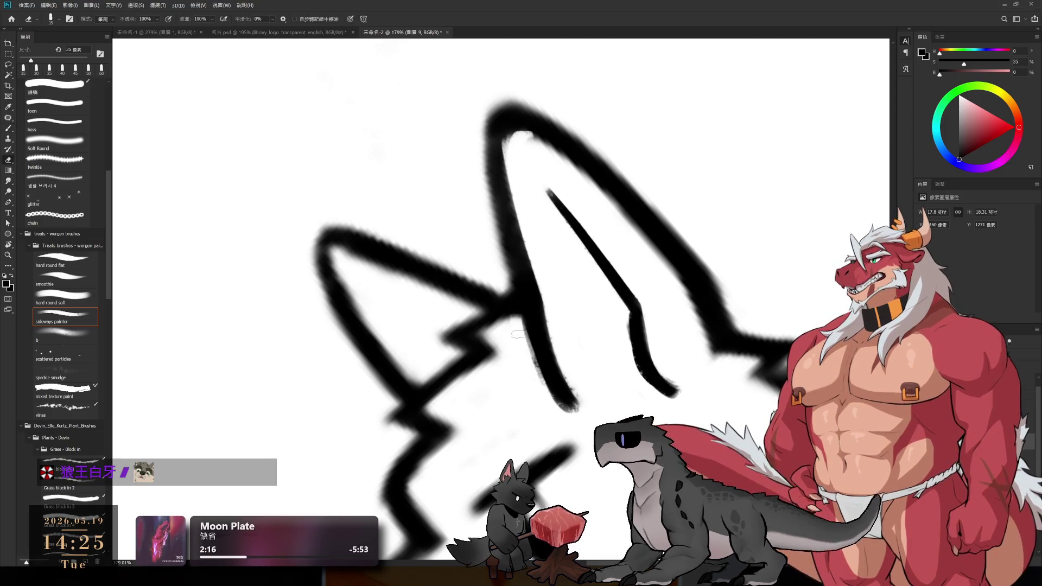
left_click_drag(573, 416, 528, 378)
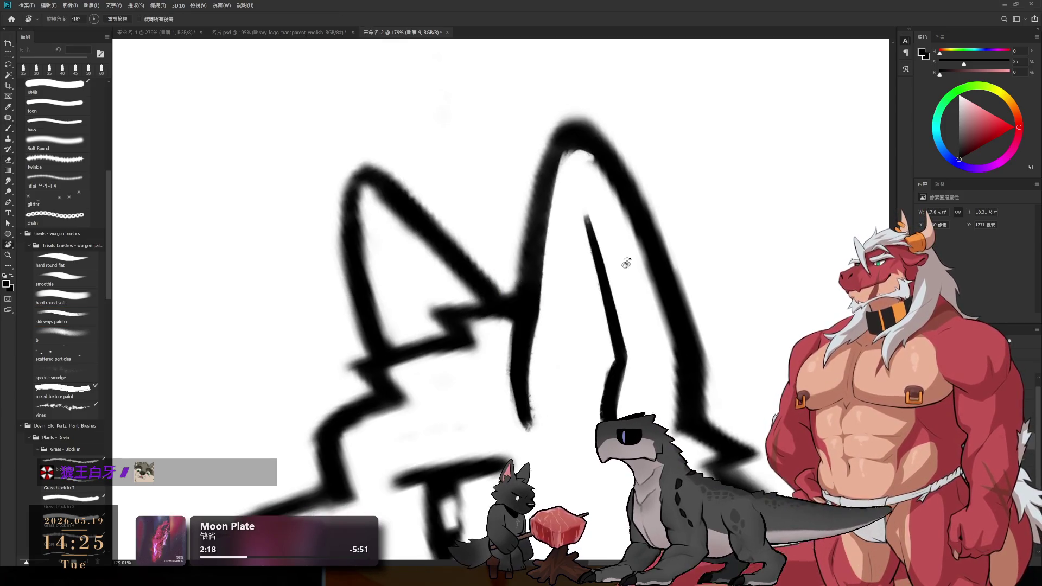
key("b")
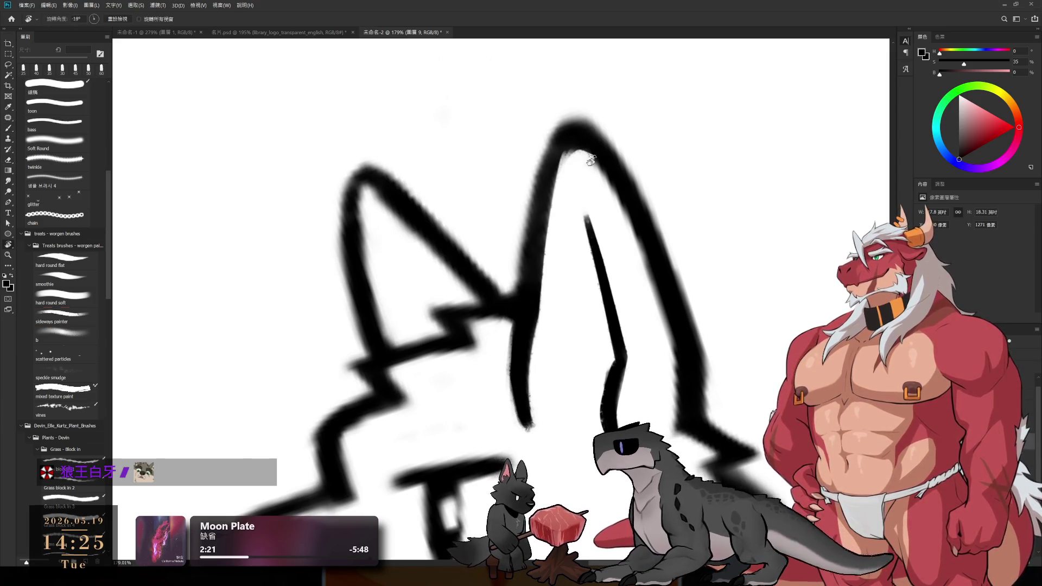
left_click_drag(526, 396, 506, 383)
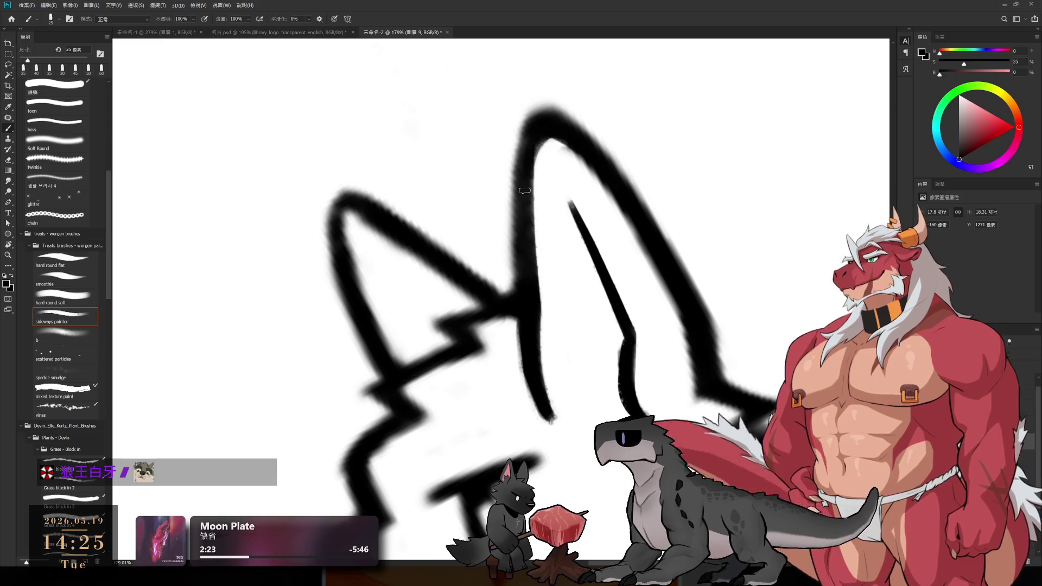
- Thicken then slim the ear's inner edge and darken its lower part with a smaller brush
left_click_drag(526, 174, 524, 323)
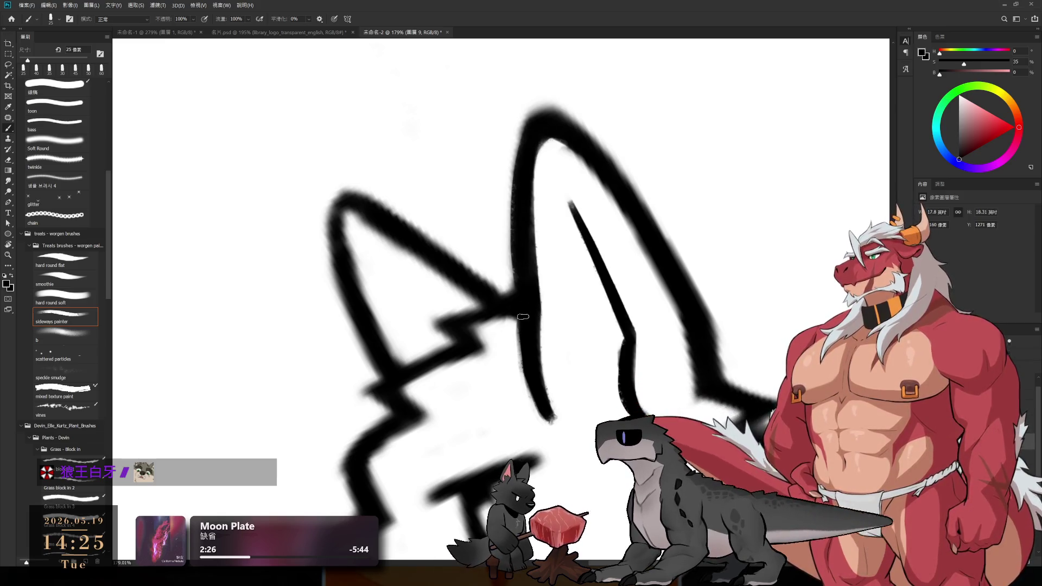
key("e")
mouse_move(518, 114)
left_mouse_down()
mouse_move(512, 277)
mouse_move(502, 151)
left_mouse_up()
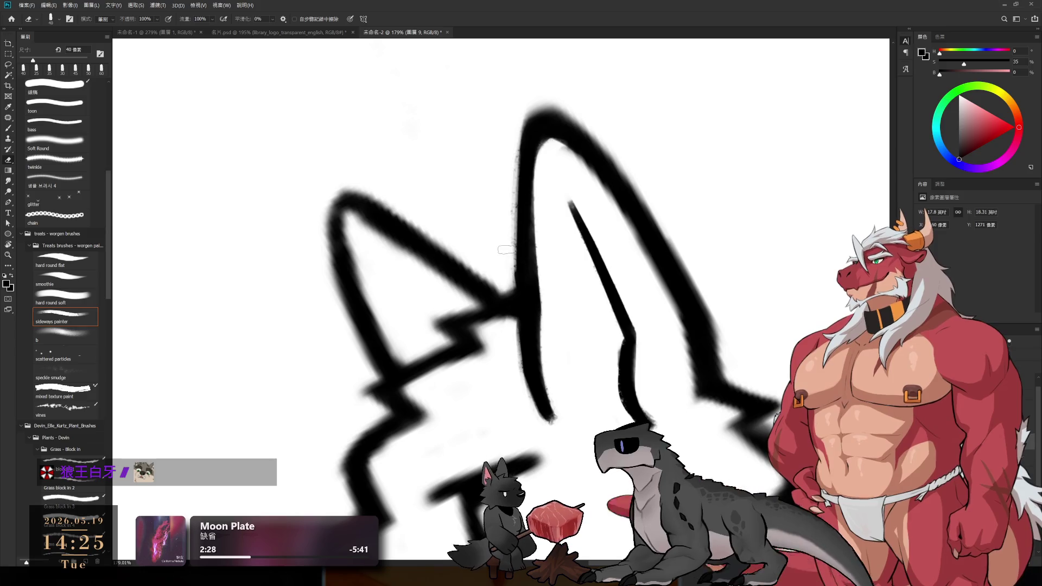
left_click_drag(546, 207, 554, 296)
key("b")
left_click_drag(531, 297, 538, 386)
- Turn the canvas nearly upside down over the lower fur strokes and touch them up with brush and a smaller eraser
key("r")
mouse_move(547, 346)
left_mouse_down()
mouse_move(483, 134)
mouse_move(303, 216)
left_mouse_up()
left_click_drag(435, 383, 512, 442)
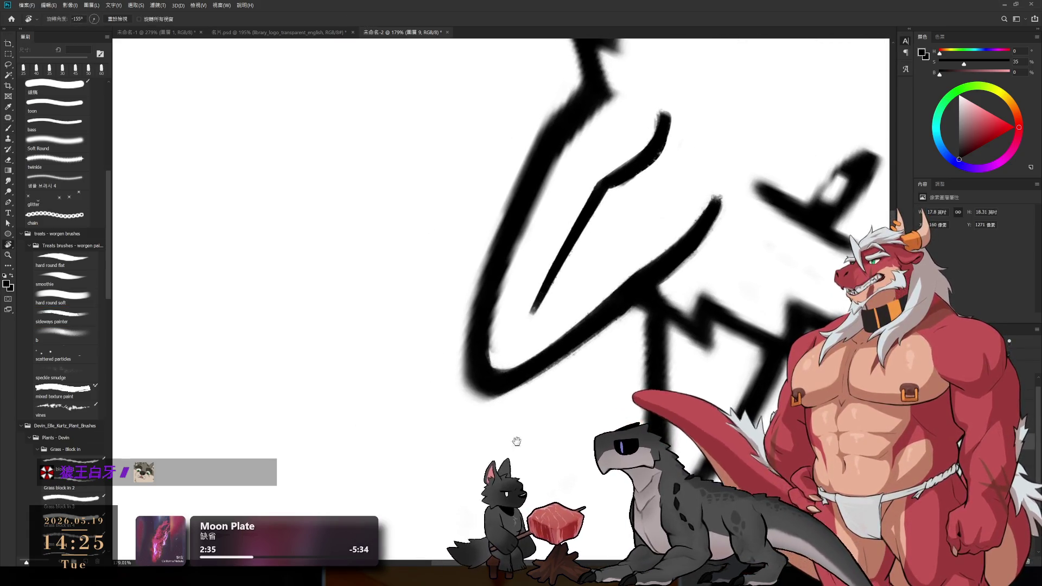
left_click_drag(580, 318, 579, 198)
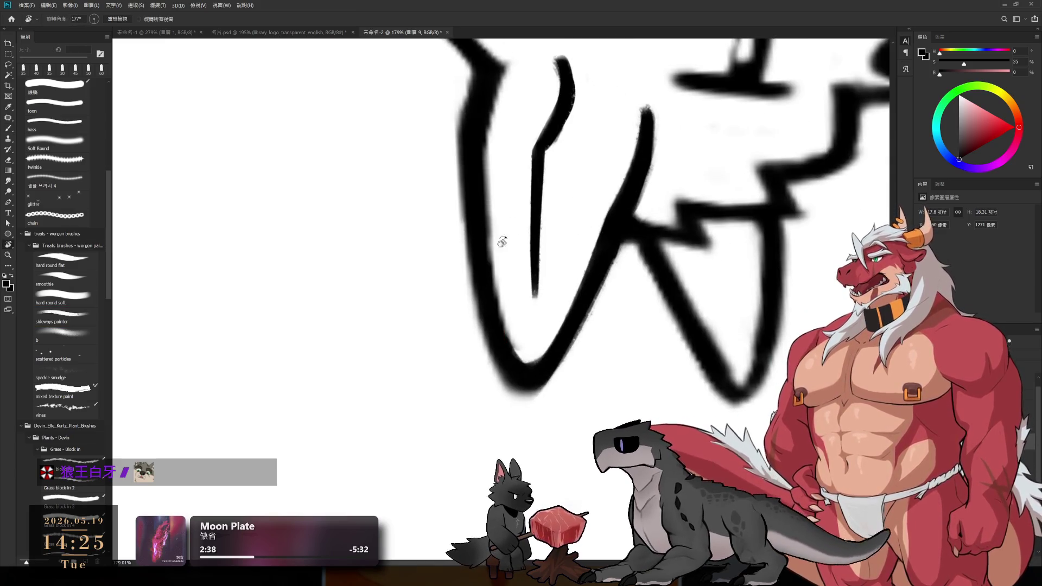
key("b")
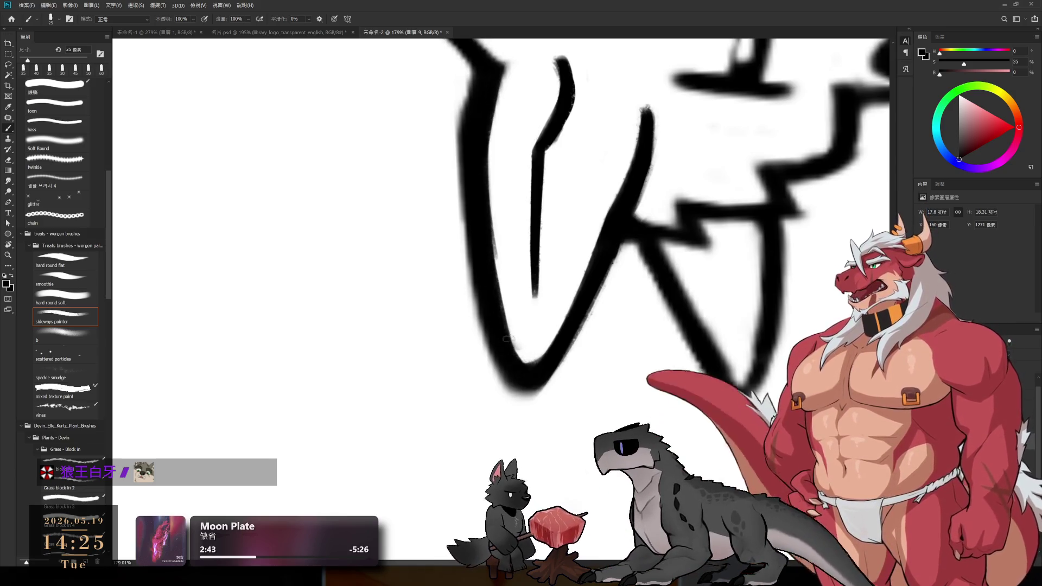
key("e")
key("bracketleft")
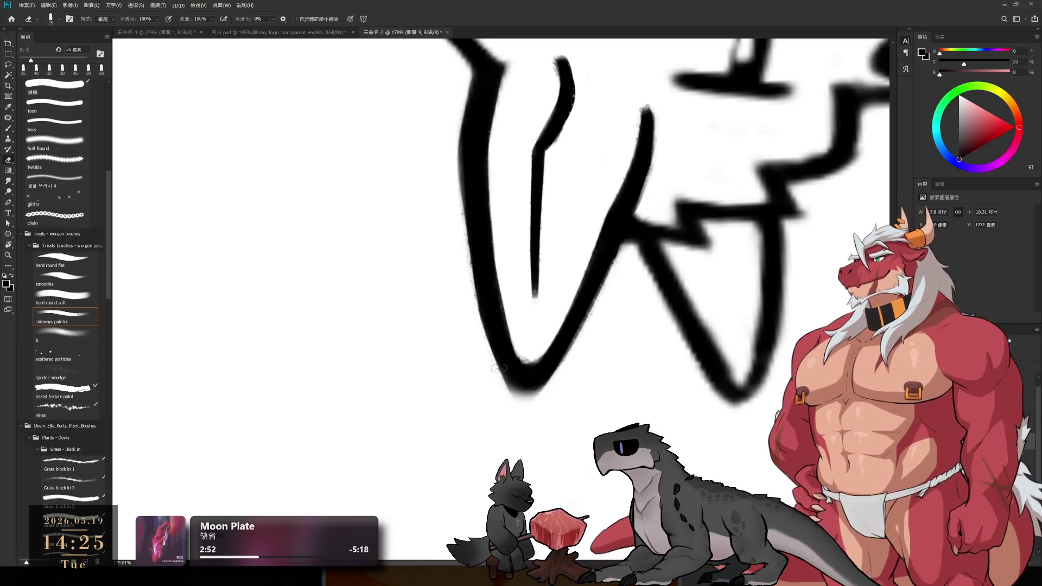
- Extend and darken the bottom of the head outline, erasing stray edges between rotations
key("r")
left_click_drag(633, 204, 609, 247)
key("e")
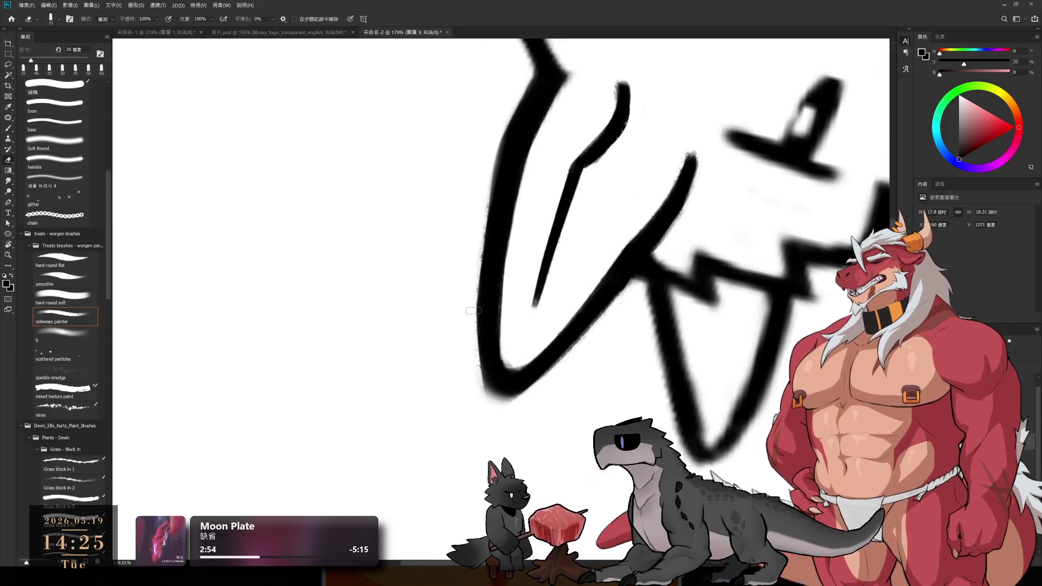
key("b")
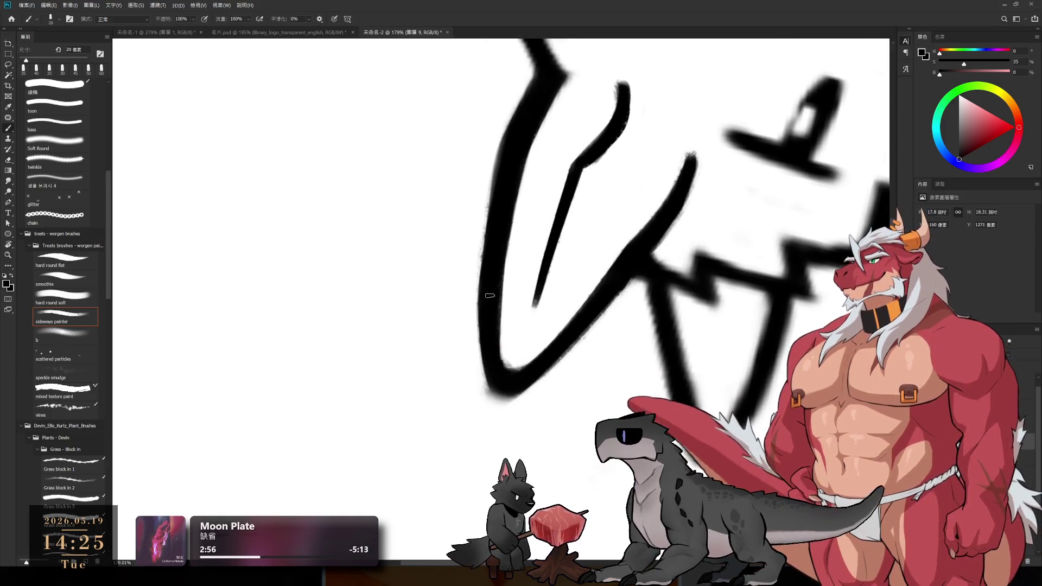
left_click_drag(492, 379, 500, 381)
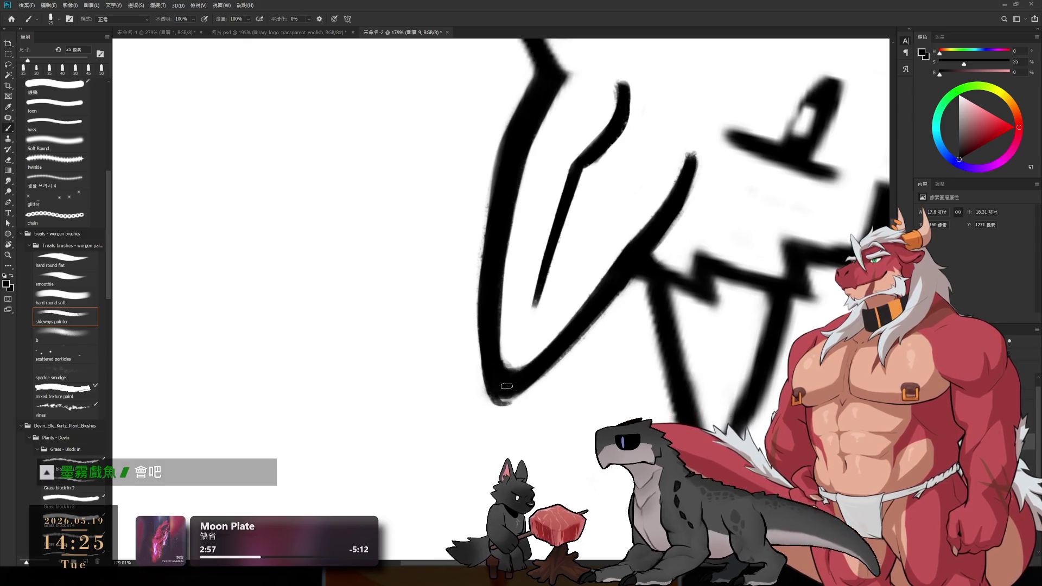
key("r")
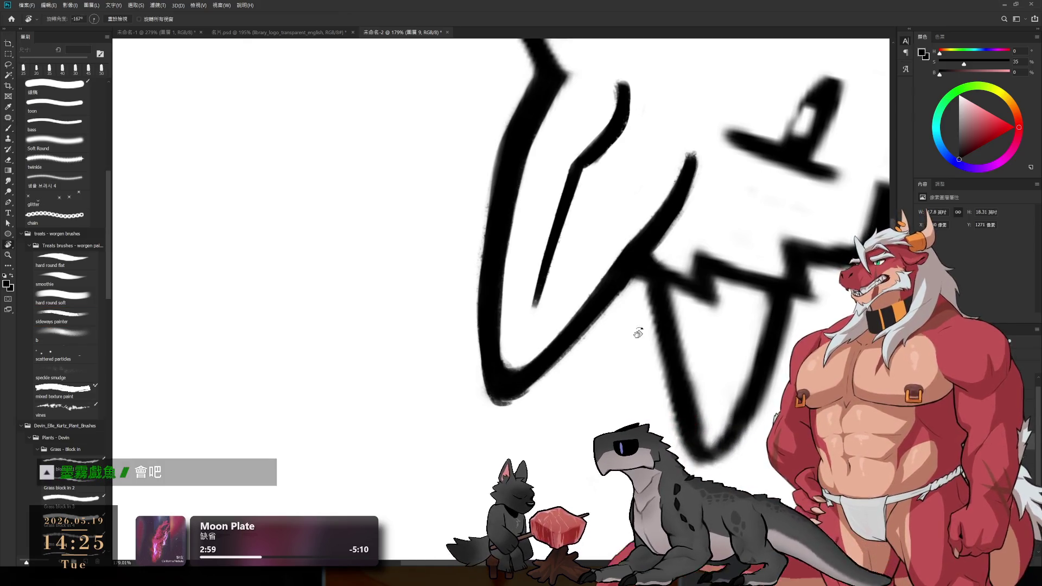
left_click_drag(638, 328, 575, 365)
key("e")
- Rotate to the jagged cheek-fur outline and erase uneven bits, tilting the view to suit the fur line
key("r")
mouse_move(727, 192)
left_mouse_down()
mouse_move(613, 256)
mouse_move(619, 366)
left_mouse_up()
key("e")
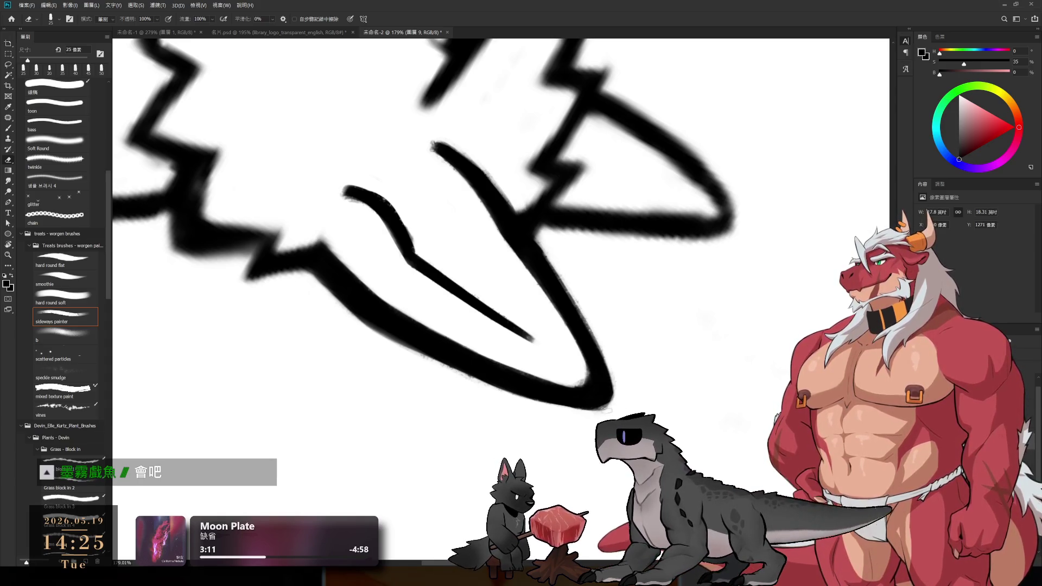
key("r")
mouse_move(584, 273)
left_mouse_down()
mouse_move(488, 371)
mouse_move(505, 377)
left_mouse_up()
key("e")
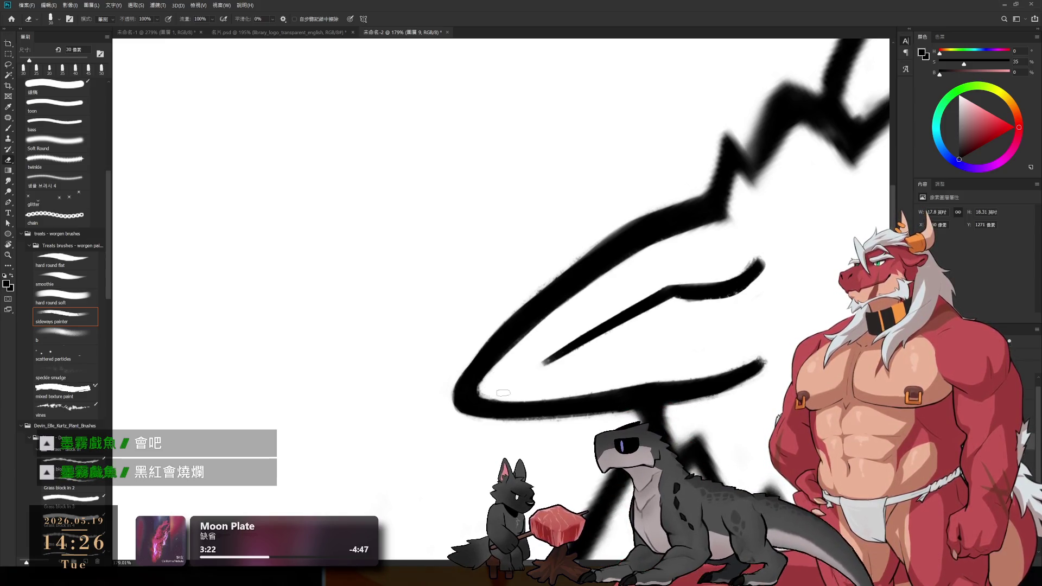
key("b")
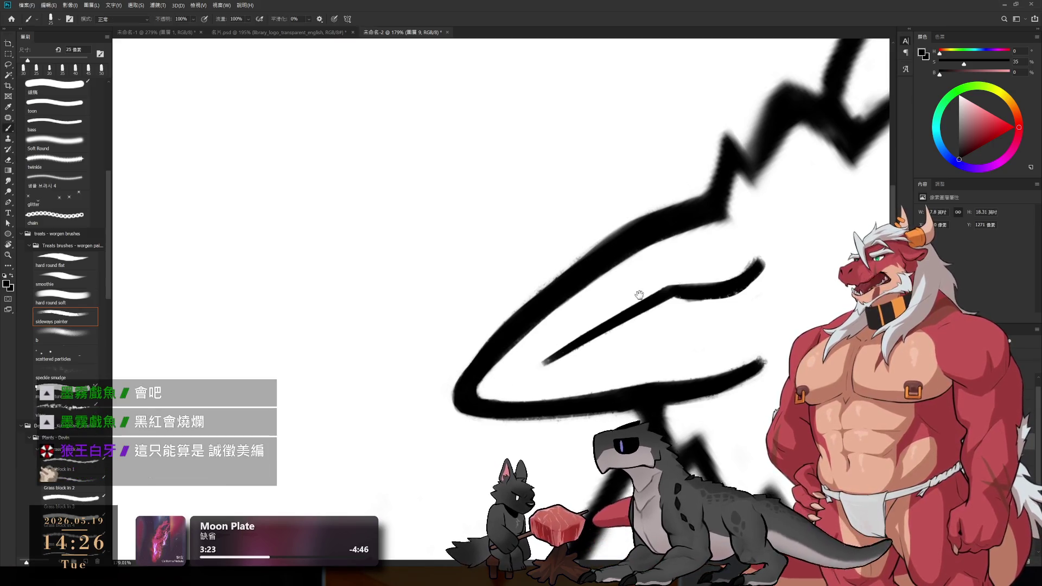
left_click_drag(674, 277, 545, 359)
key("r")
left_click_drag(620, 282, 591, 253)
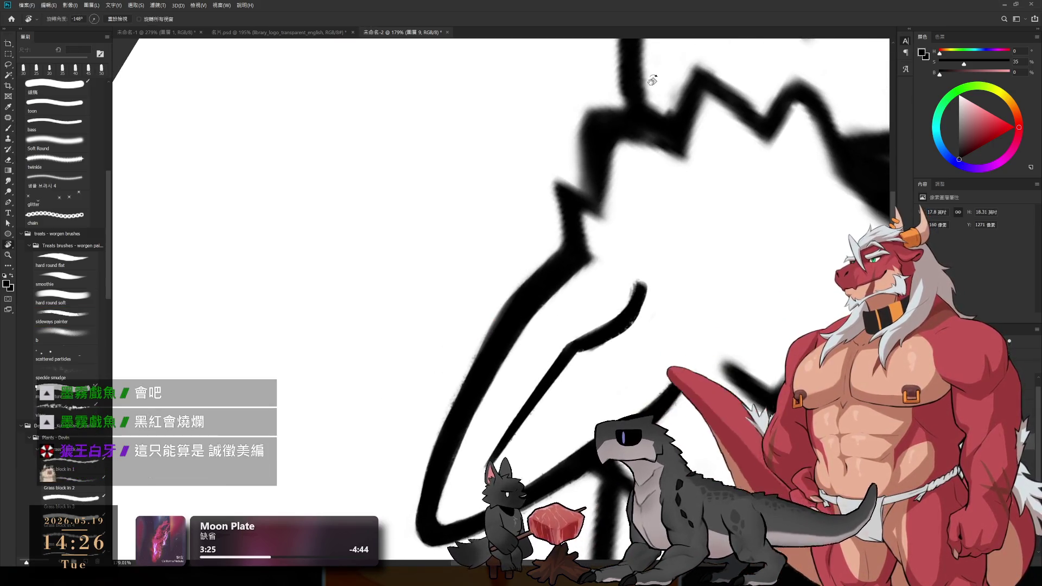
key("e")
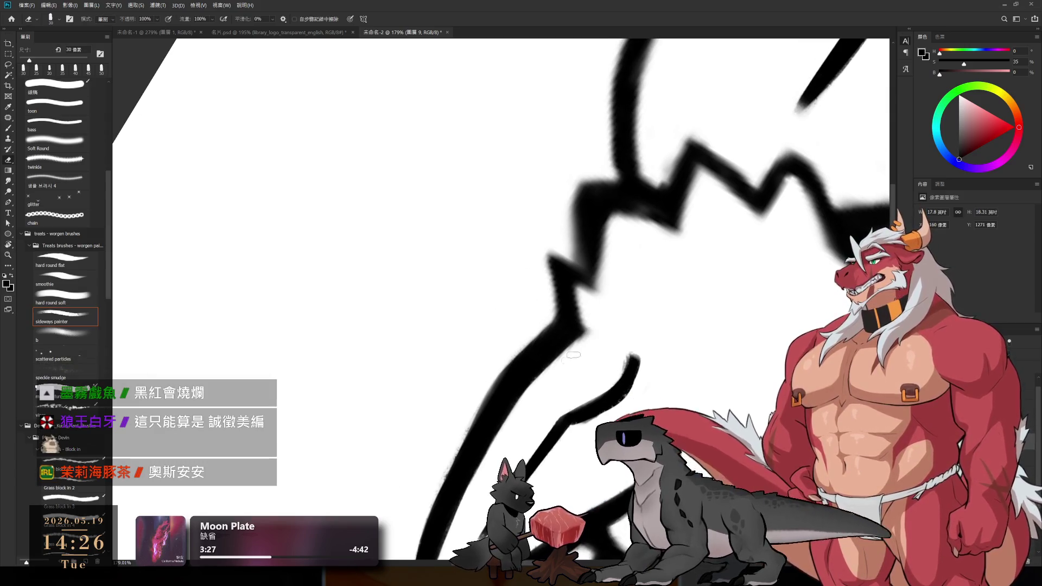
- Thicken the left edge of the jagged fur line with two strokes and erase the excess
key("b")
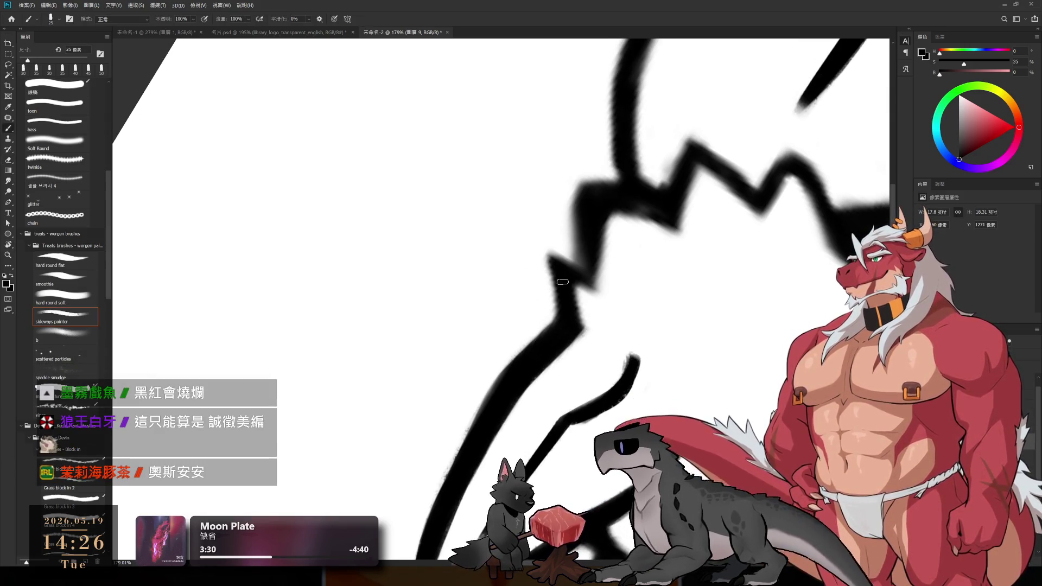
left_click_drag(542, 261, 561, 321)
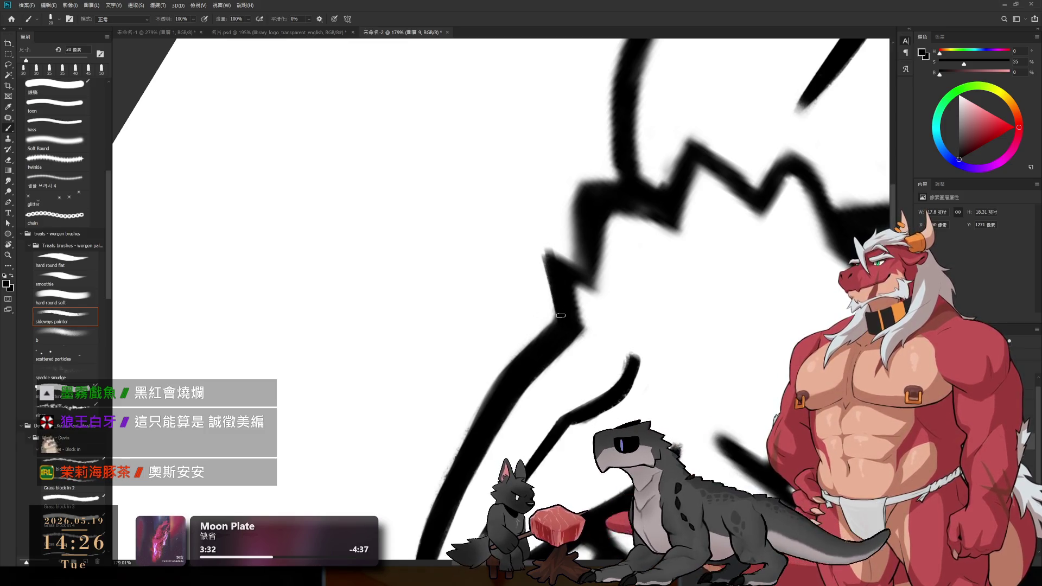
mouse_move(545, 254)
left_mouse_down()
mouse_move(591, 348)
mouse_move(544, 340)
mouse_move(548, 371)
left_mouse_up()
key("e")
key("r")
key("b")
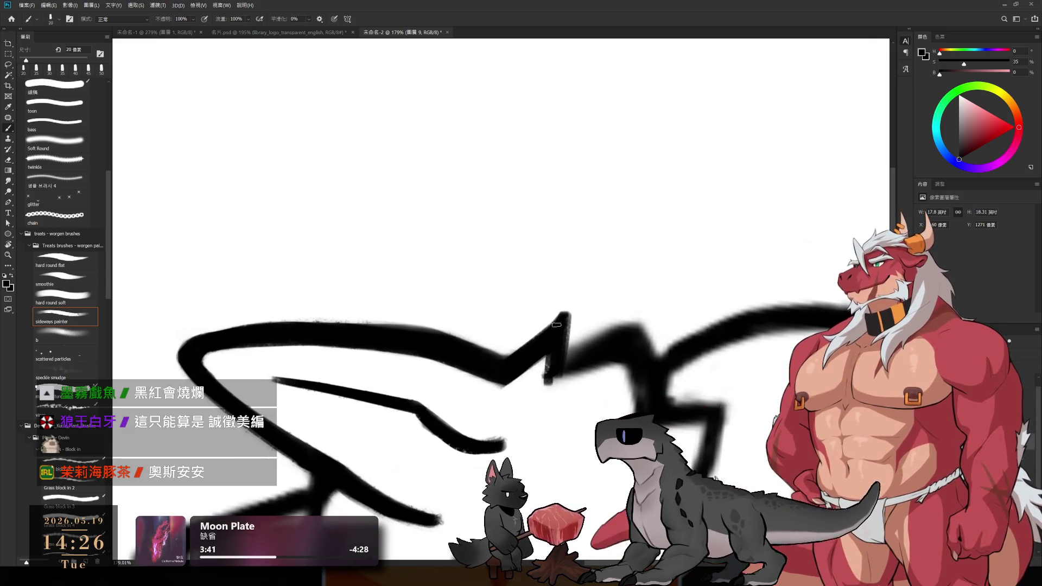
- Thicken another fur-outline stroke, trim it back where overly thick, and level the canvas
key("r")
mouse_move(554, 332)
left_mouse_down()
mouse_move(623, 171)
mouse_move(577, 199)
mouse_move(579, 261)
left_mouse_up()
key("b")
key("b")
left_click_drag(589, 219, 598, 281)
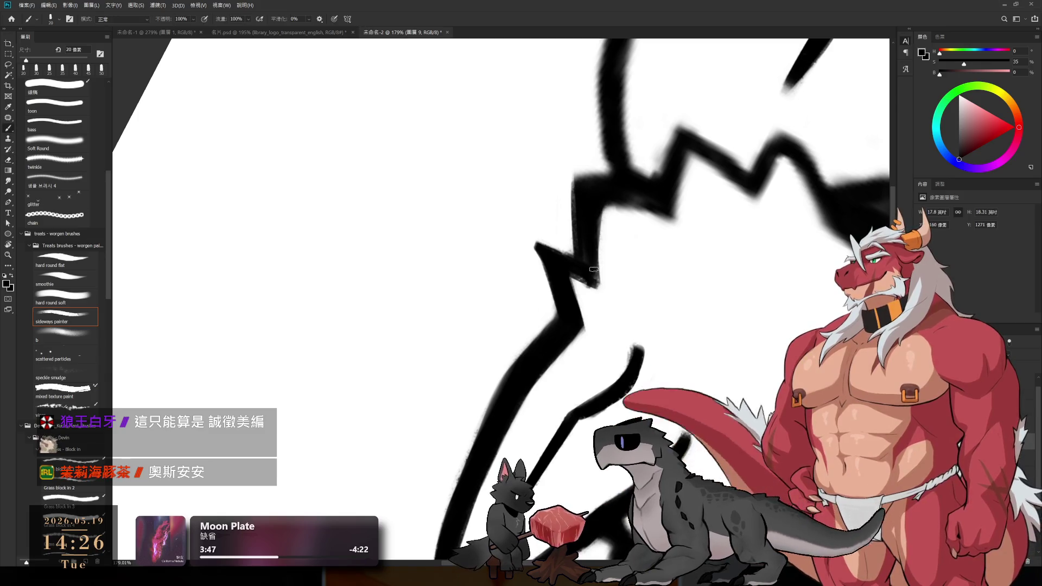
key("e")
left_click_drag(580, 176, 583, 248)
left_click_drag(601, 203, 606, 285)
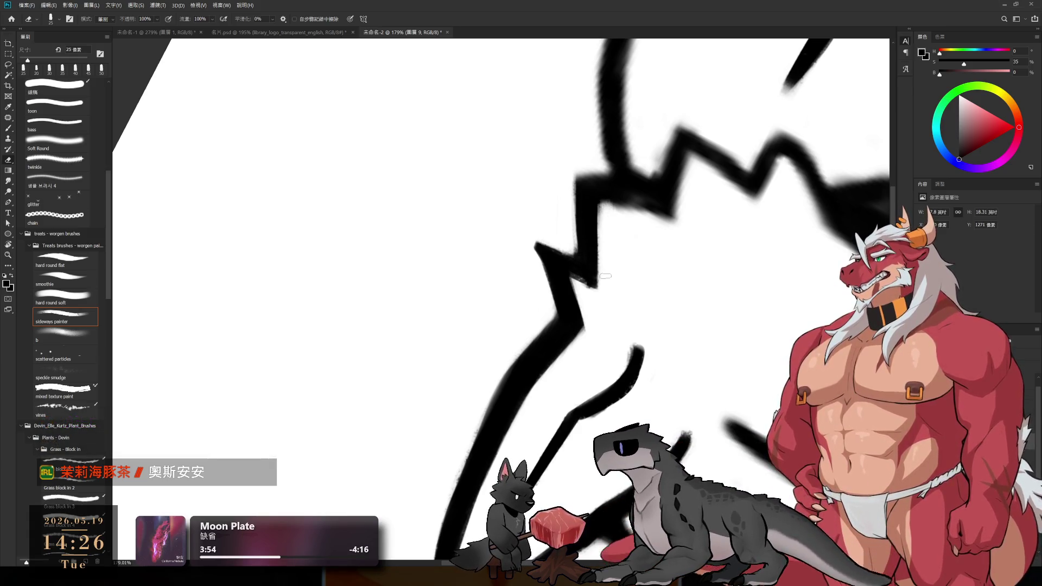
left_click_drag(655, 220, 546, 371)
key("b")
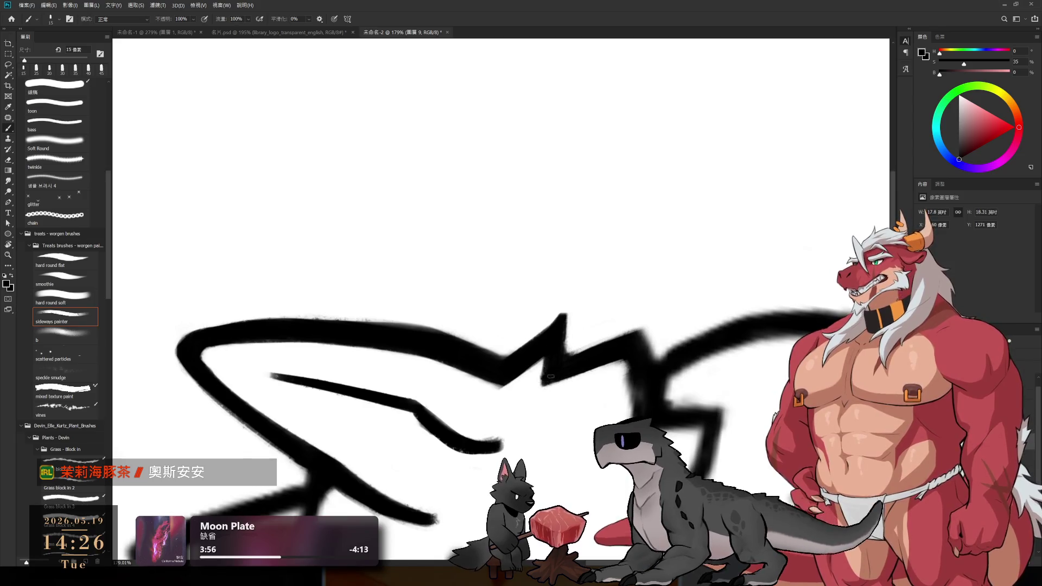
- Move up the jagged outline, repaint the erased edge of the vertical stroke, and return the canvas near upright
left_click_drag(664, 335, 636, 259)
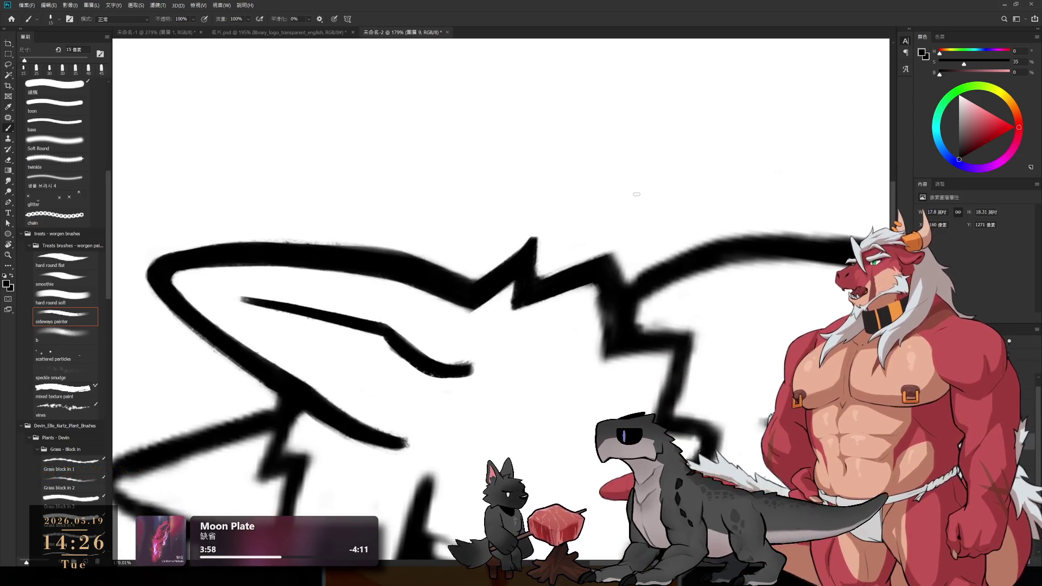
mouse_move(586, 293)
left_mouse_down()
mouse_move(544, 285)
mouse_move(551, 347)
left_mouse_up()
key("e")
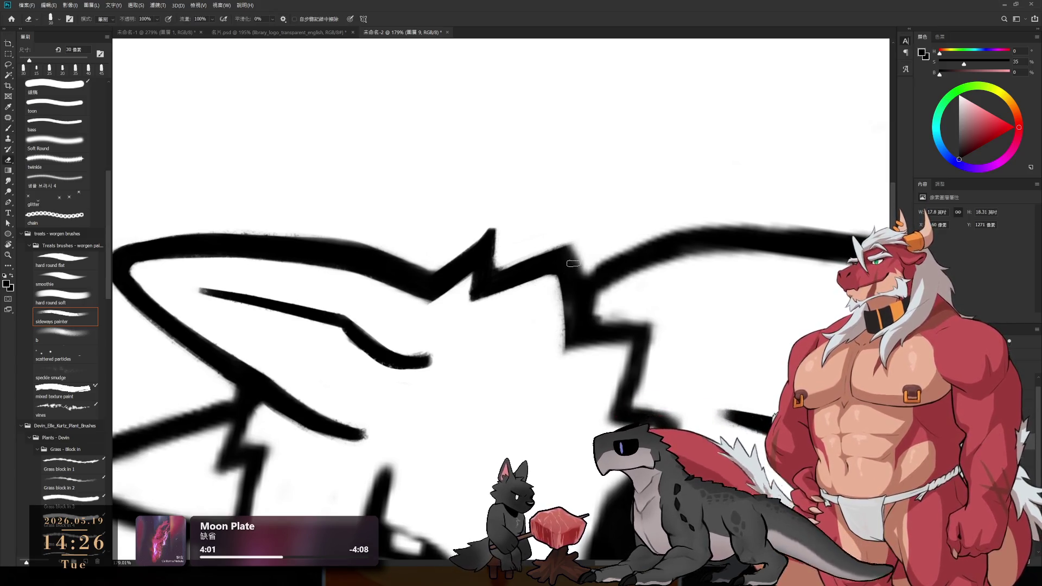
key("b")
left_click_drag(560, 275, 568, 345)
key("bracketright")
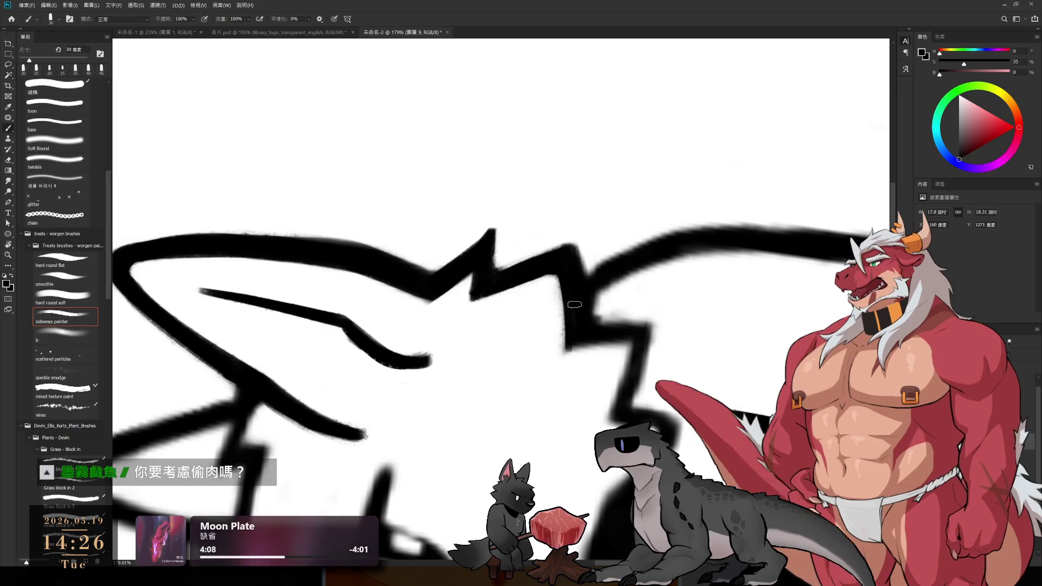
key("r")
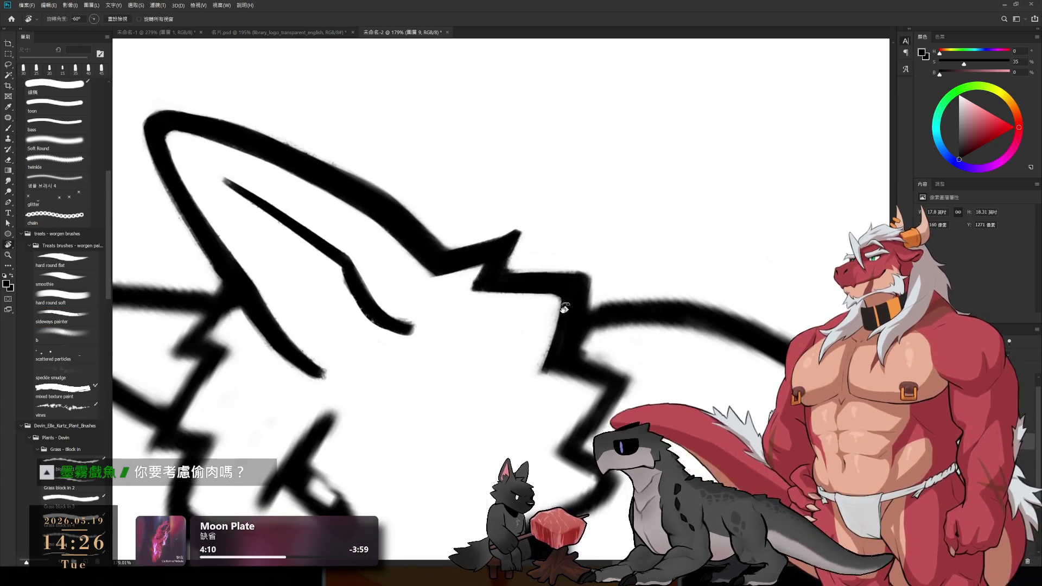
mouse_move(566, 299)
left_mouse_down()
mouse_move(523, 361)
mouse_move(535, 406)
mouse_move(563, 315)
left_mouse_up()
left_click_drag(682, 250, 611, 325)
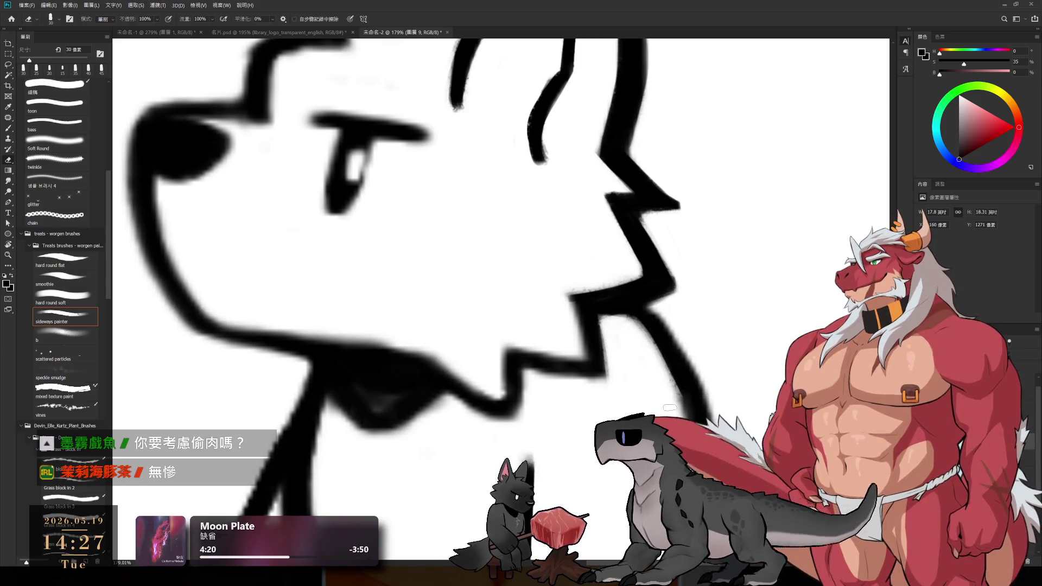
- Paint a bold stroke down the wolf's jaw line, undoing a stray thin line sketched beside it
key("b")
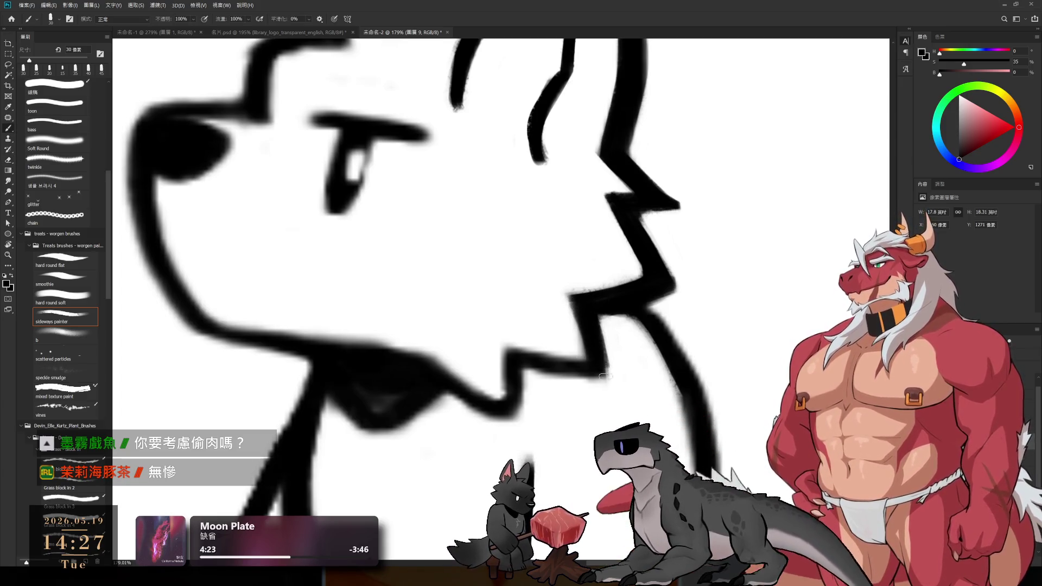
left_click_drag(591, 317, 607, 377)
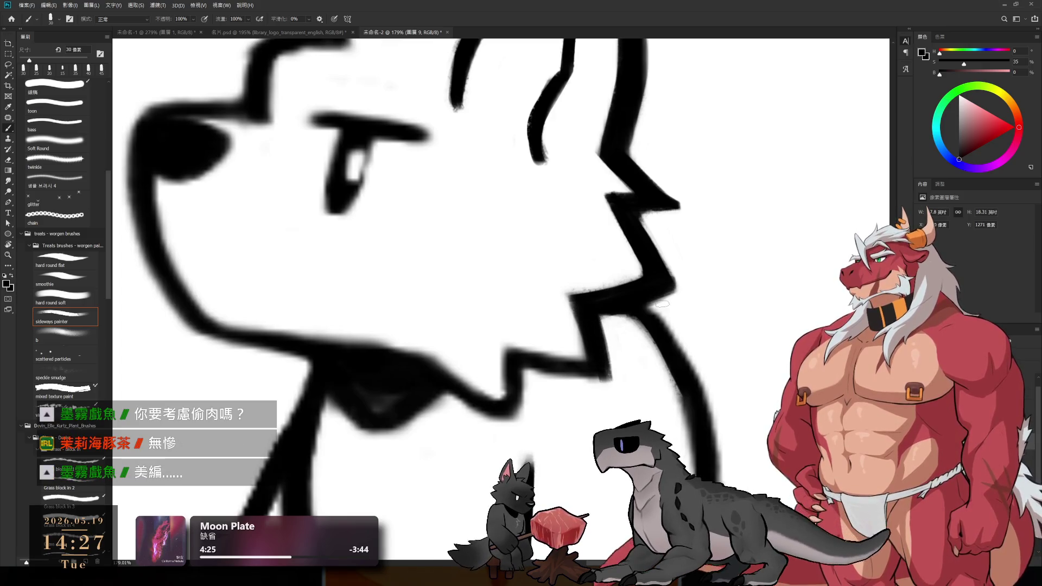
key("r")
left_click_drag(660, 309, 593, 334)
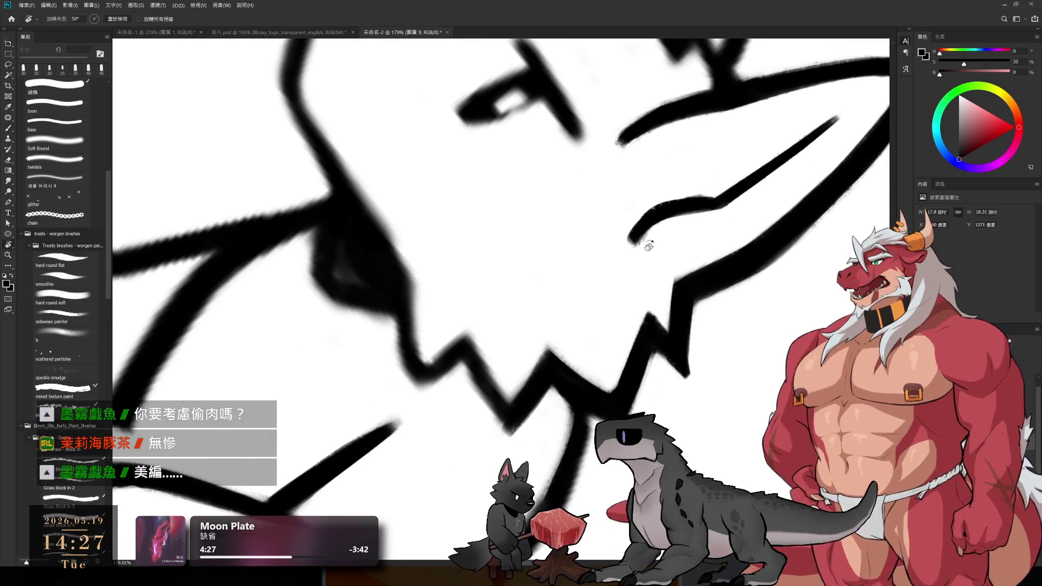
left_click_drag(651, 241, 679, 194)
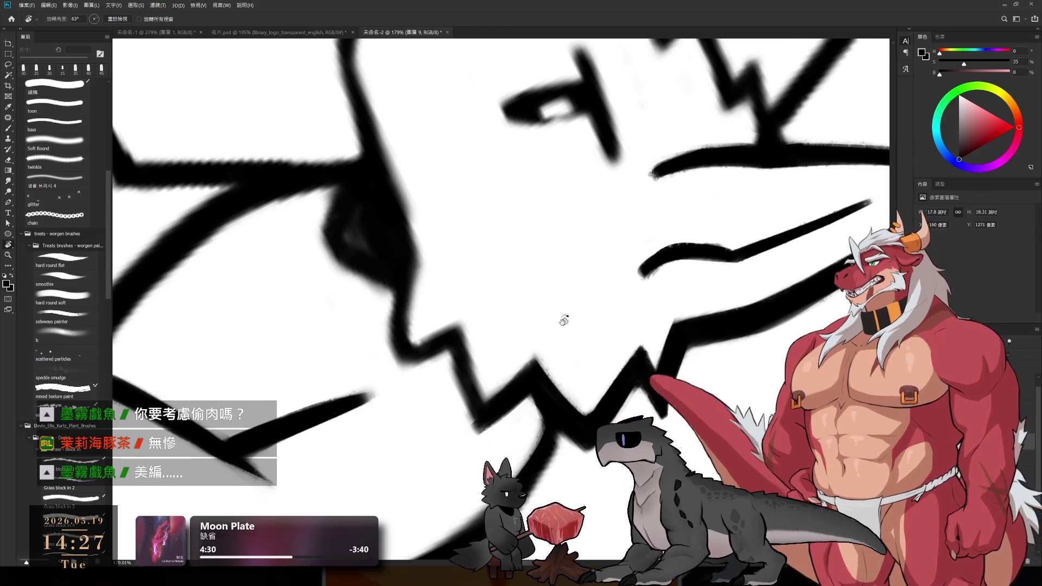
left_click_drag(561, 324, 568, 367)
key("b")
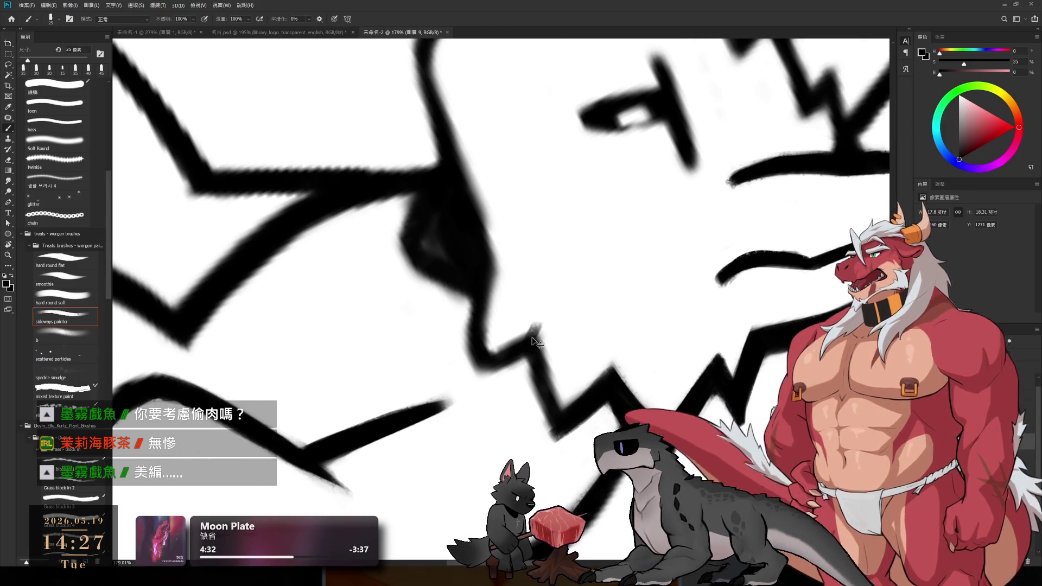
left_click_drag(537, 325, 549, 380)
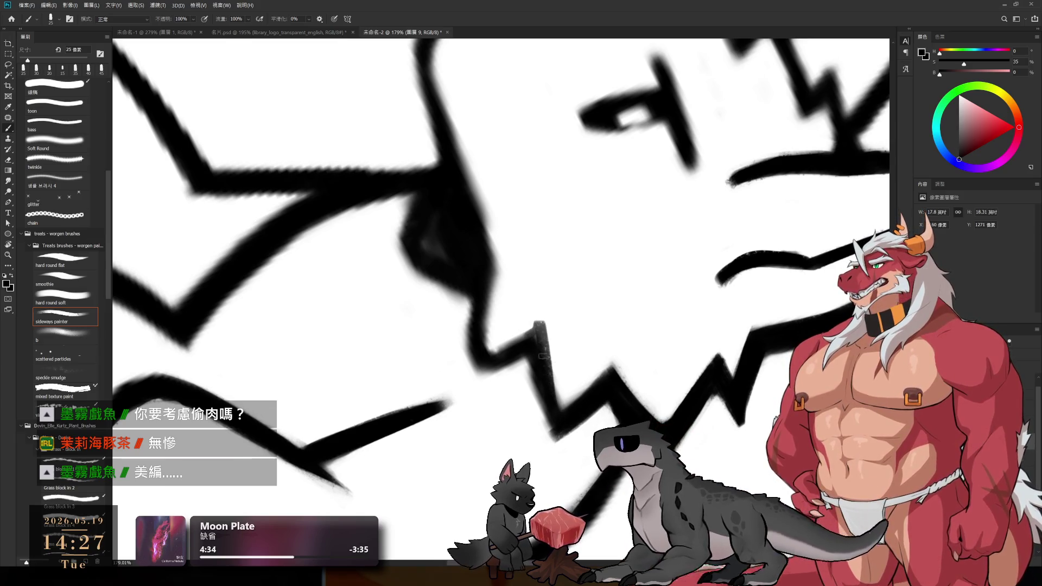
key("ctrl+z")
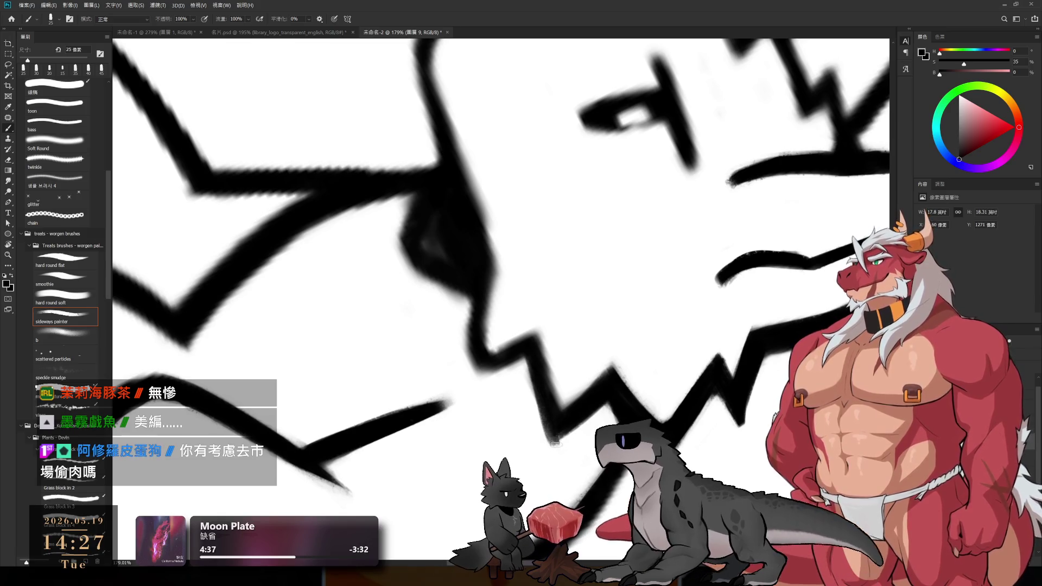
- Tidy the jaw and neck line with alternating brush and eraser, then tilt the canvas about 30° for more line work
key("e")
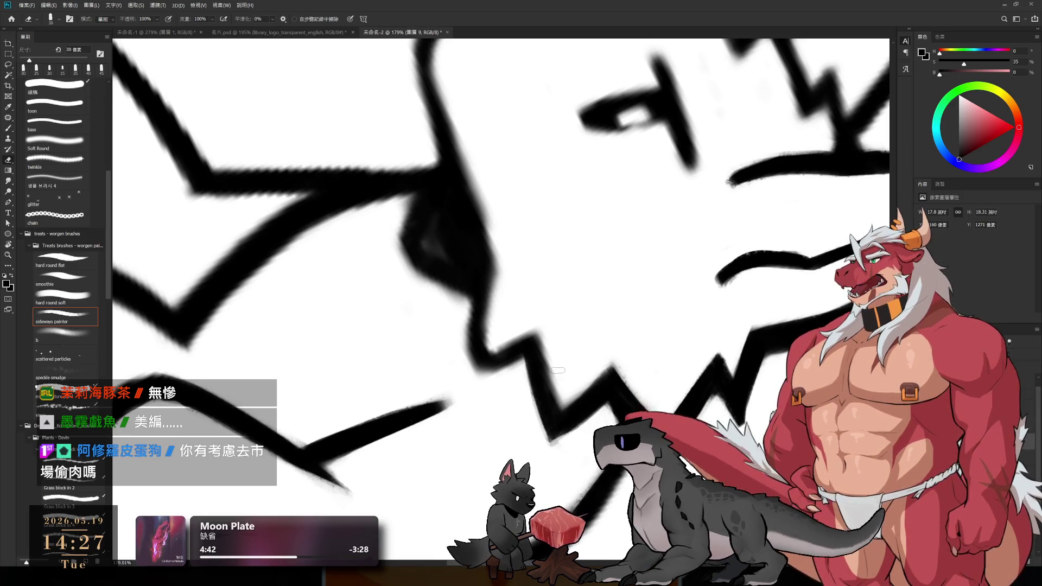
key("b")
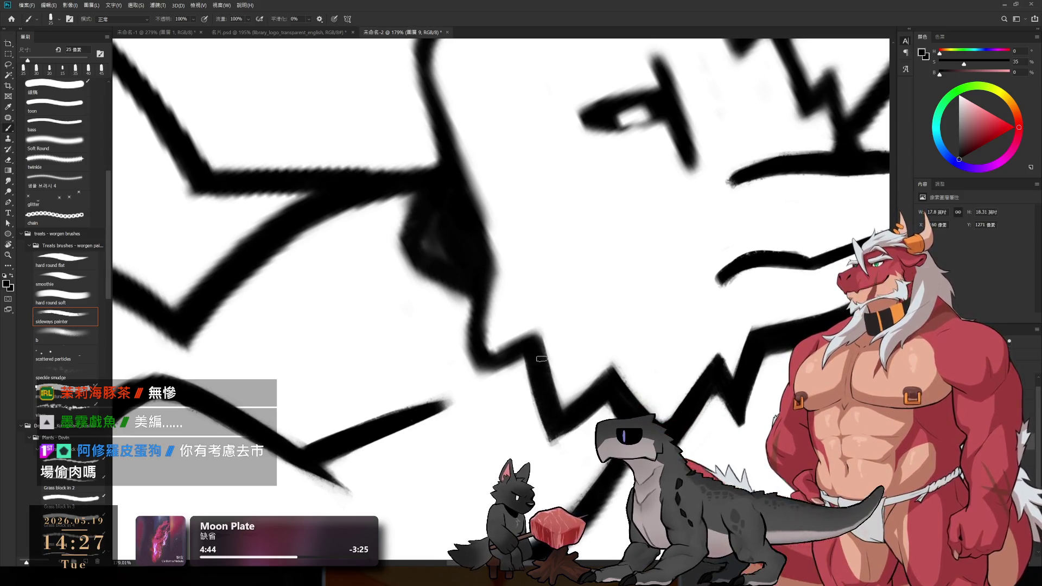
key("e")
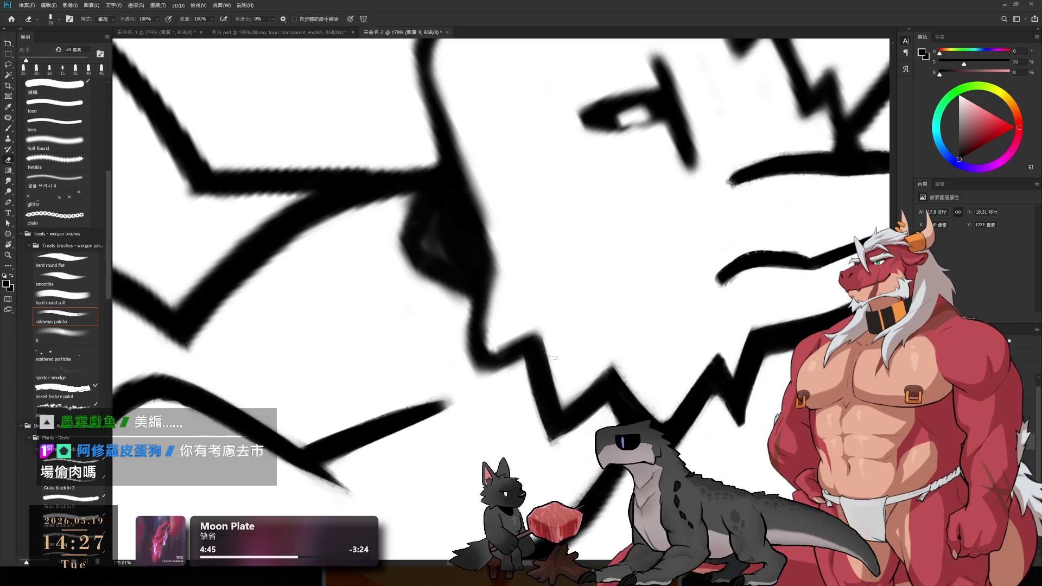
key("b")
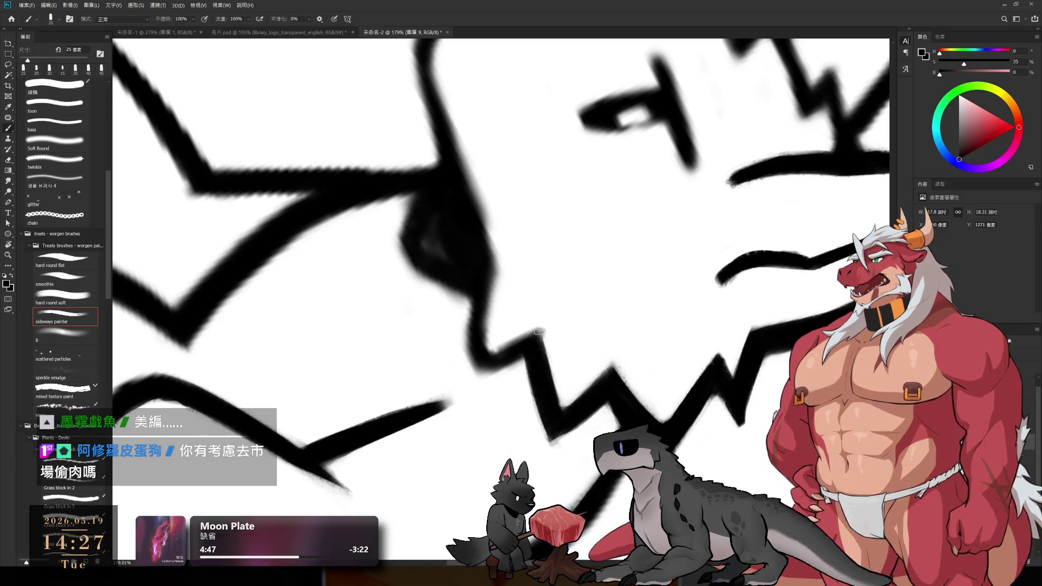
mouse_move(628, 295)
left_mouse_down()
mouse_move(673, 227)
mouse_move(600, 344)
left_mouse_up()
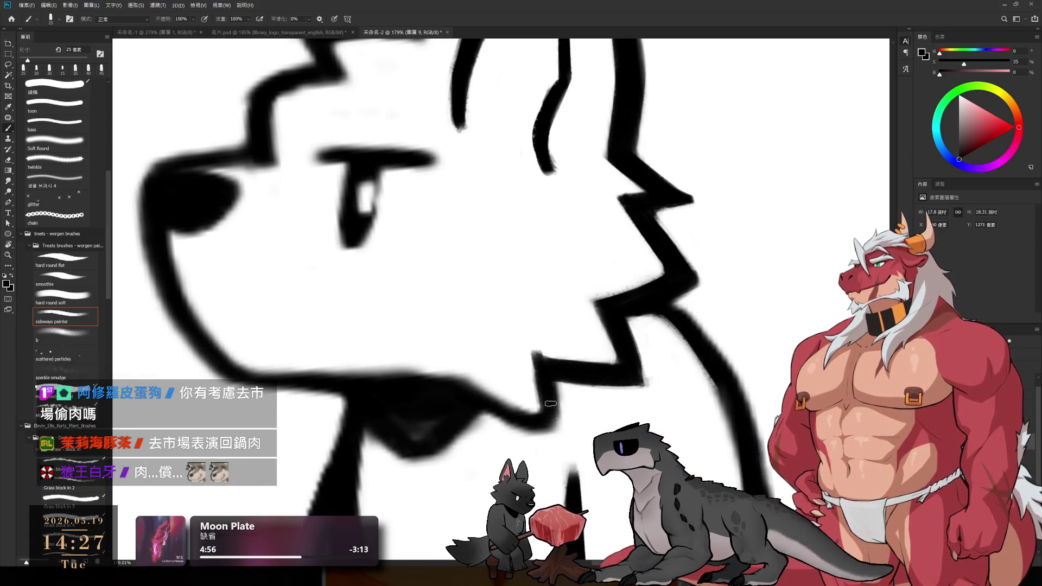
key("e")
key("b")
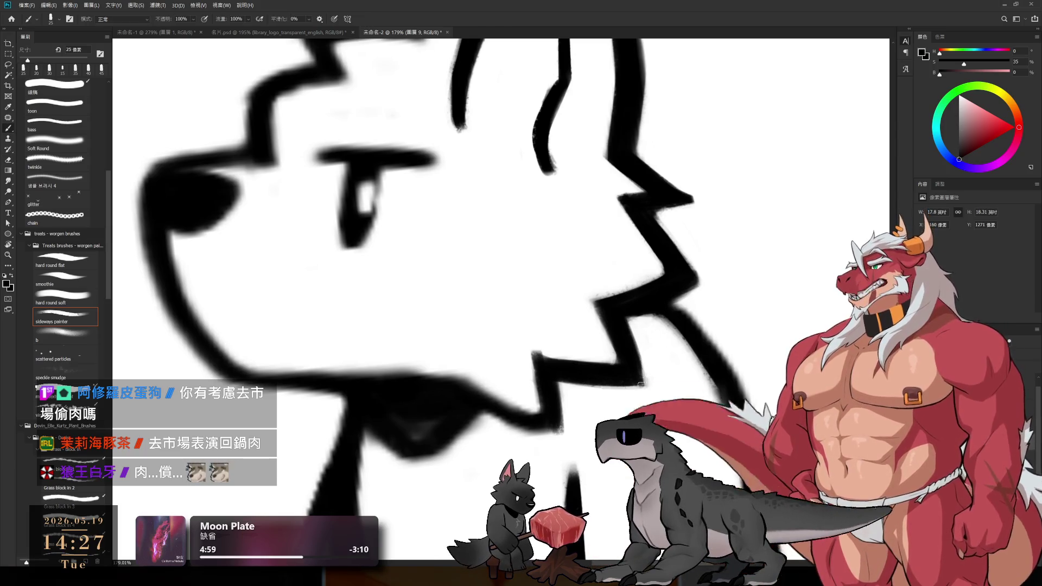
key("e")
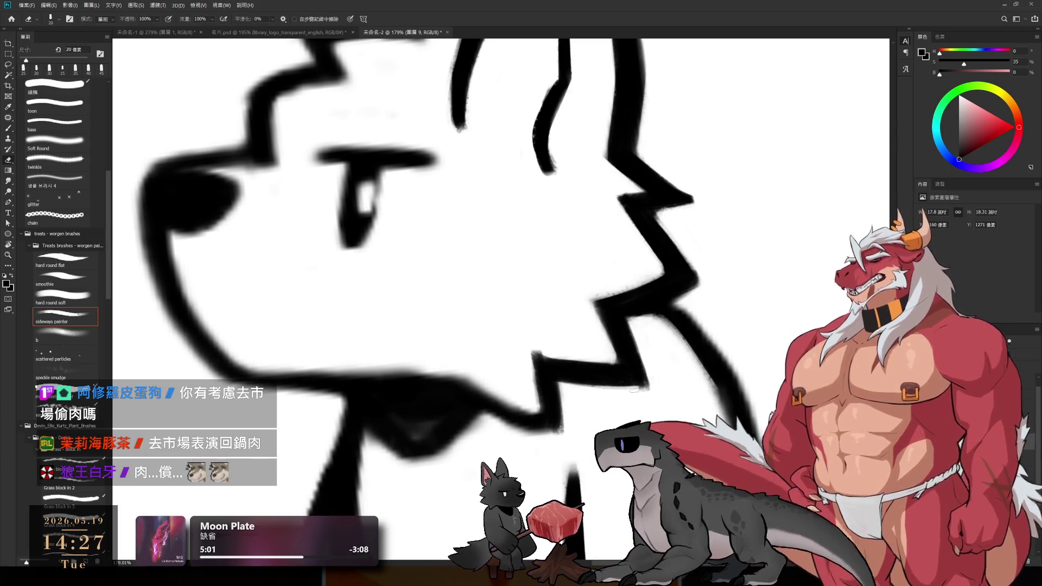
key("r")
mouse_move(698, 303)
left_mouse_down()
mouse_move(422, 345)
mouse_move(594, 296)
mouse_move(489, 291)
mouse_move(524, 281)
left_mouse_up()
key("e")
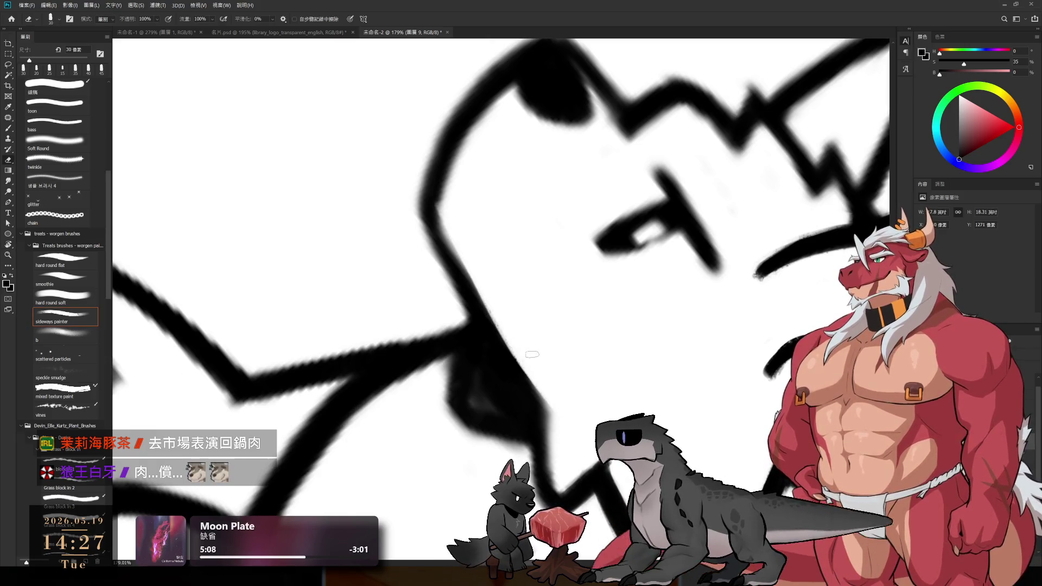
scroll(562, 394, "down", 2)
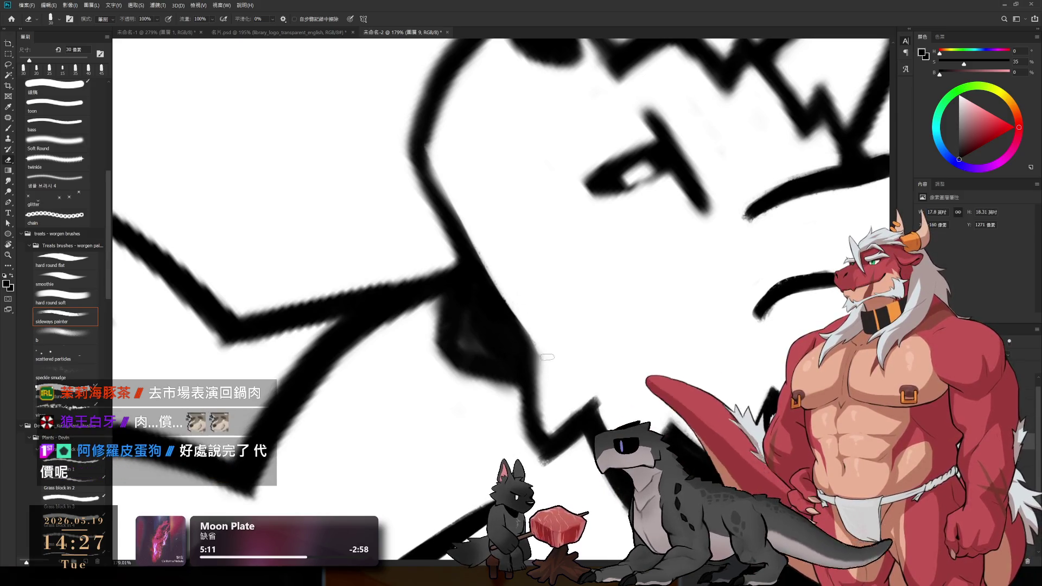
- Rough in the muzzle outline, alternating brush and a smaller eraser while rotating the view
key("bracketleft")
key("bracketleft")
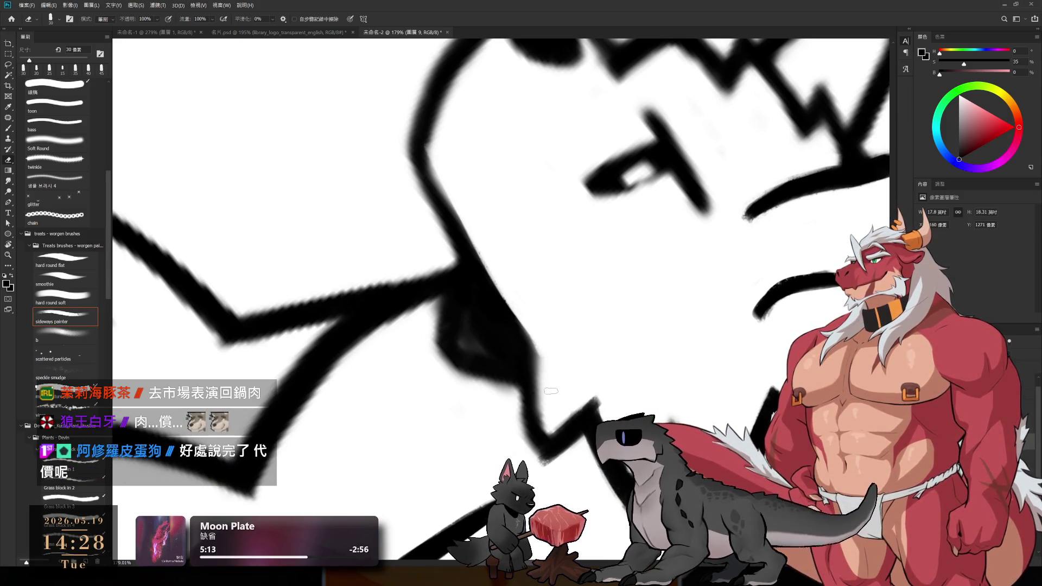
key("b")
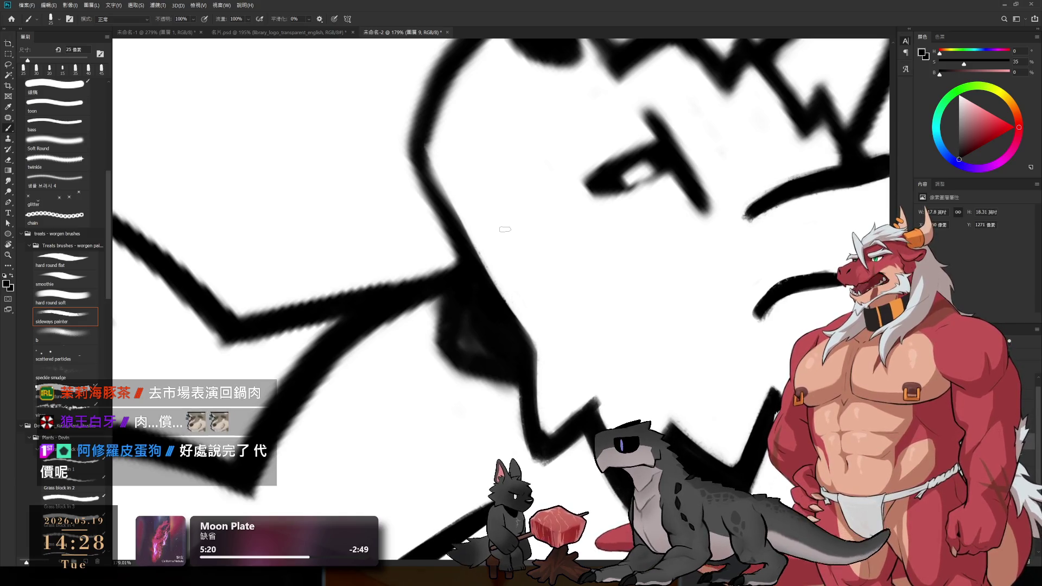
key("e")
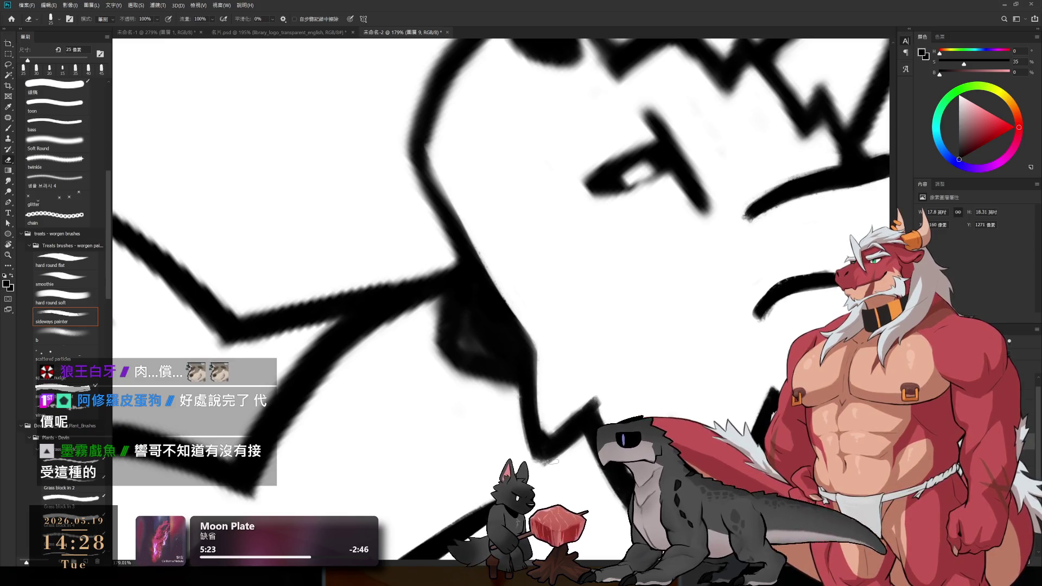
key("b")
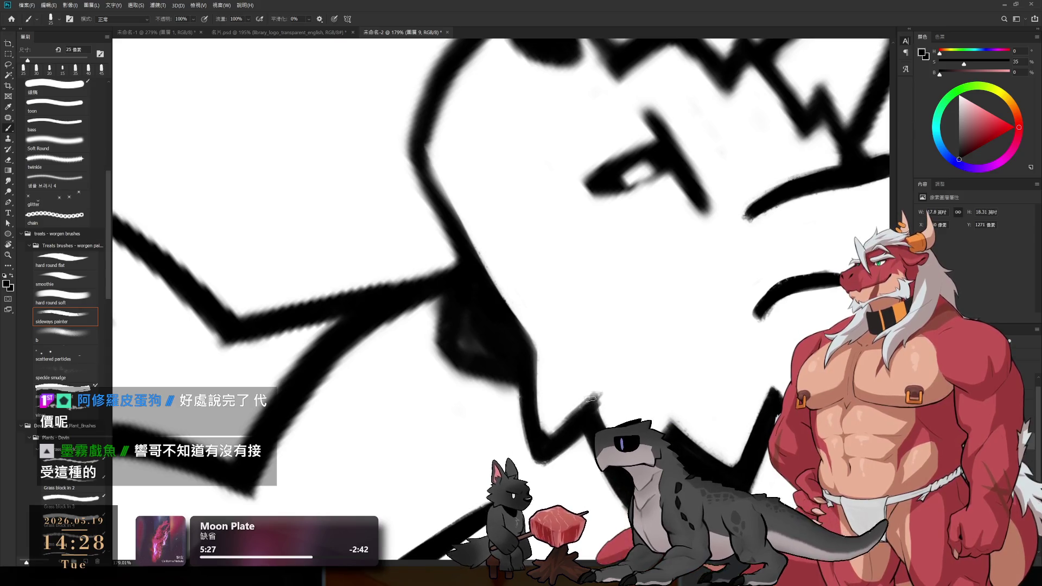
key("e")
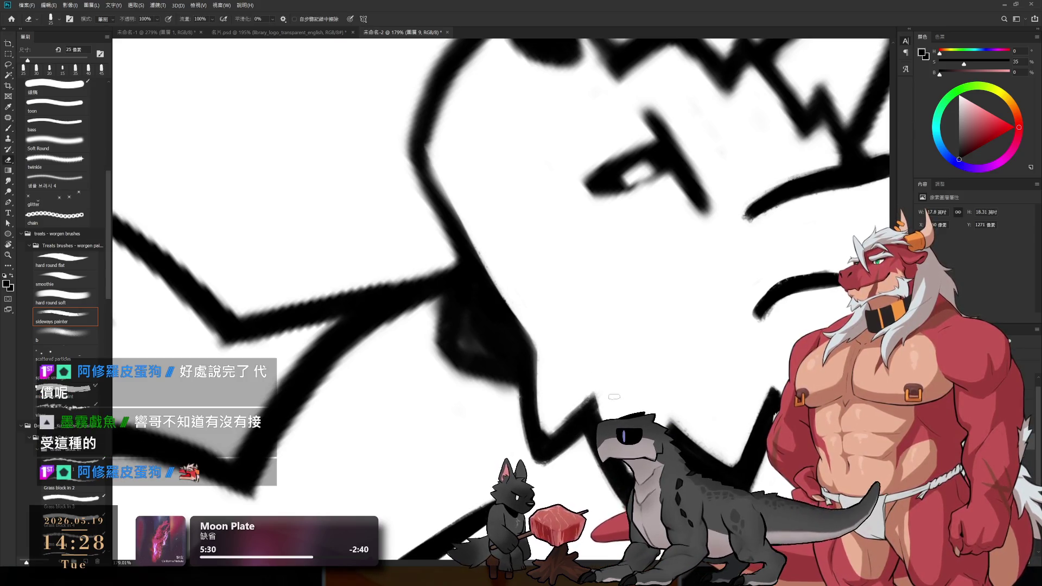
left_click_drag(566, 413, 480, 424)
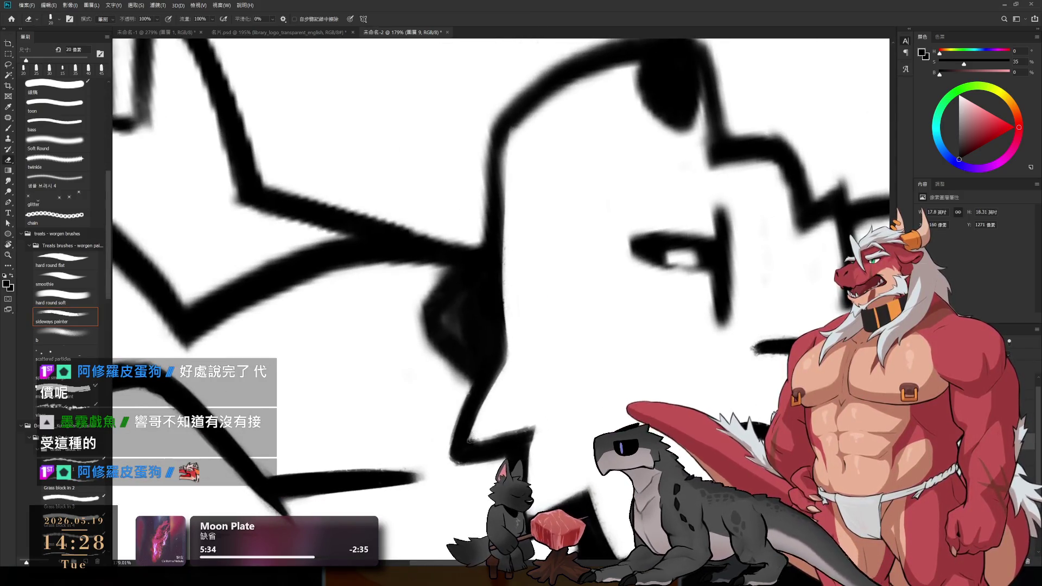
key("b")
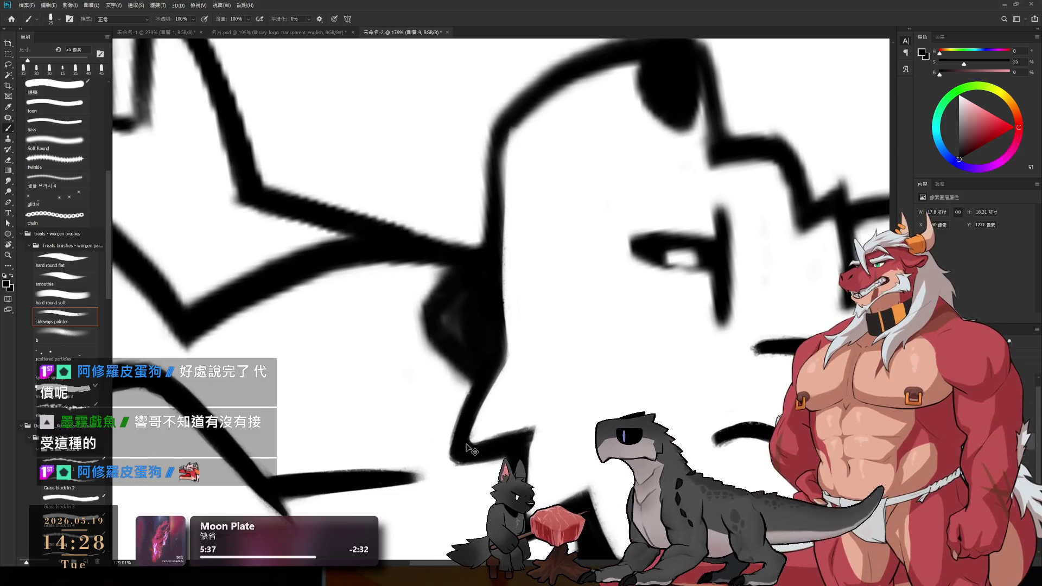
left_click_drag(529, 421, 599, 319)
key("e")
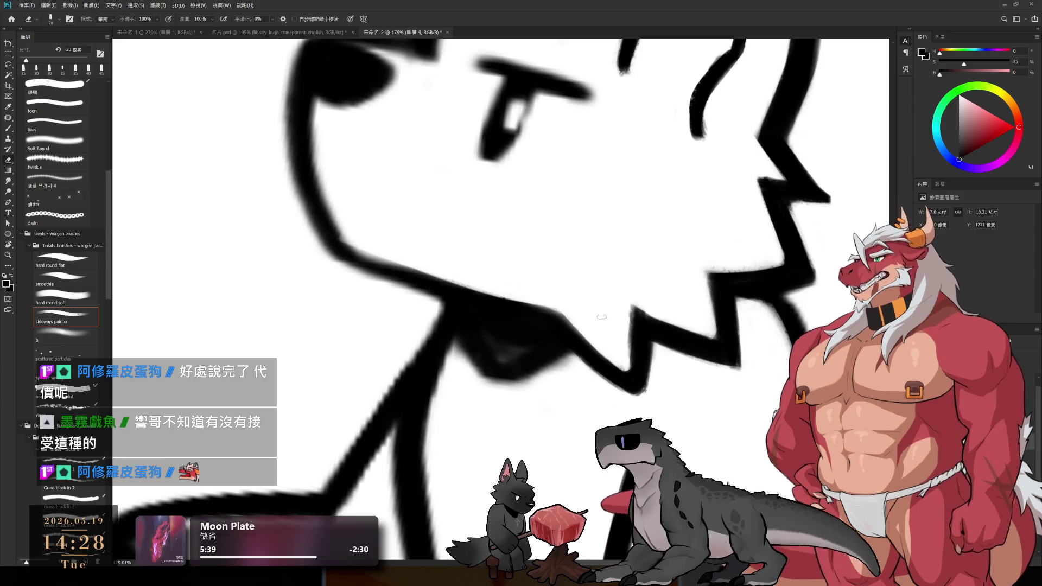
key("b")
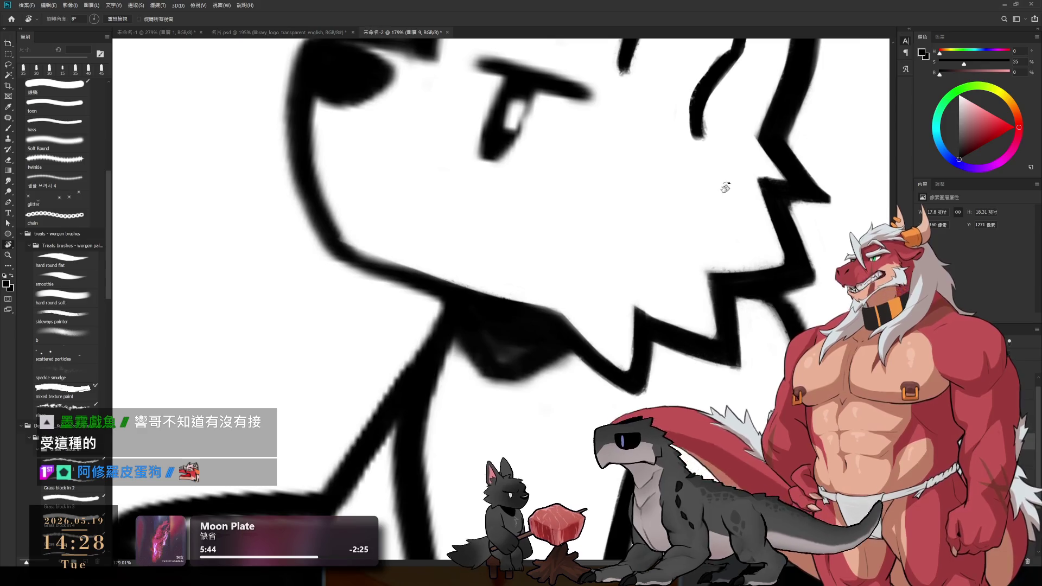
key("r")
left_click_drag(721, 187, 596, 412)
key("e")
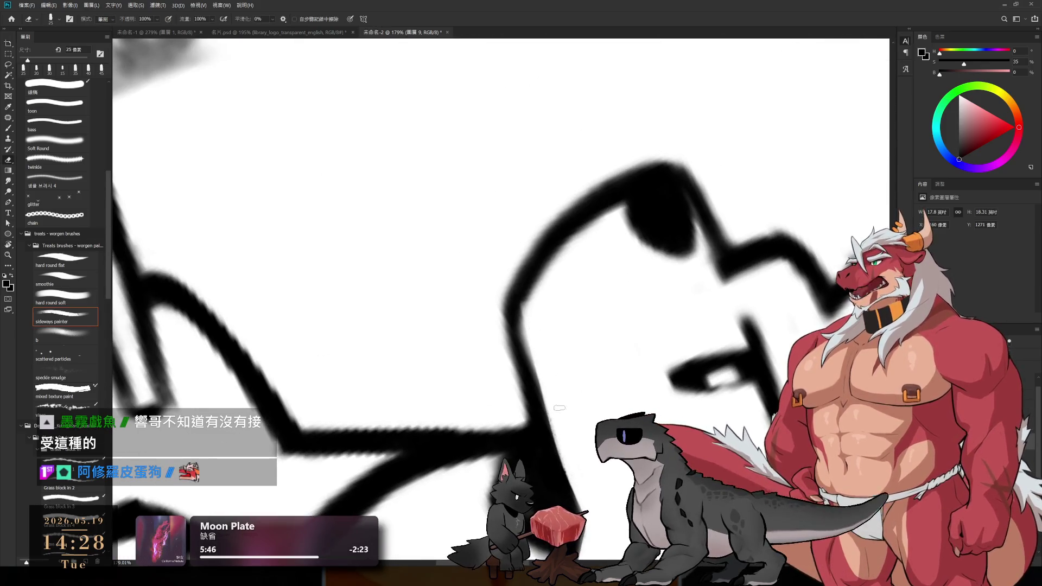
key("b")
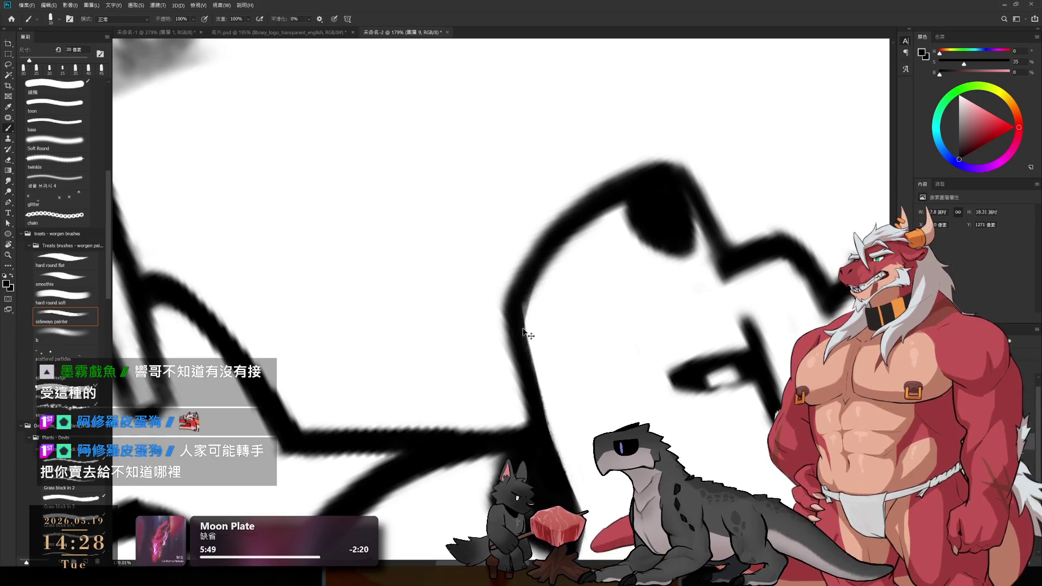
- Build the jaw line into a thick black stroke and trim its left edge clean
left_click_drag(503, 277, 525, 390)
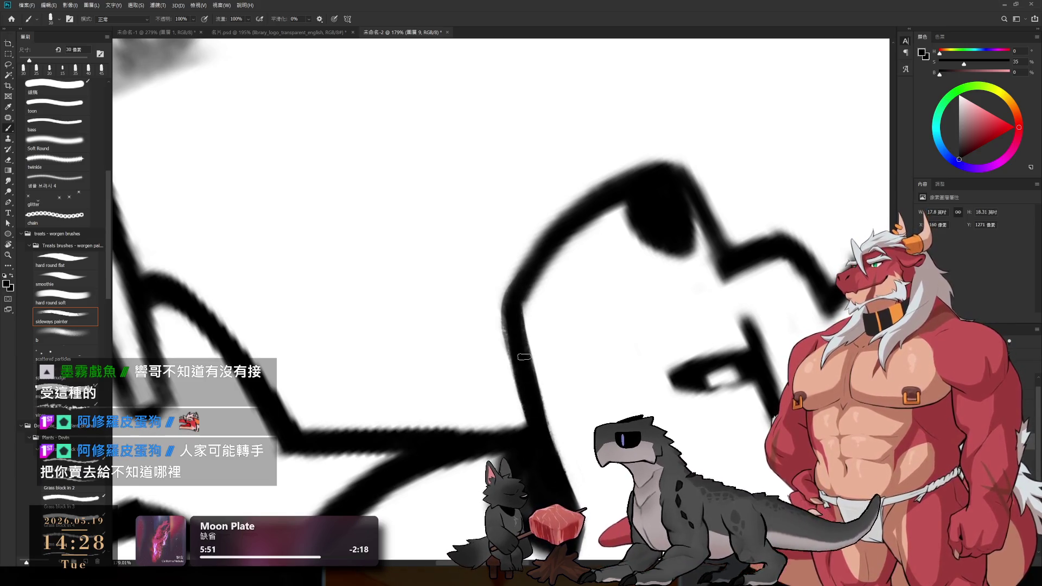
key("e")
left_click_drag(503, 298, 522, 389)
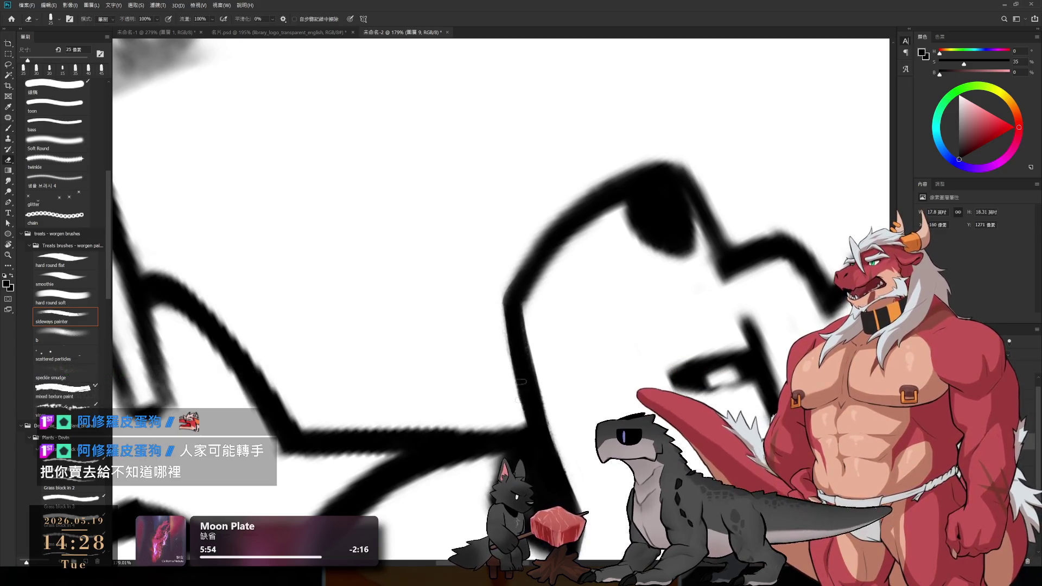
key("r")
left_click_drag(630, 292, 519, 291)
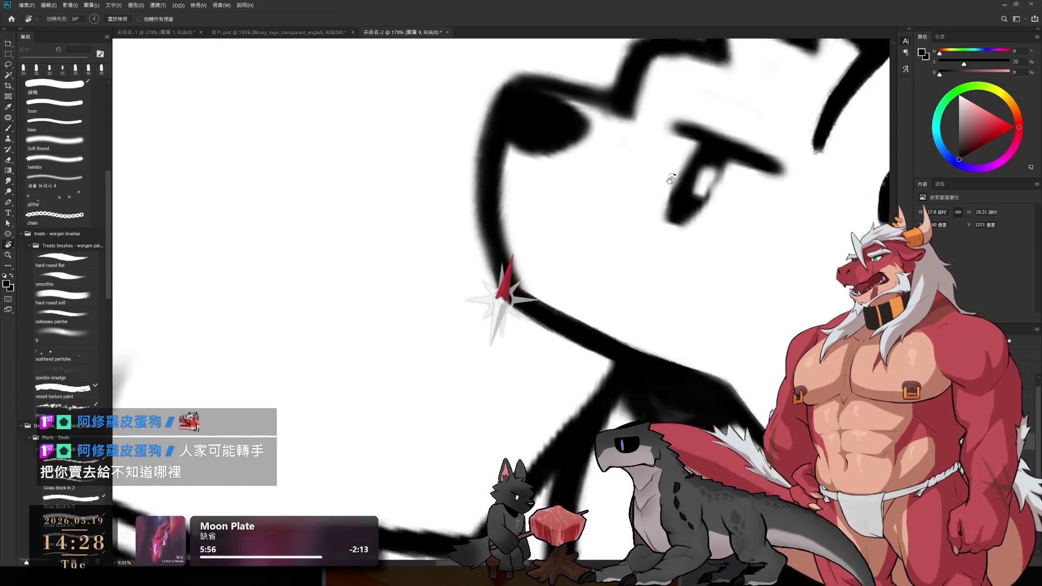
key("b")
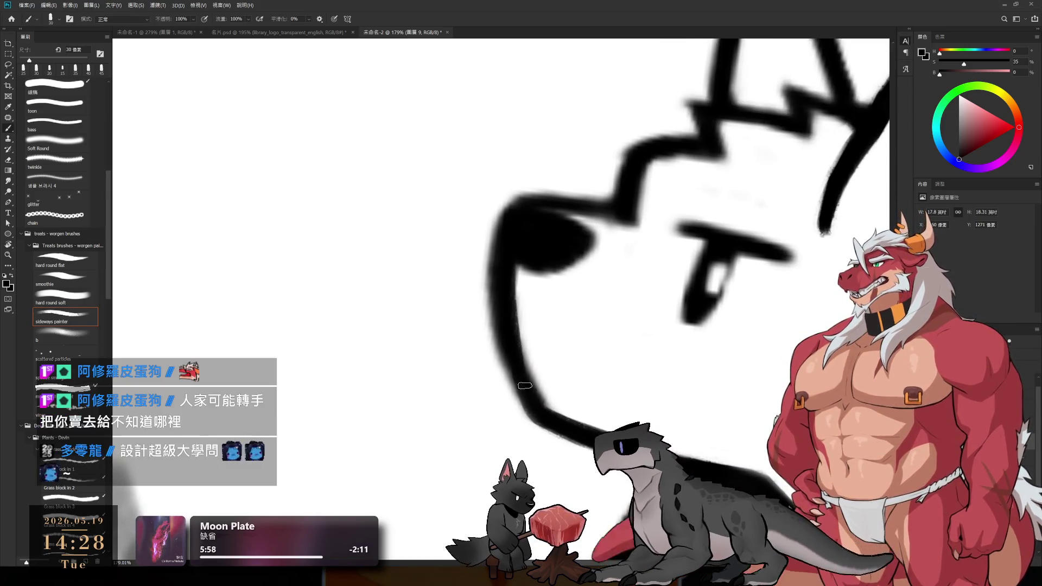
left_click_drag(530, 380, 520, 325)
key("e")
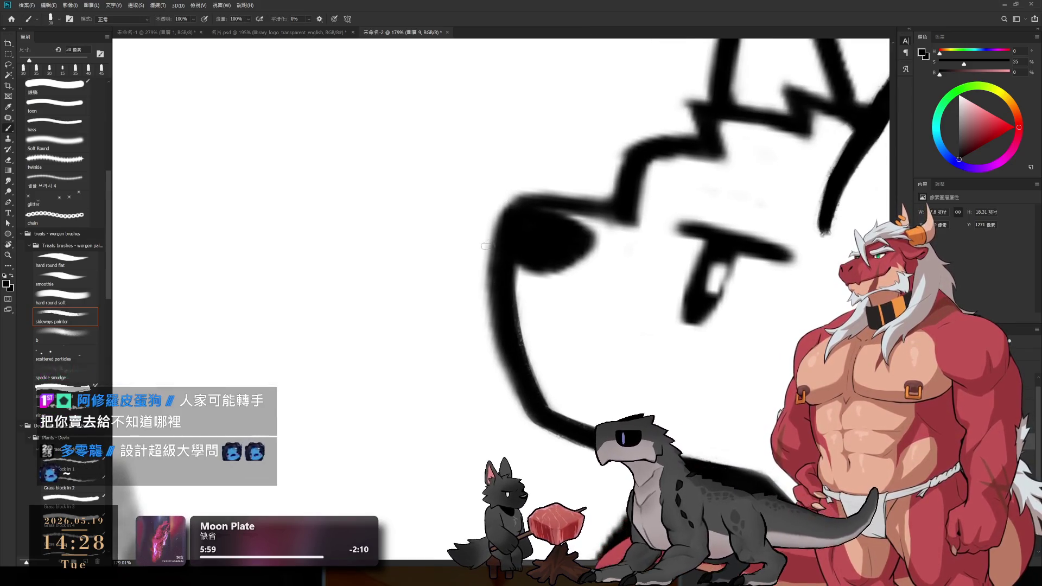
left_click_drag(484, 337, 522, 407)
key("b")
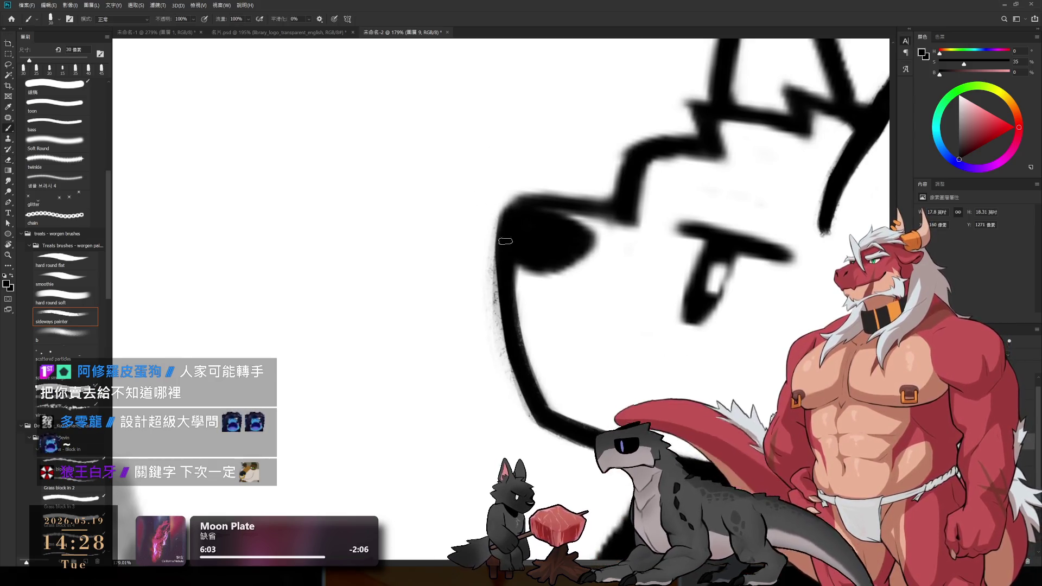
left_click_drag(509, 225, 504, 350)
left_click_drag(498, 206, 514, 323)
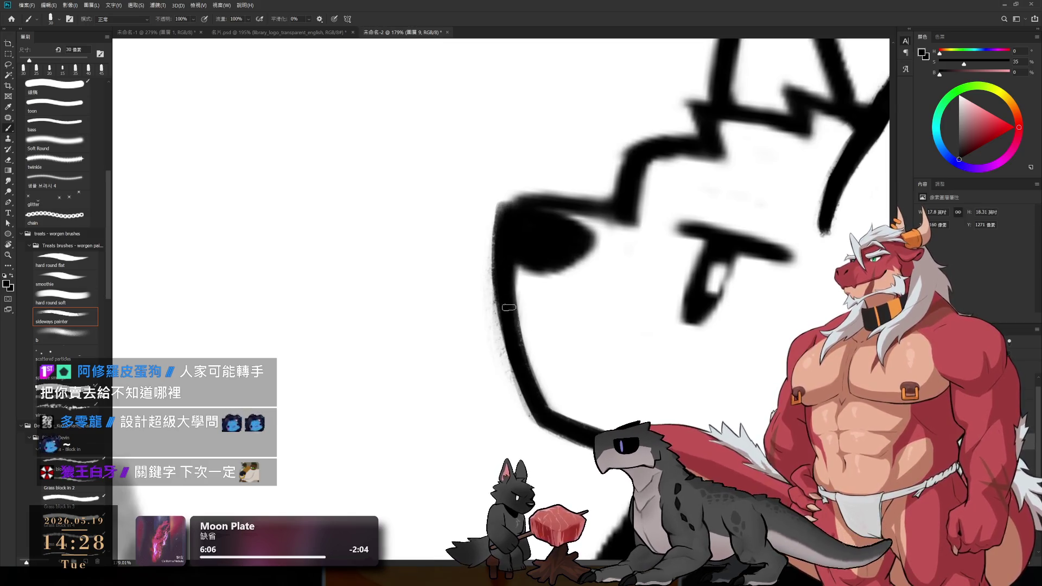
key("e")
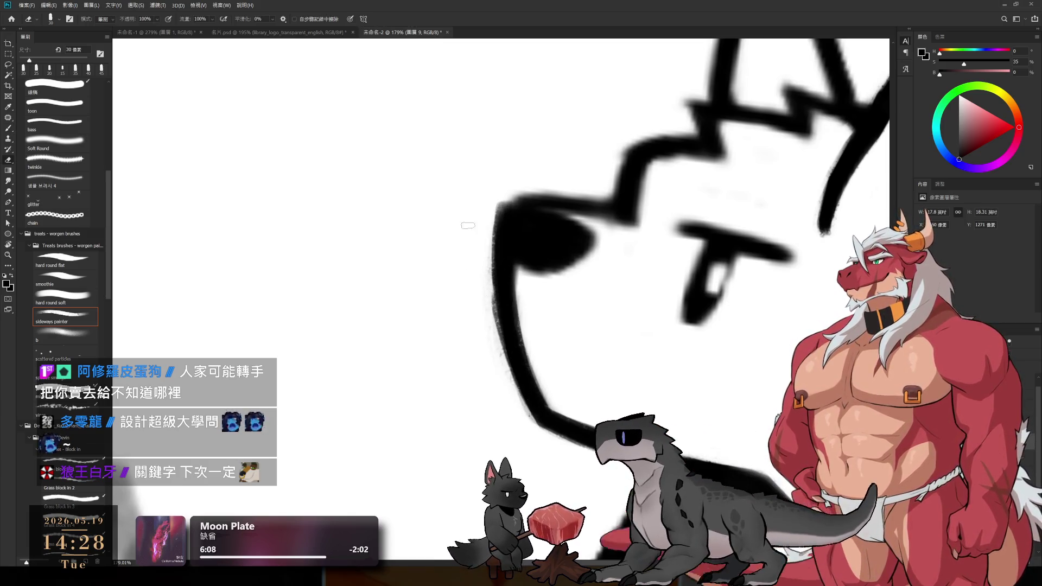
left_click_drag(488, 224, 494, 359)
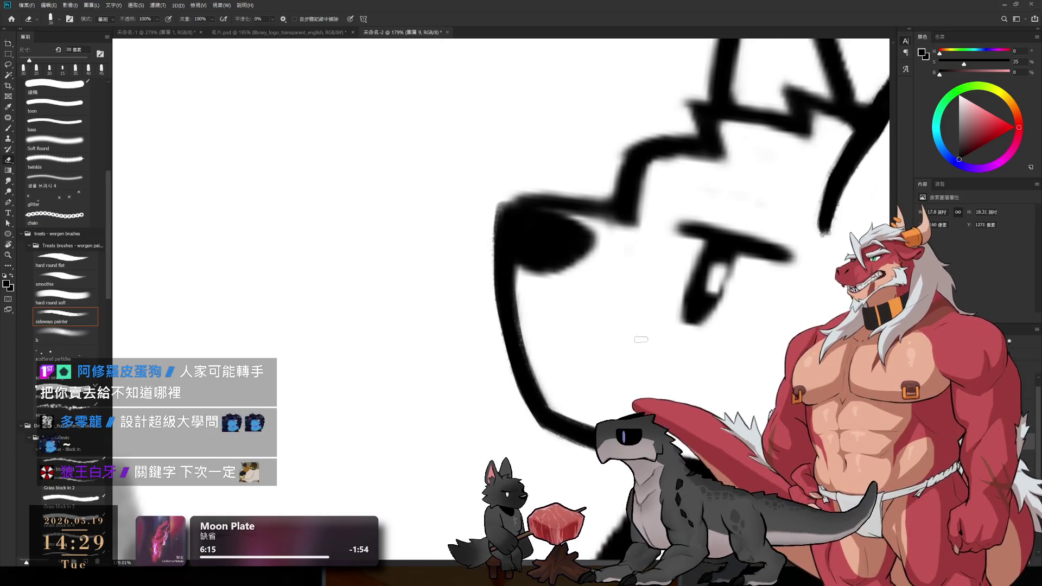
- Extend the black nose shape right, darken its lower edge and the vertical mouth stroke
left_click_drag(634, 347, 511, 385)
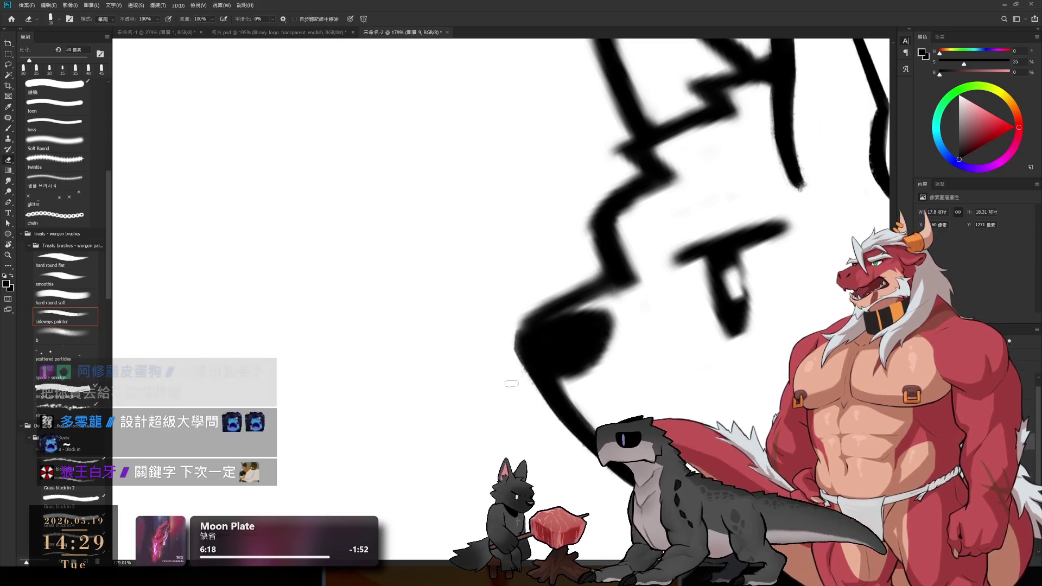
key("b")
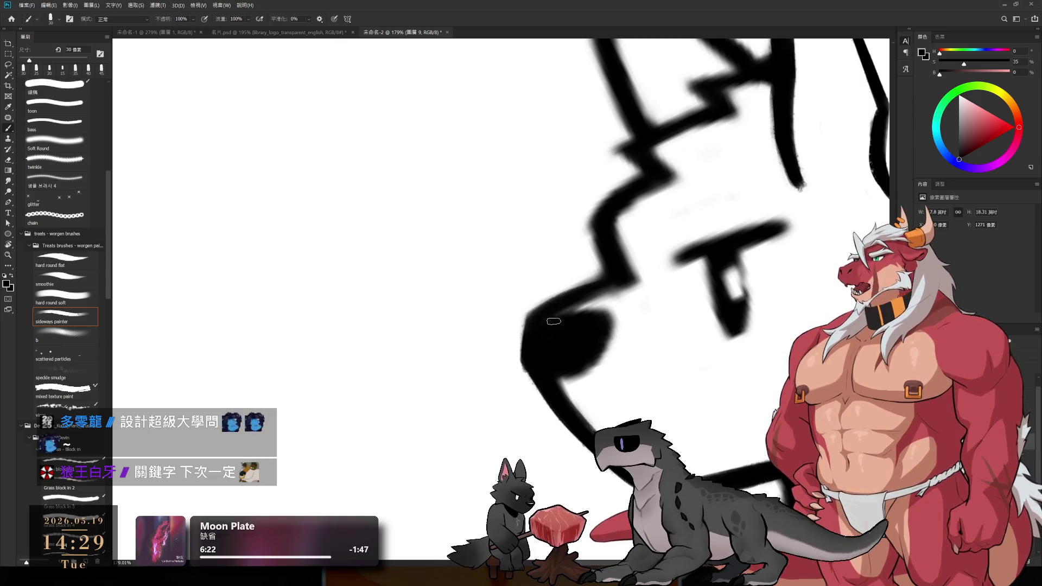
key("e")
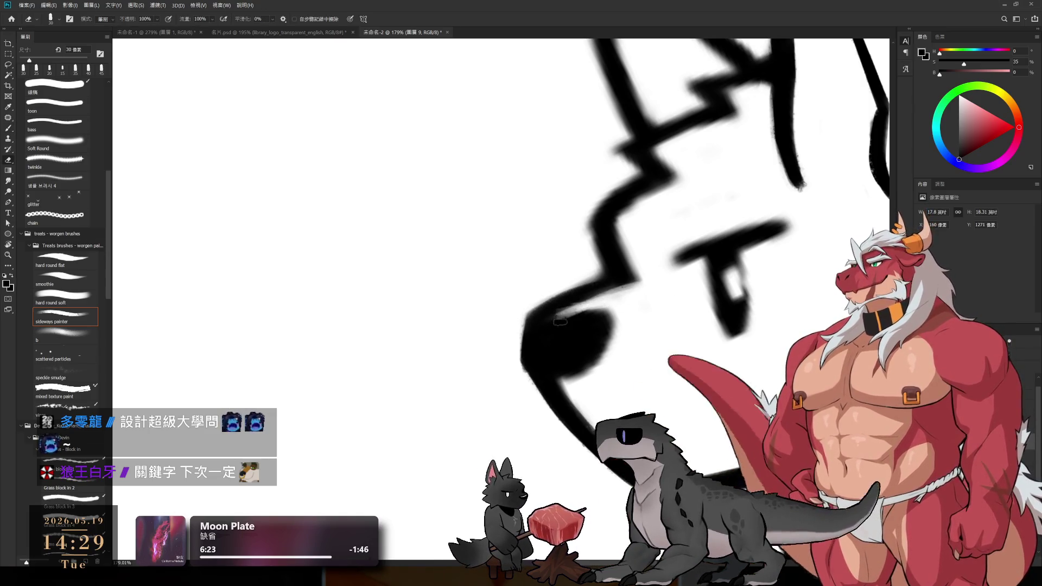
key("b")
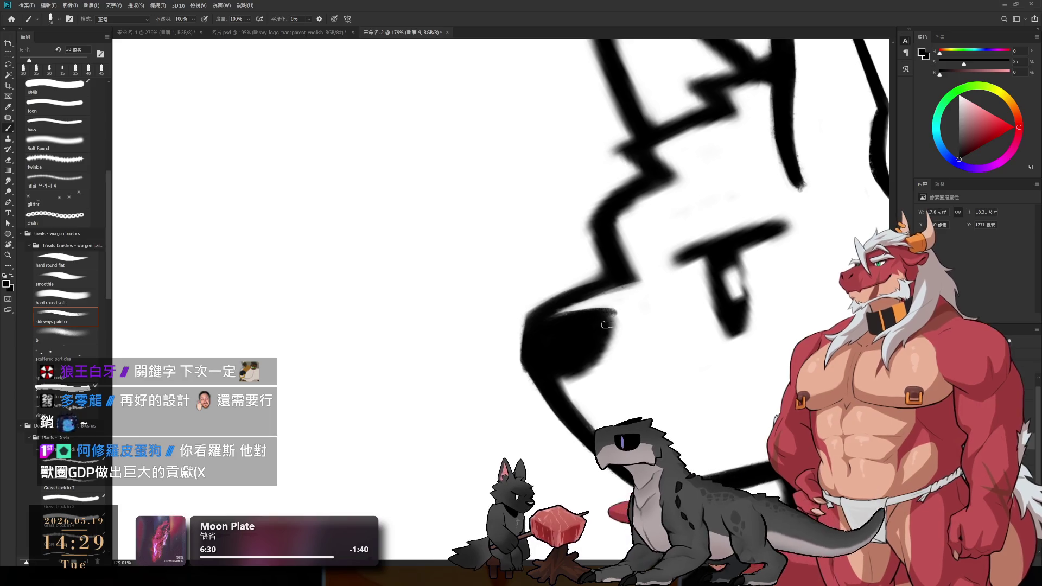
left_click_drag(574, 326, 611, 334)
key("r")
left_click_drag(697, 299, 601, 398)
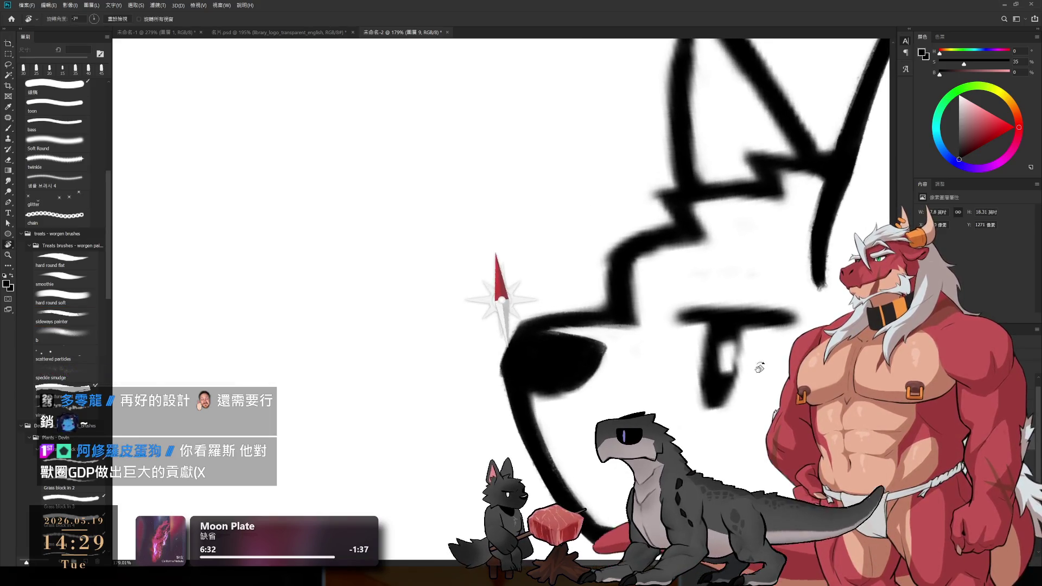
key("b")
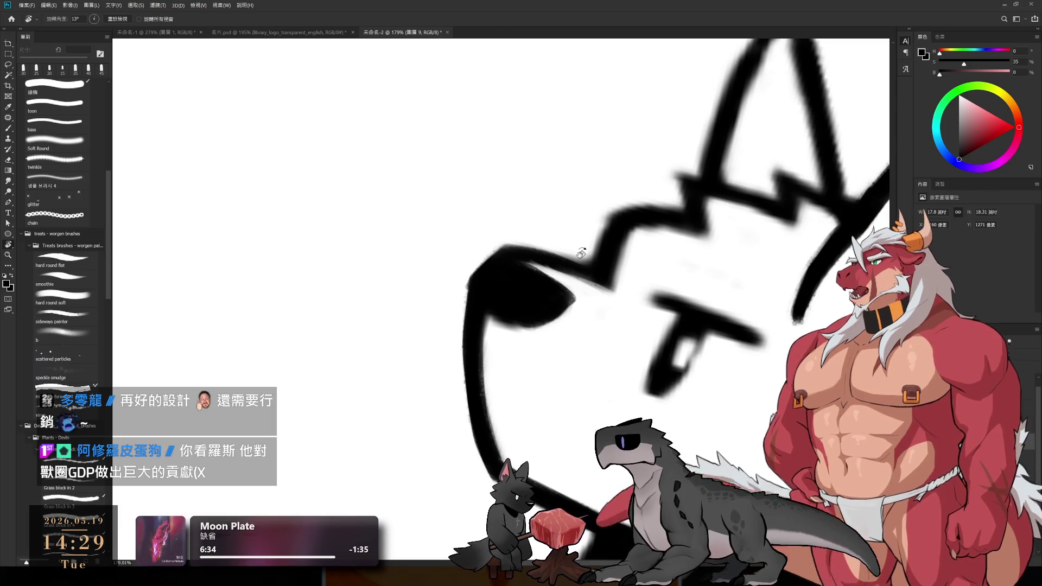
left_click_drag(489, 318, 524, 327)
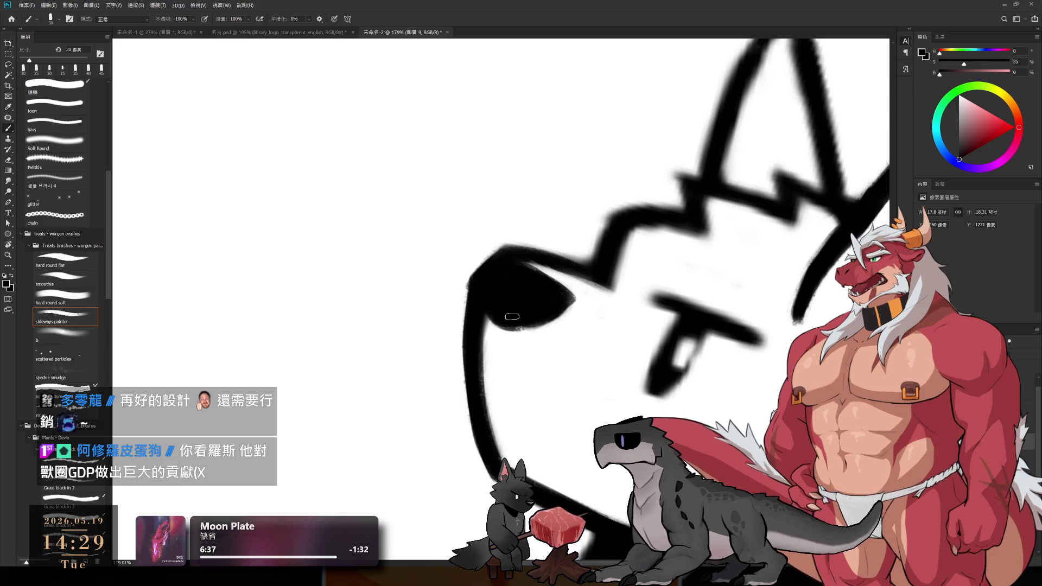
key("r")
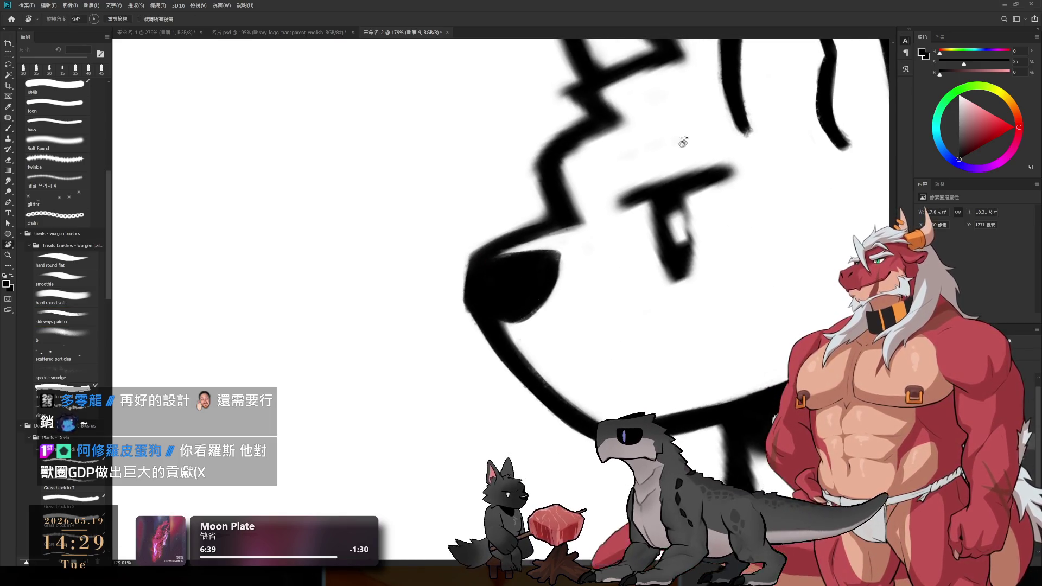
left_click_drag(556, 310, 682, 298)
key("b")
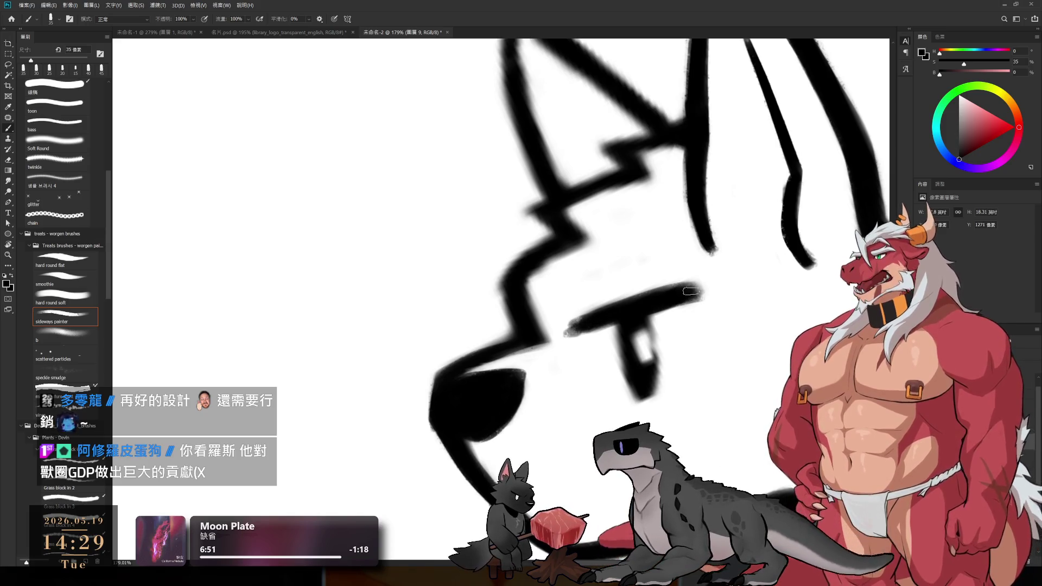
left_click_drag(619, 323, 645, 385)
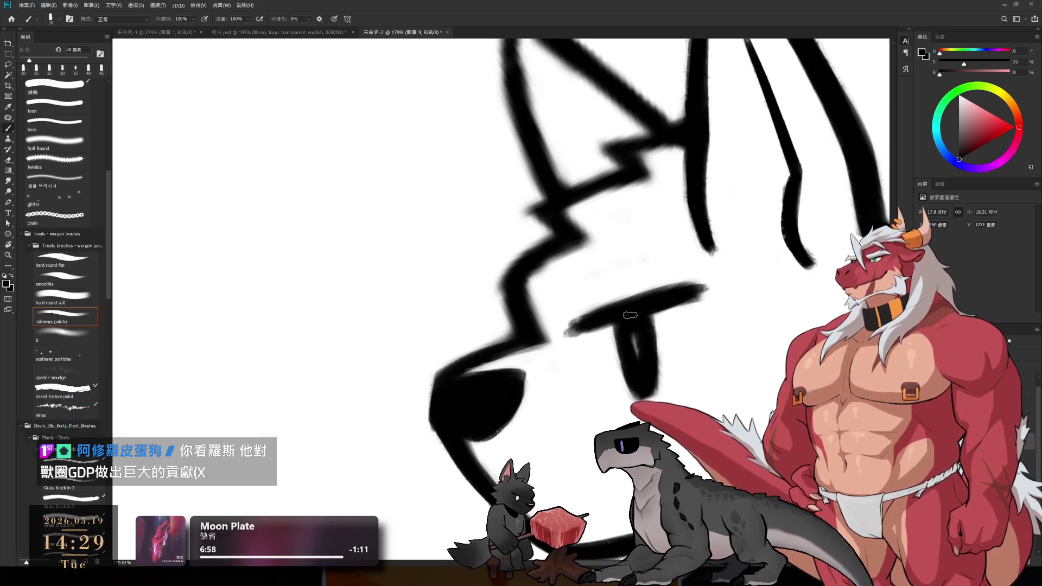
- Switch to white paint with a smaller brush and zoom out to see the head
left_click(687, 345, "alt")
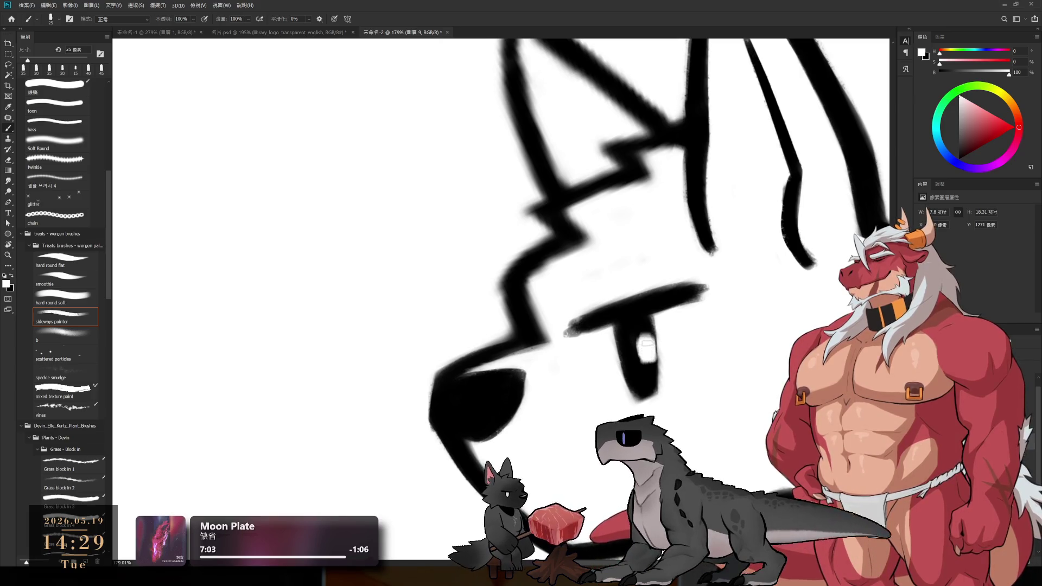
key("bracketleft")
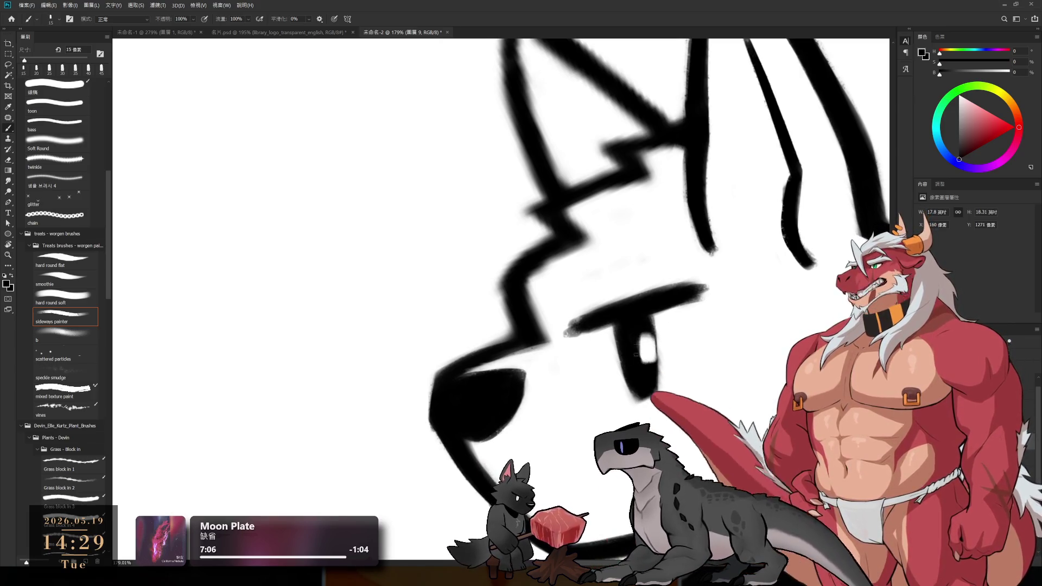
key("bracketleft")
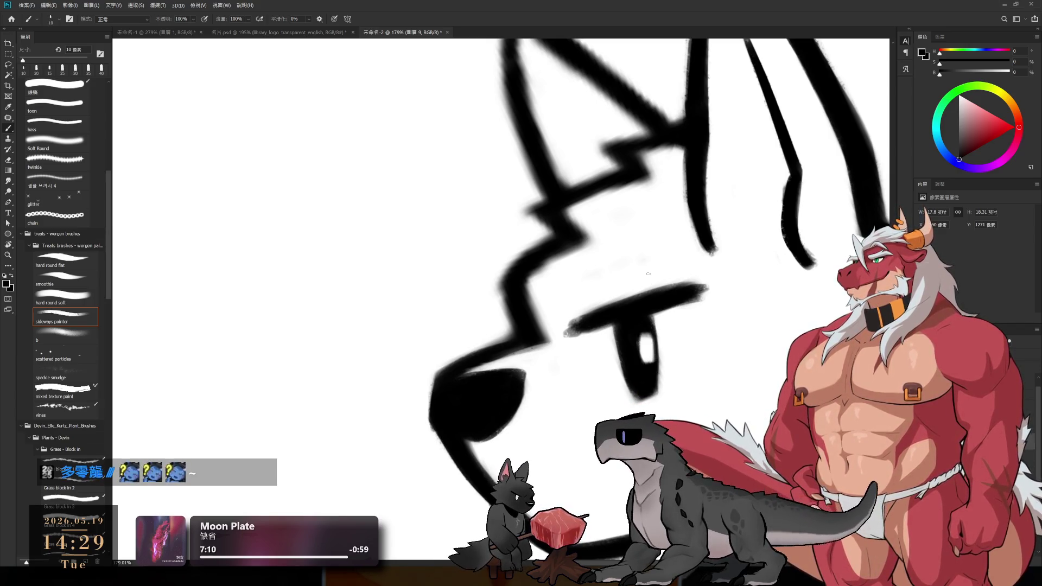
scroll(660, 202, "down", 2)
mouse_move(619, 327)
left_mouse_down()
mouse_move(652, 367)
mouse_move(693, 367)
left_mouse_up()
key("e")
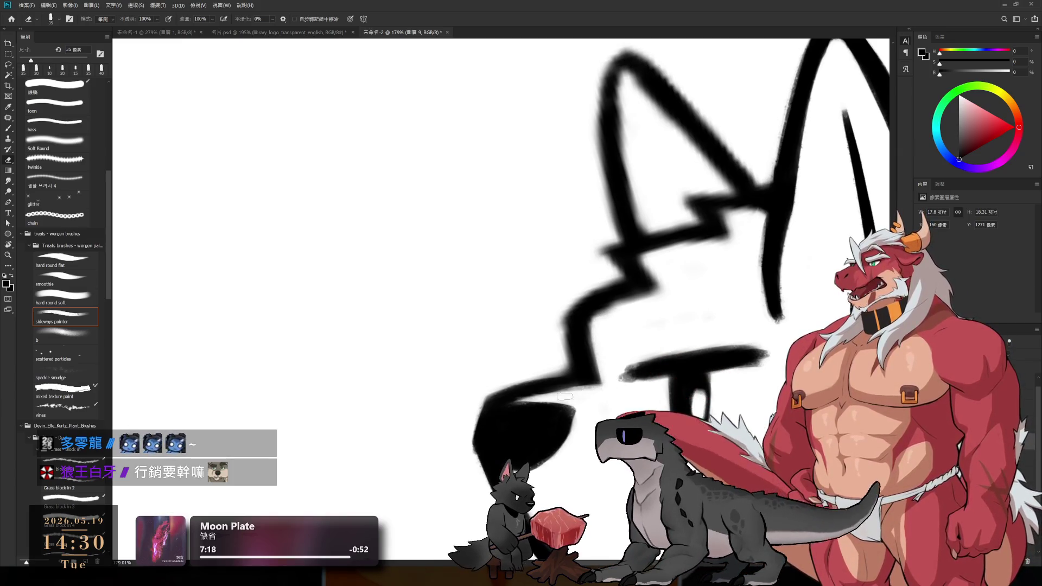
- Pan to the muzzle and tidy the cheek stroke's edge with brush and eraser
key("b")
left_click_drag(607, 392, 607, 275)
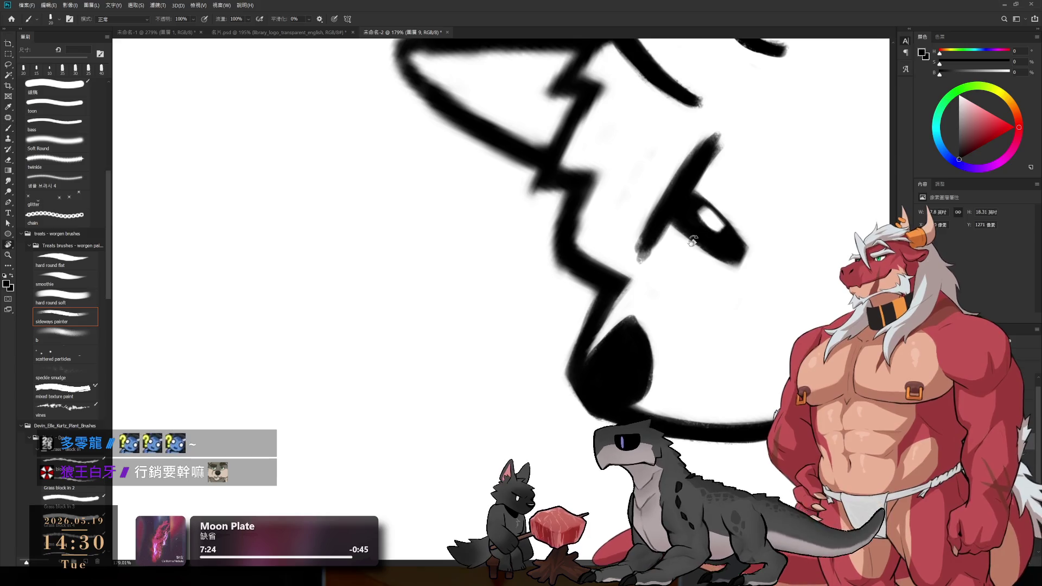
left_click_drag(688, 243, 591, 352)
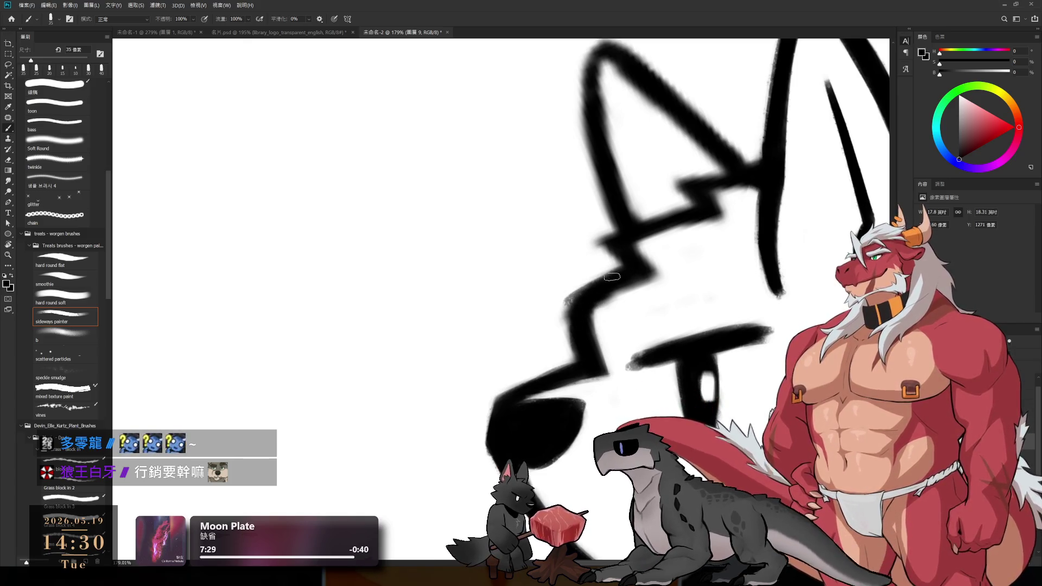
left_click_drag(569, 296, 577, 355)
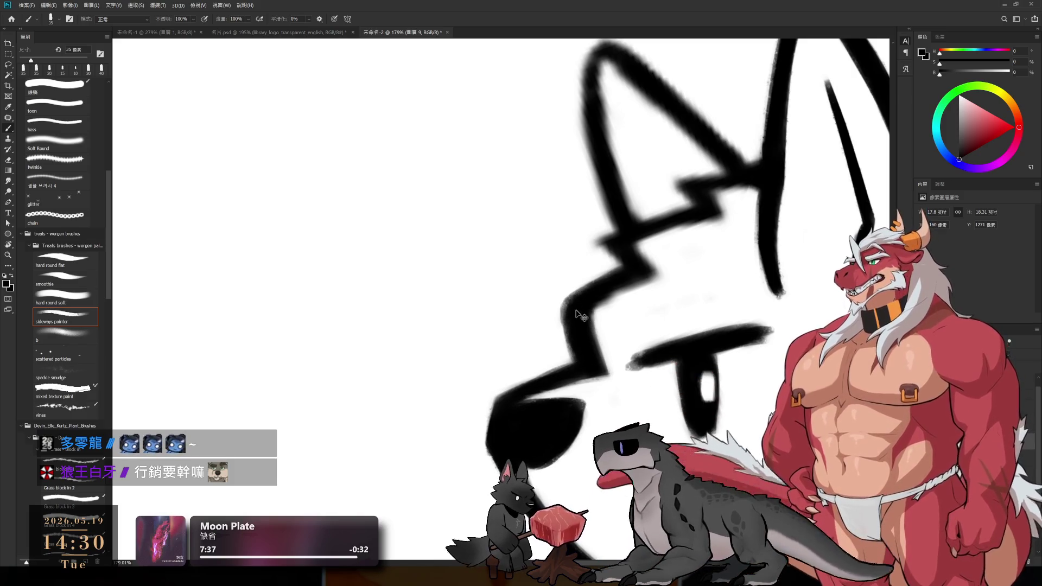
key("e")
left_click_drag(569, 351, 602, 310)
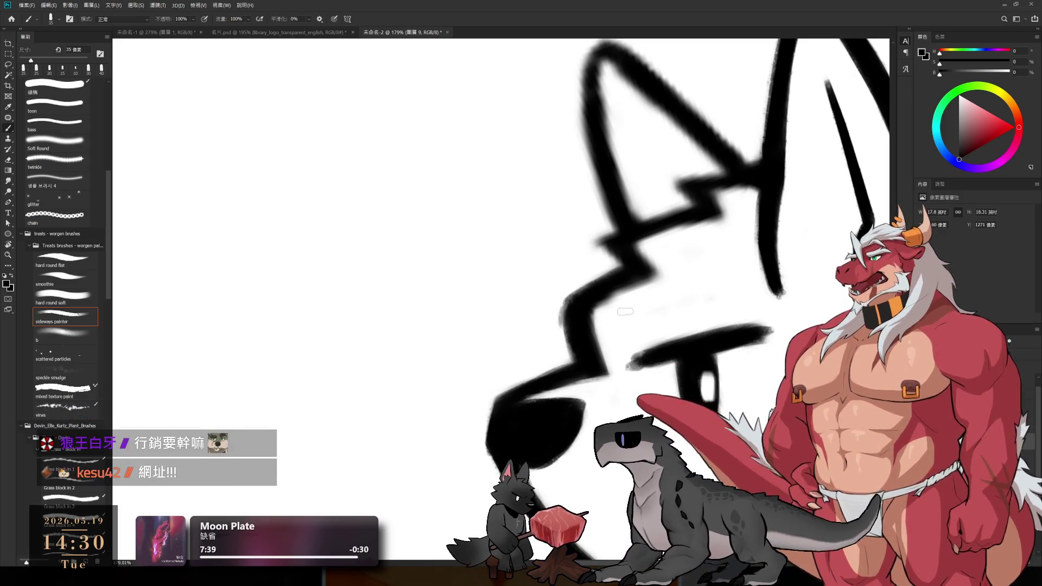
key("b")
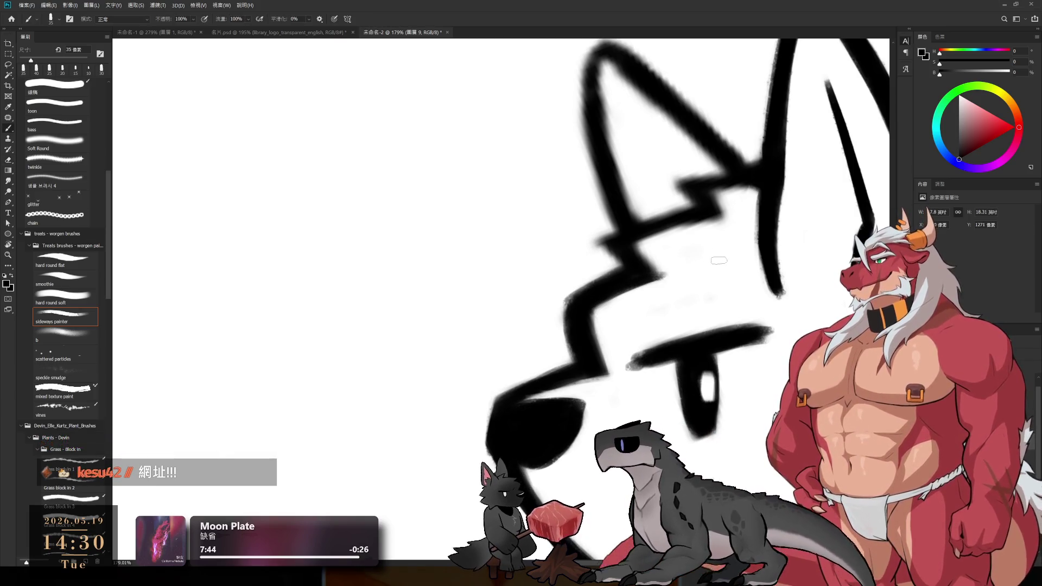
- Touch up the jaw strokes at new view angles and erase a stray bit of black line
key("r")
left_click_drag(638, 283, 717, 341)
key("b")
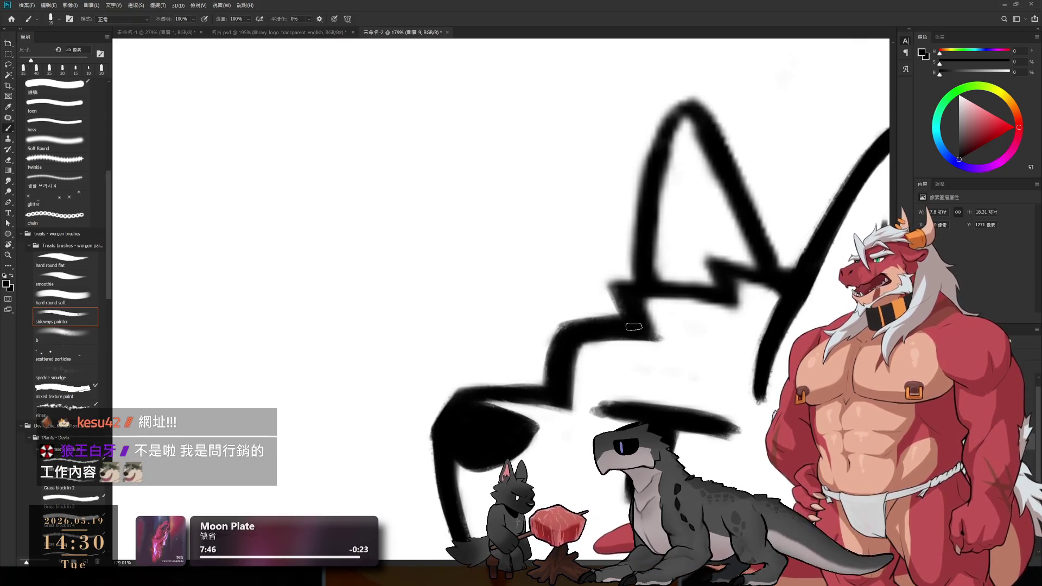
key("e")
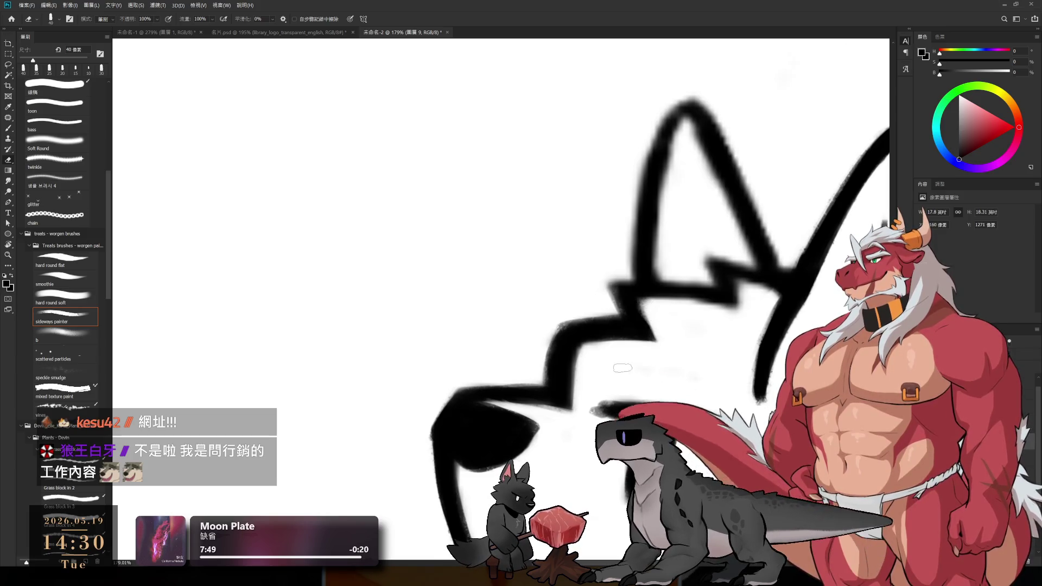
left_click_drag(719, 346, 693, 290)
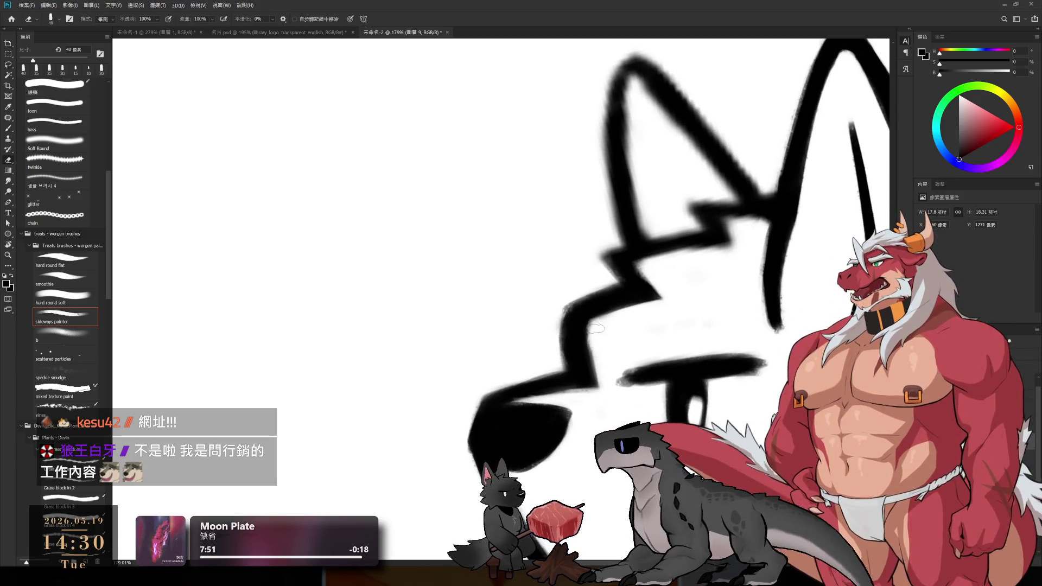
key("b")
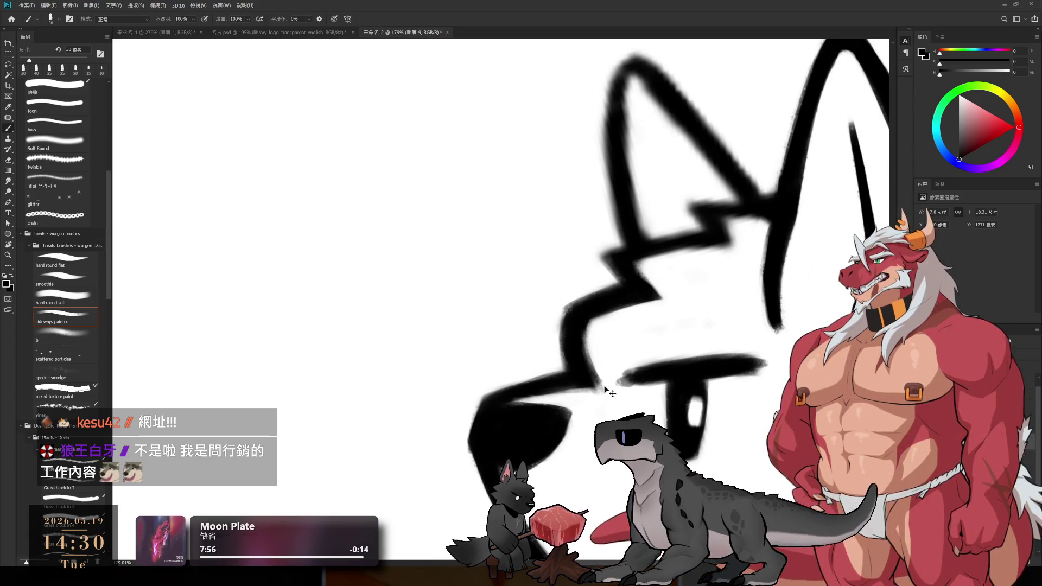
key("e")
left_click_drag(619, 390, 598, 390)
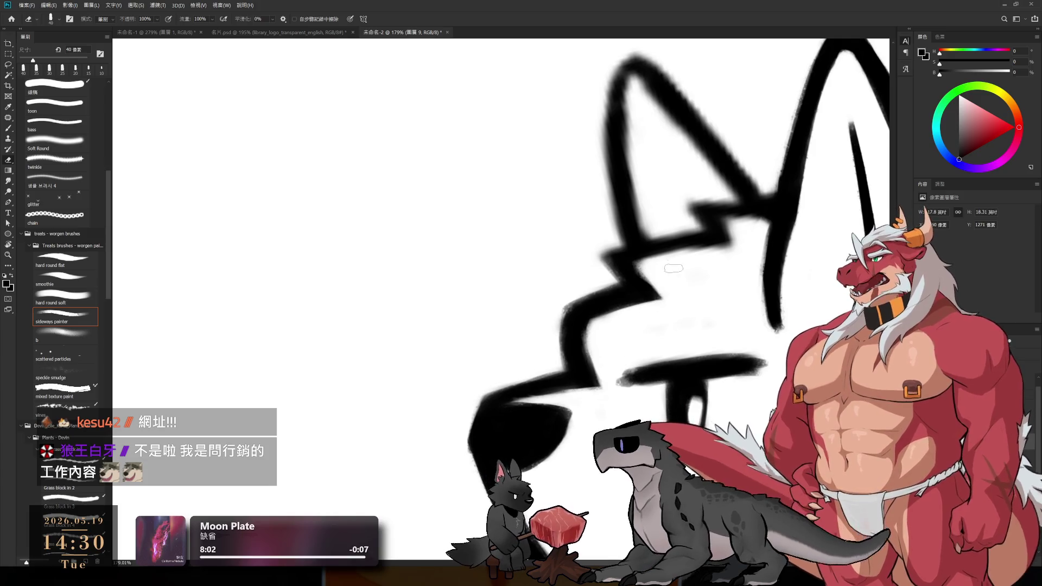
left_click_drag(665, 255, 618, 384)
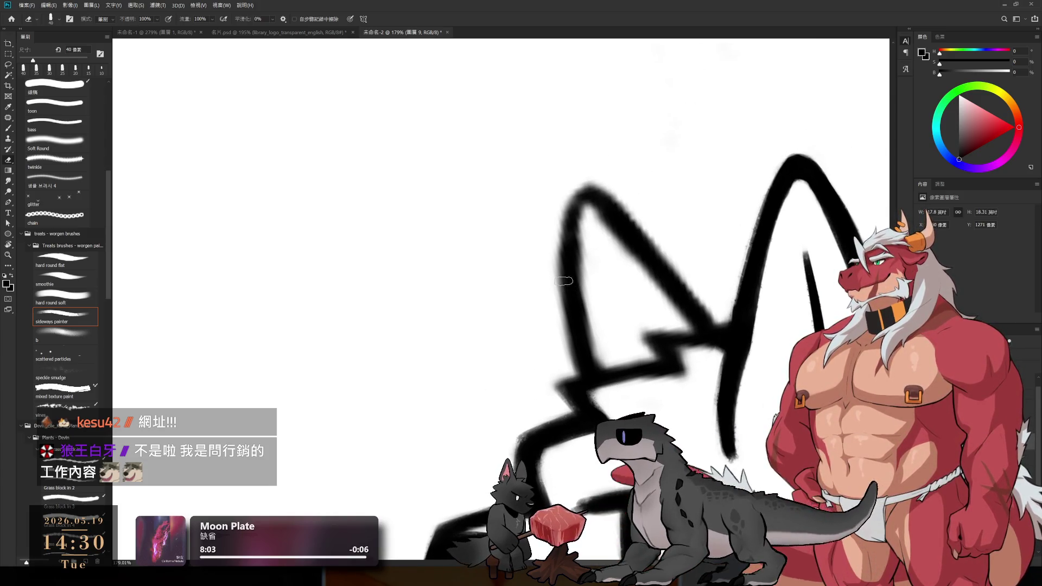
- Thin the ear stroke's left edge and thicken the ear outline's upper-left edge
left_click_drag(567, 264, 568, 352)
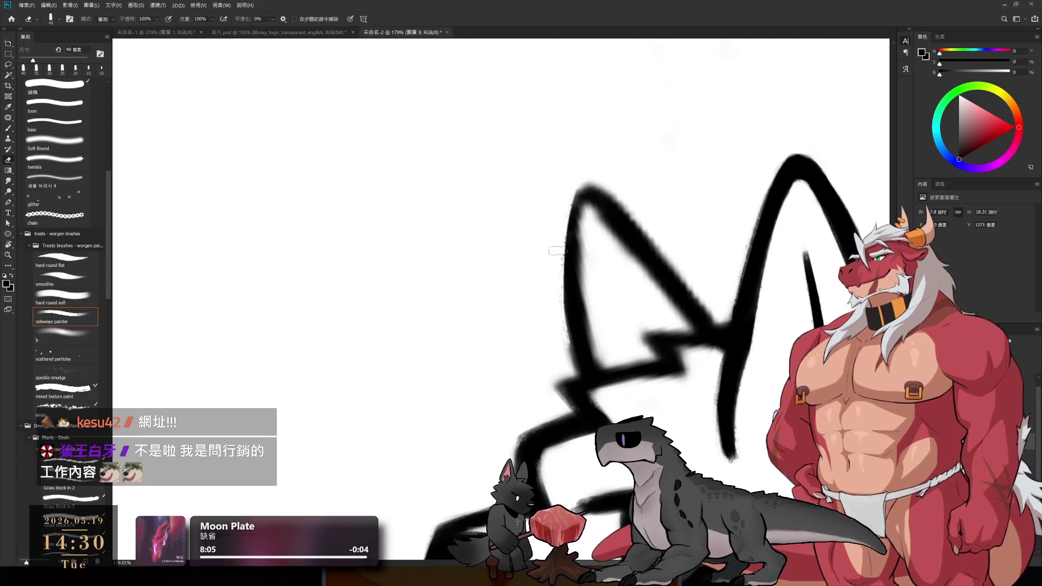
key("b")
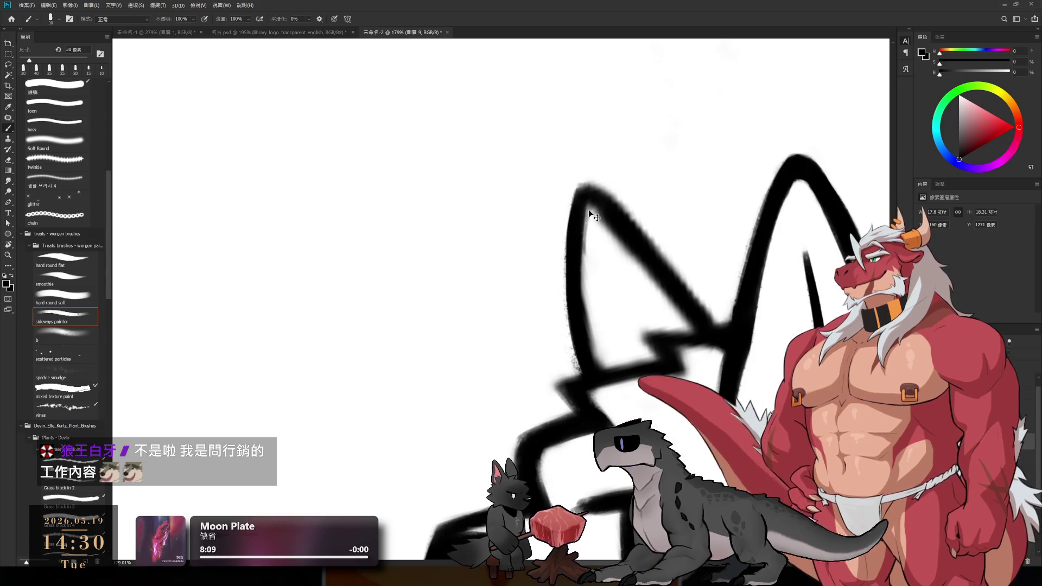
left_click_drag(585, 203, 574, 294)
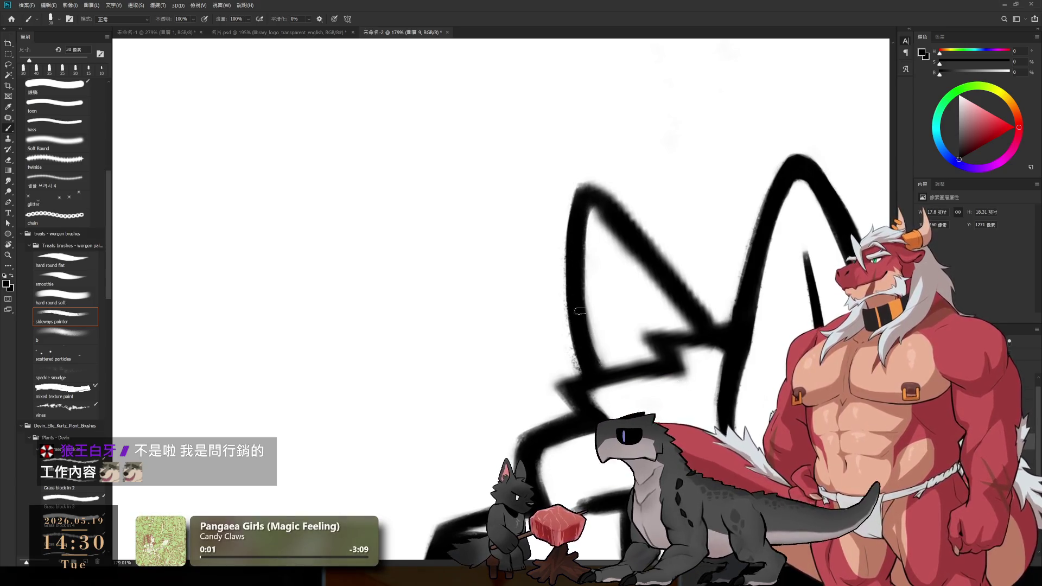
key("r")
left_click_drag(687, 200, 695, 168)
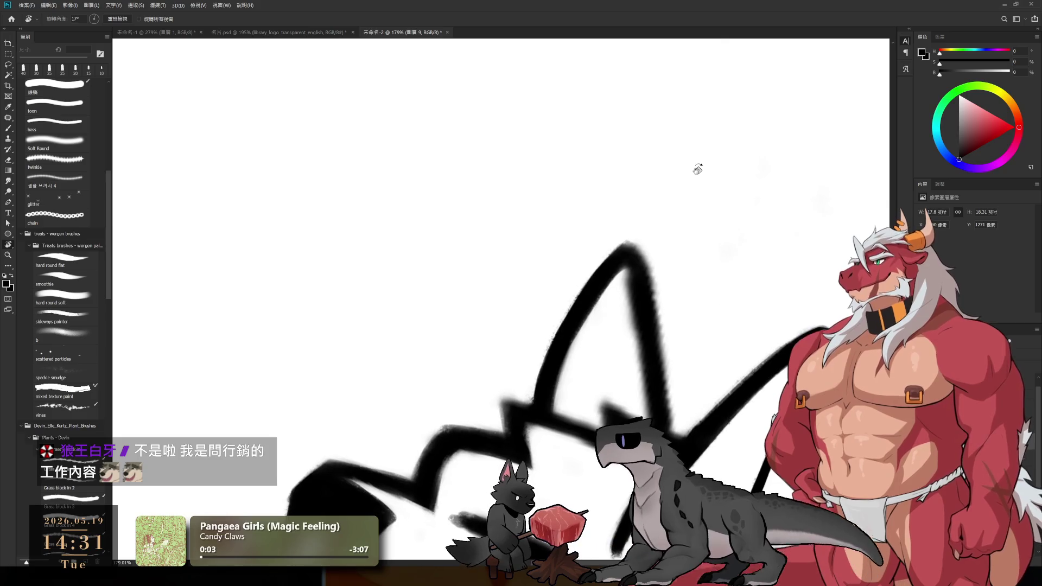
mouse_move(658, 323)
left_mouse_down()
mouse_move(619, 269)
mouse_move(632, 359)
left_mouse_up()
key("e")
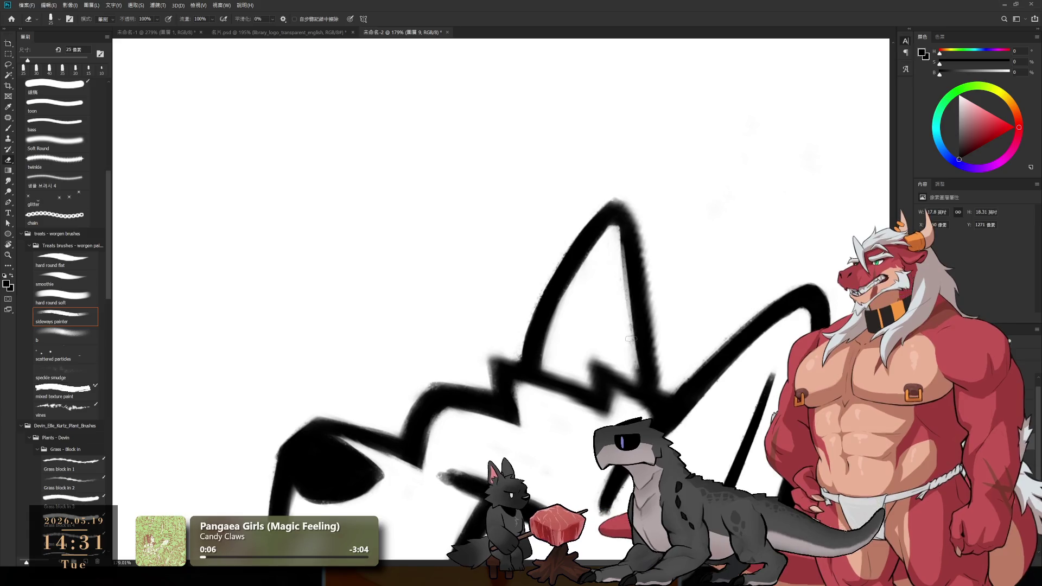
key("b")
- Thicken the fur peak's right outline and add a black line along its left edge
left_click_drag(618, 210, 626, 214)
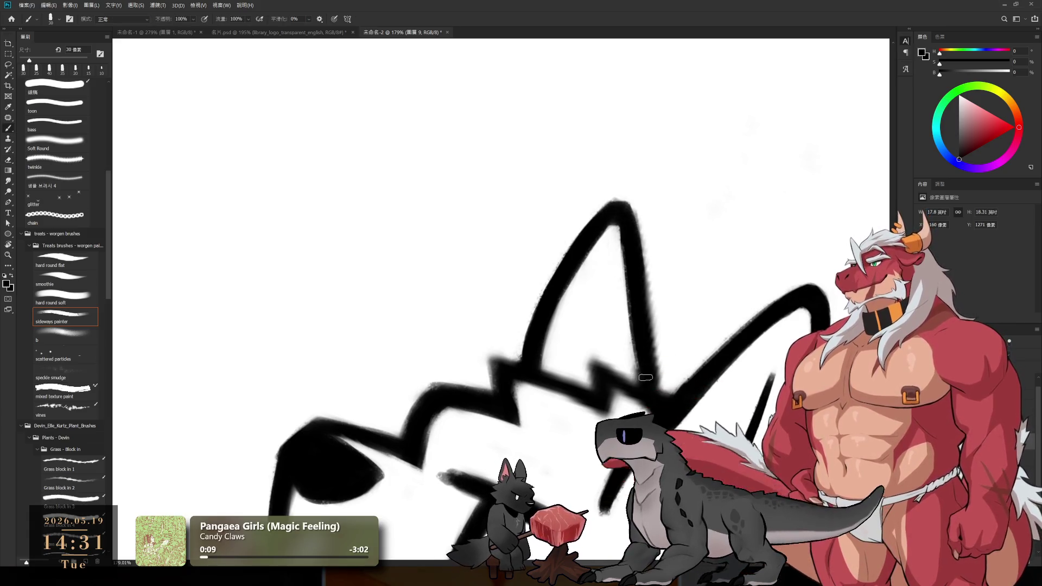
left_click_drag(646, 373, 642, 331)
key("e")
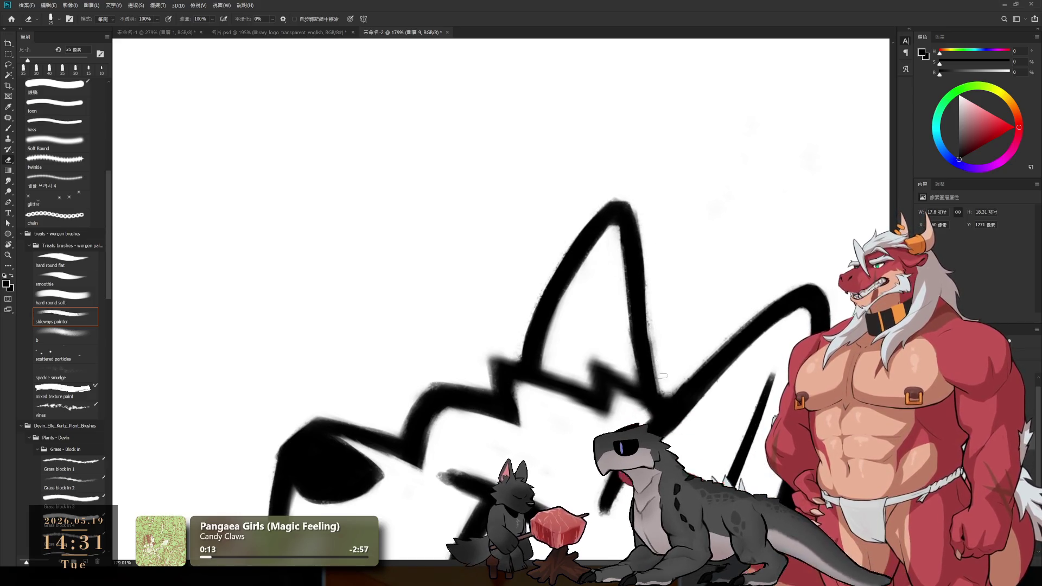
key("b")
left_click_drag(640, 307, 653, 386)
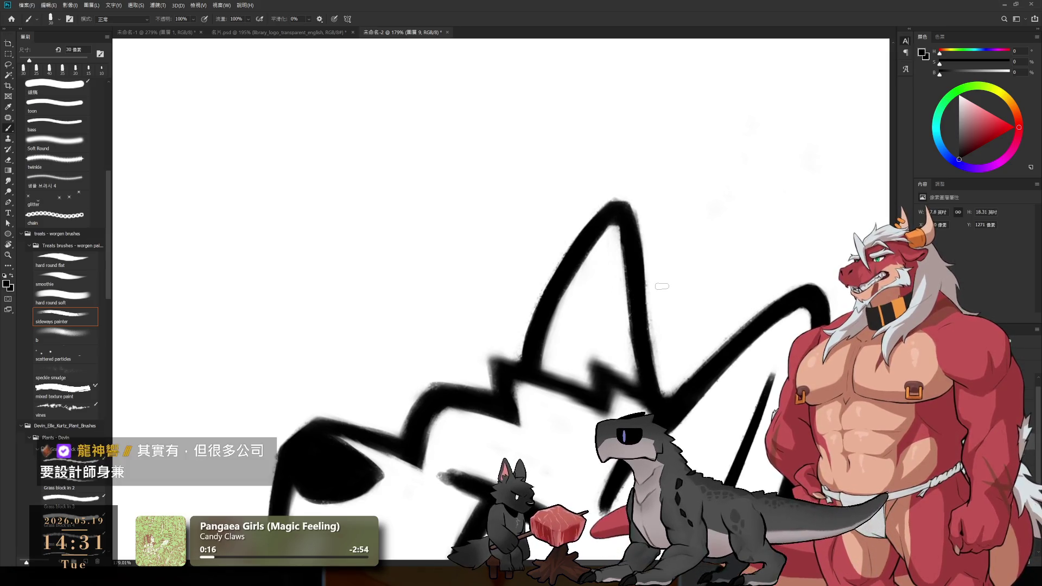
left_click_drag(599, 356, 558, 387)
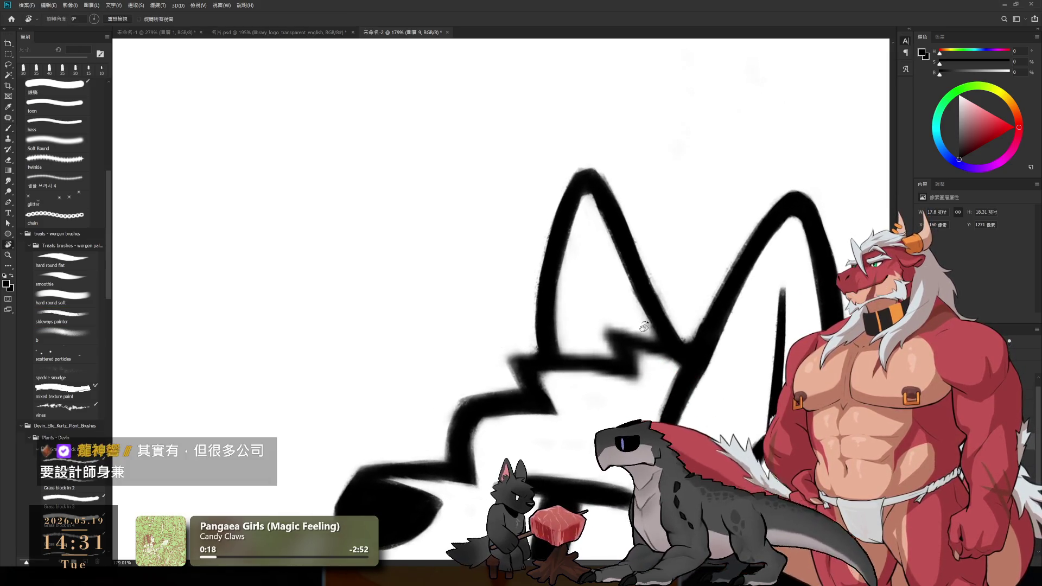
left_click_drag(507, 357, 534, 400)
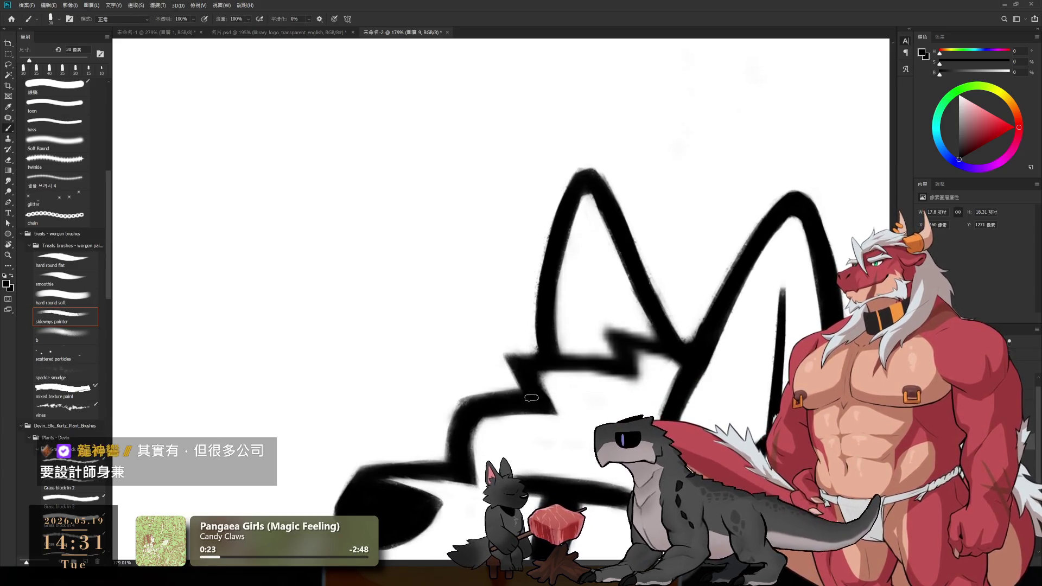
left_click_drag(578, 366, 601, 309)
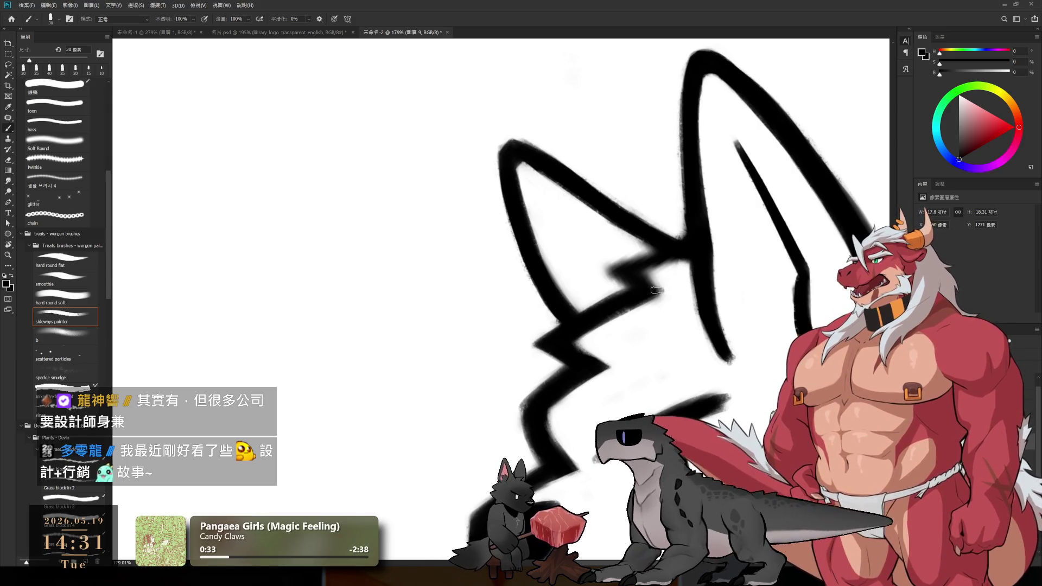
- Refine the inner ear stroke with brush and eraser, rotating to check the redrawn head
key("r")
left_click_drag(650, 287, 709, 232)
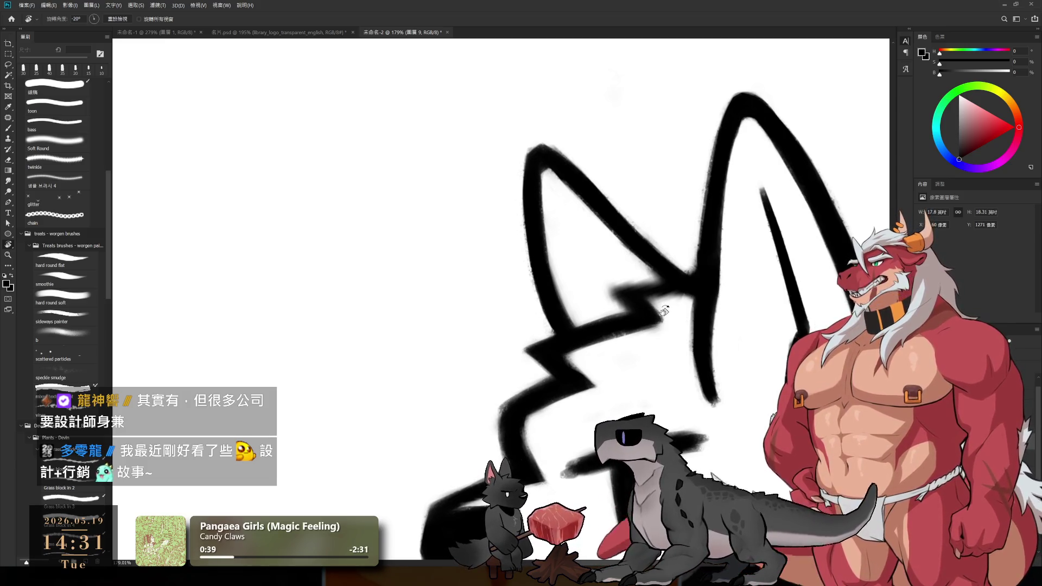
key("b")
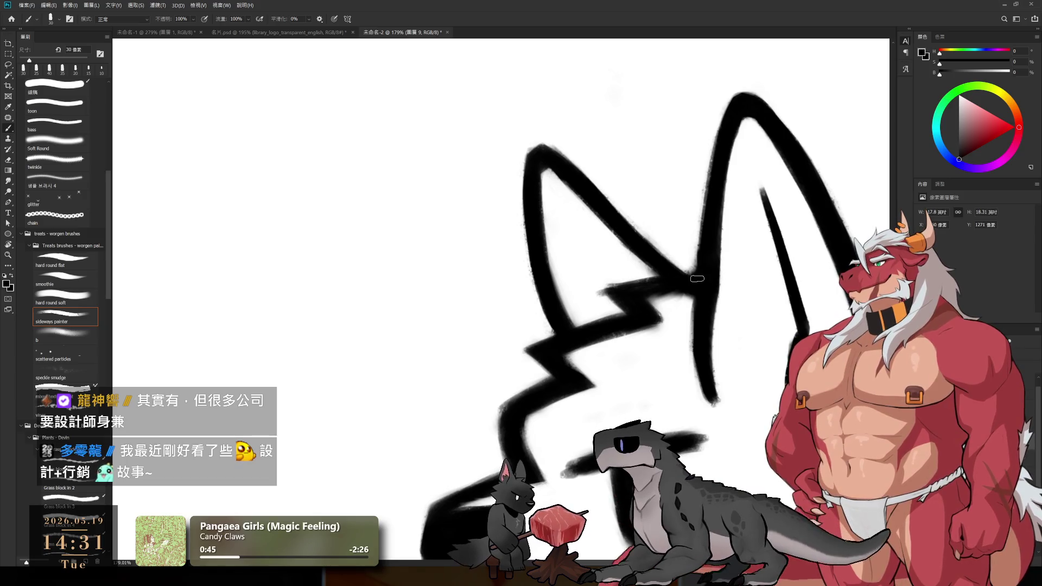
key("e")
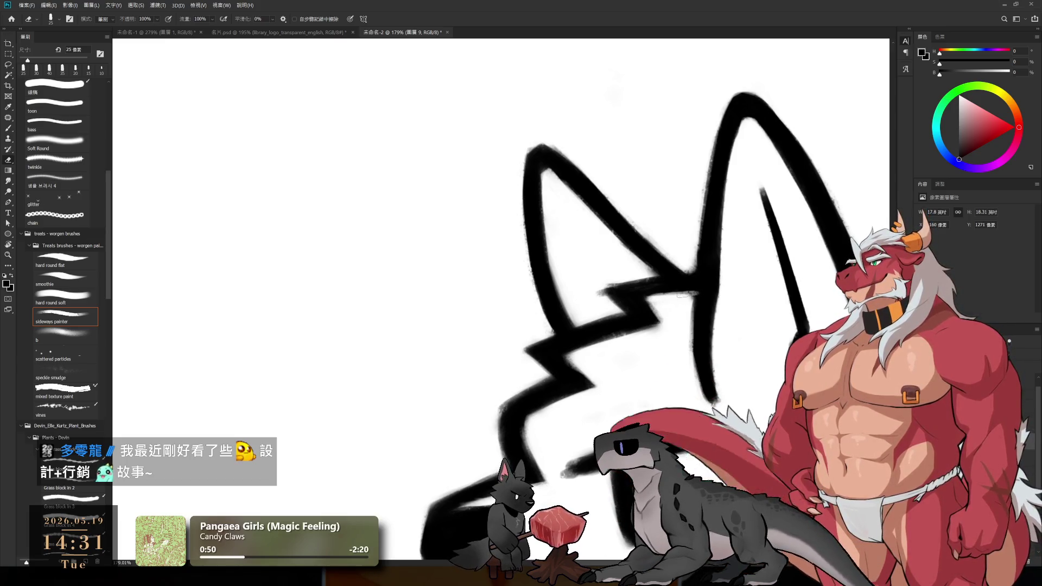
key("b")
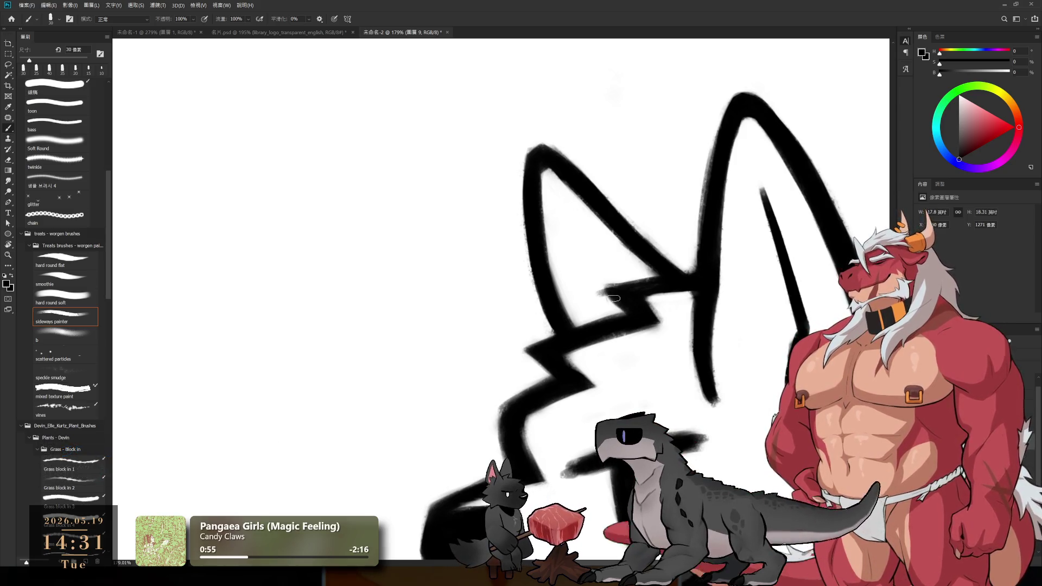
key("e")
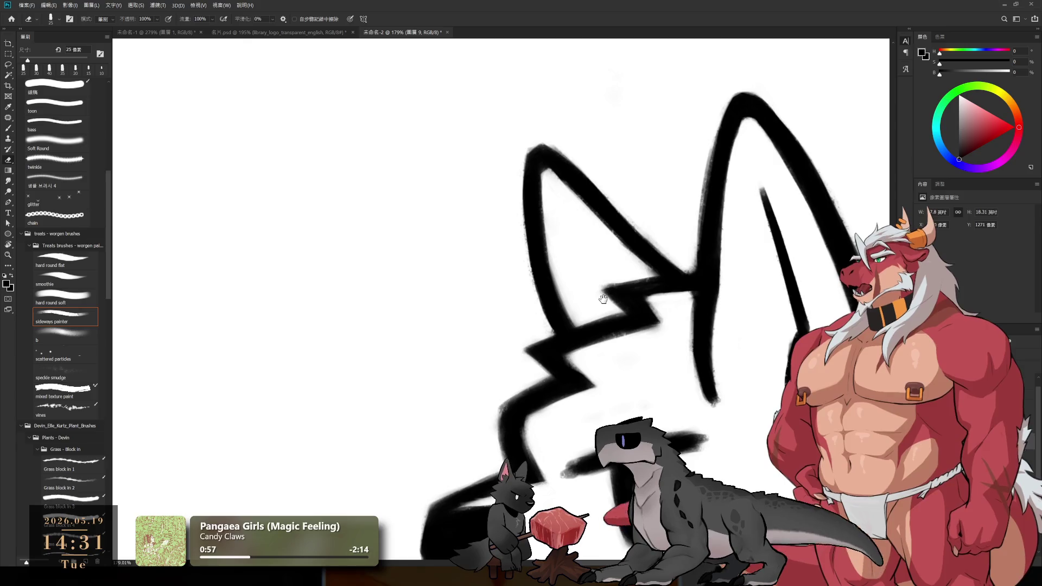
scroll(603, 299, "down", 3)
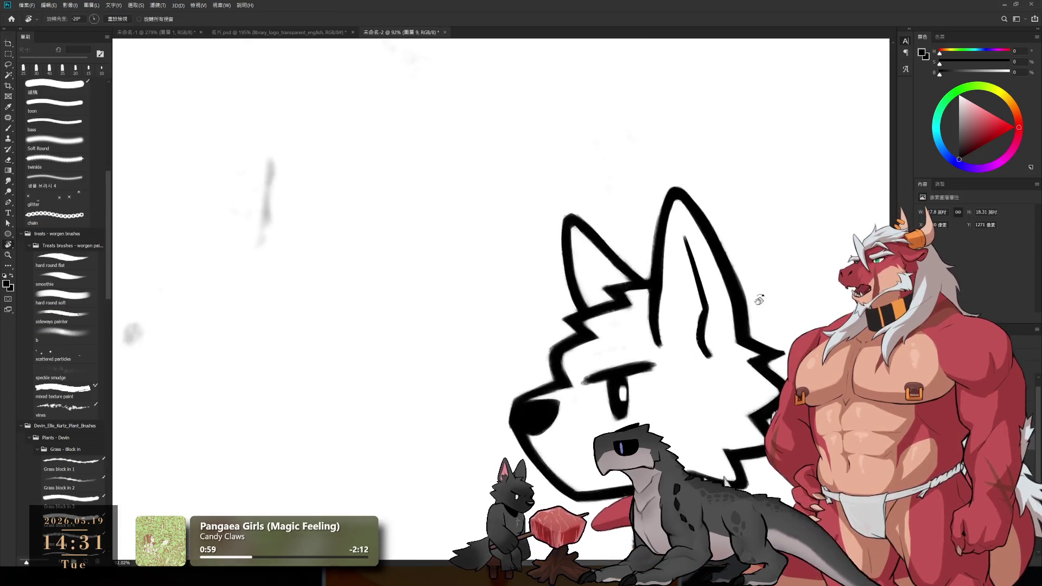
left_click_drag(756, 298, 713, 371)
scroll(663, 352, "up", 5)
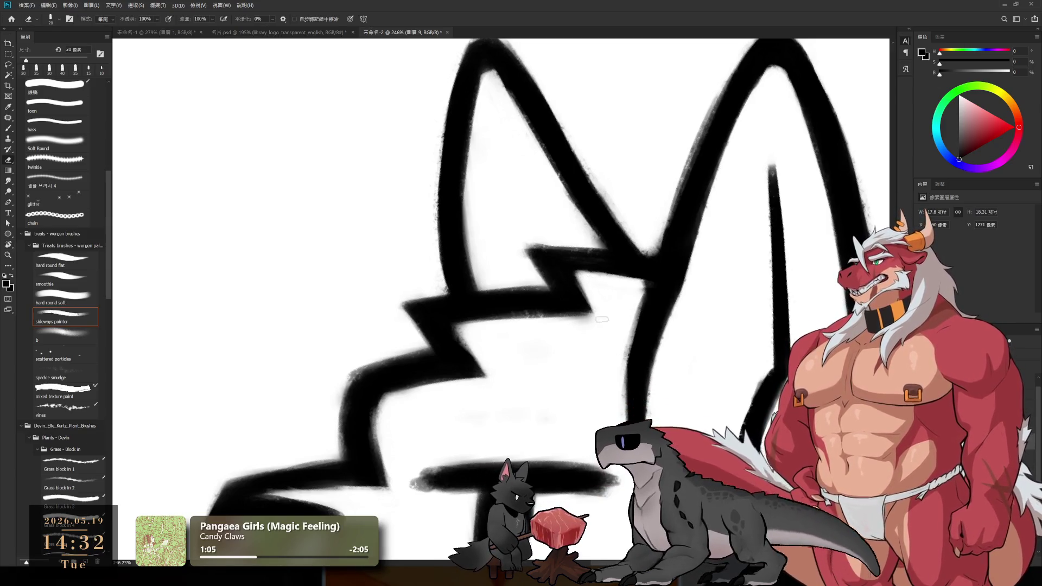
key("b")
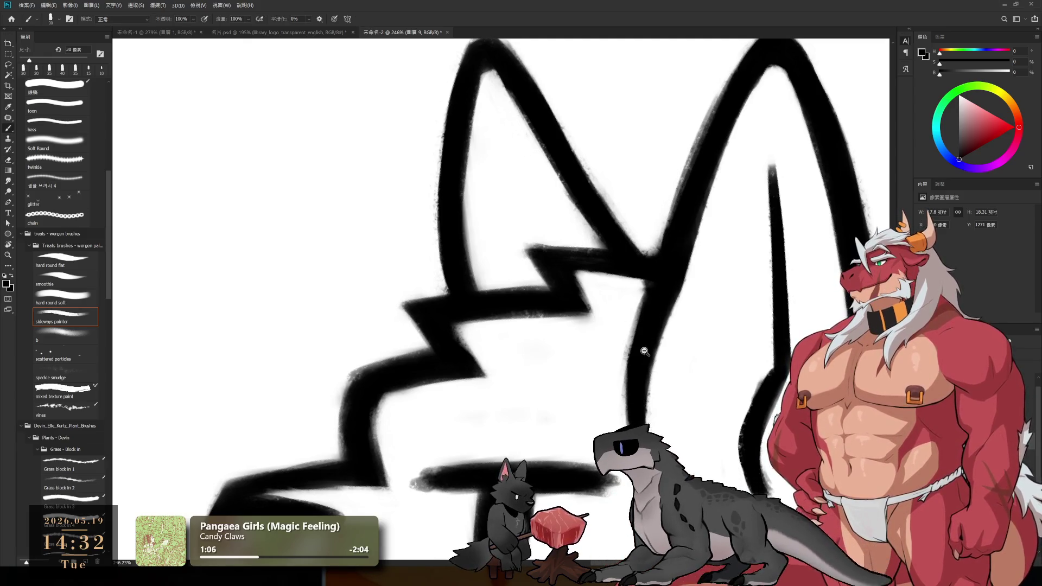
scroll(644, 345, "down", 10)
scroll(693, 326, "up", 2)
key("r")
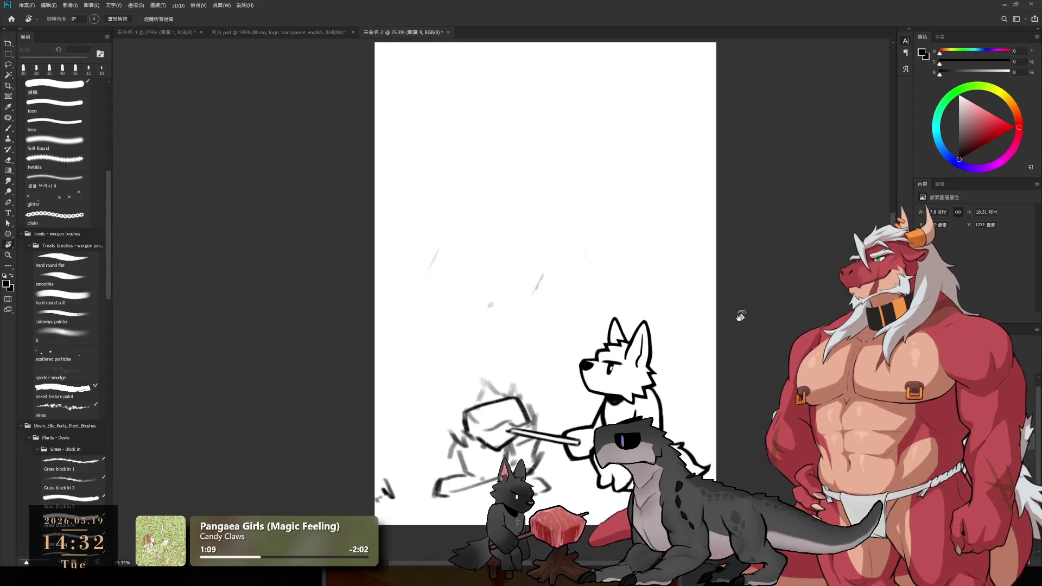
scroll(640, 407, "up", 4)
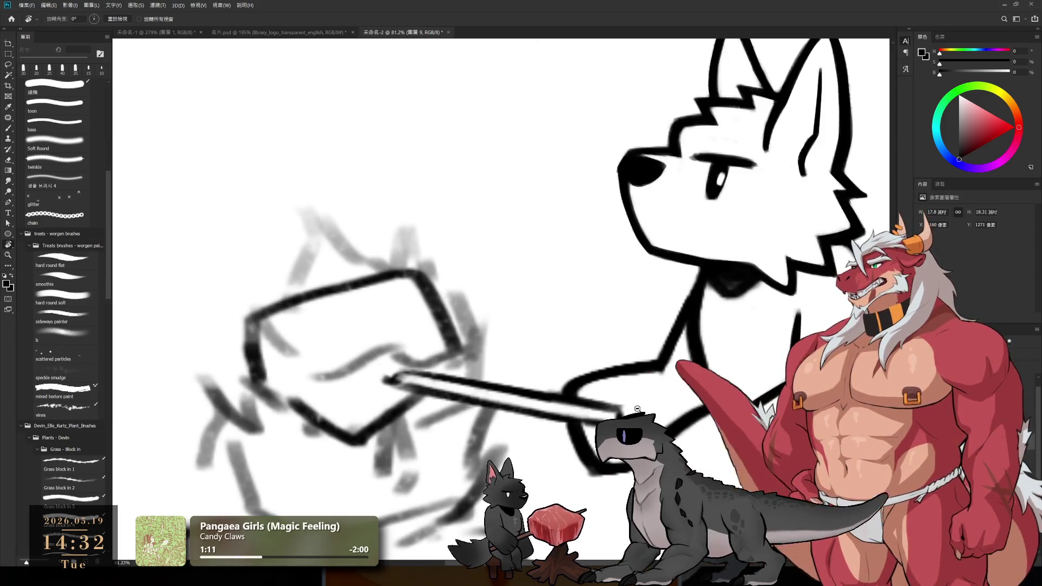
scroll(640, 408, "up", 2)
scroll(643, 390, "down", 2)
- Rotate to the wolf's arm and retouch its outline with brush and eraser
key("e")
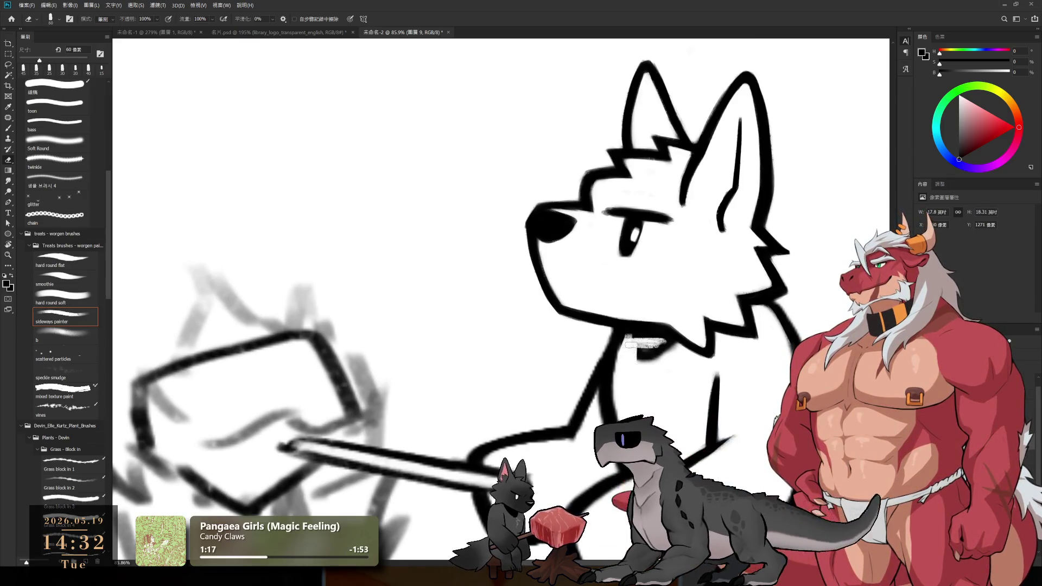
left_click_drag(662, 353, 505, 447)
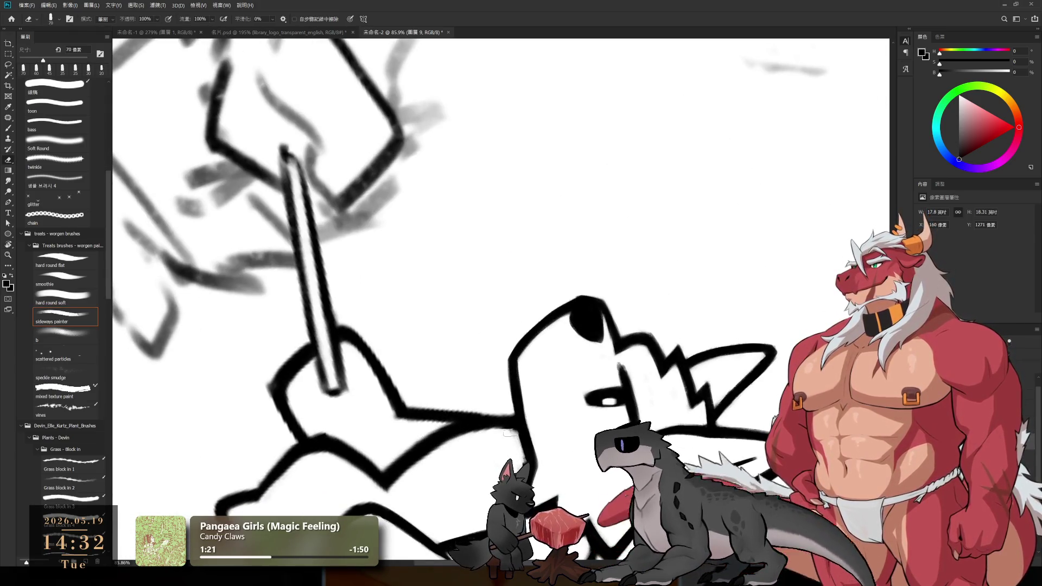
left_click_drag(516, 451, 607, 357)
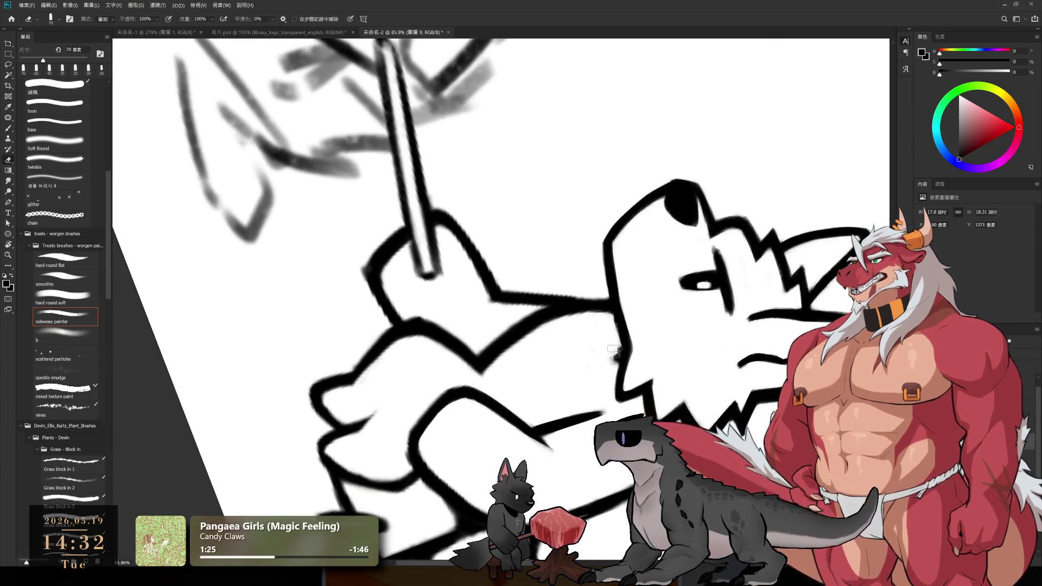
key("b")
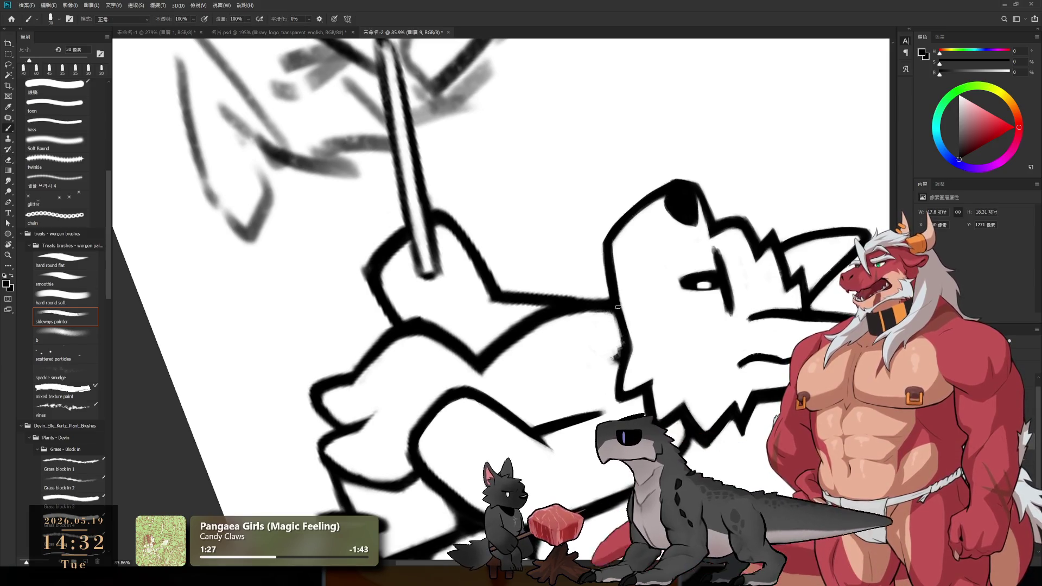
key("e")
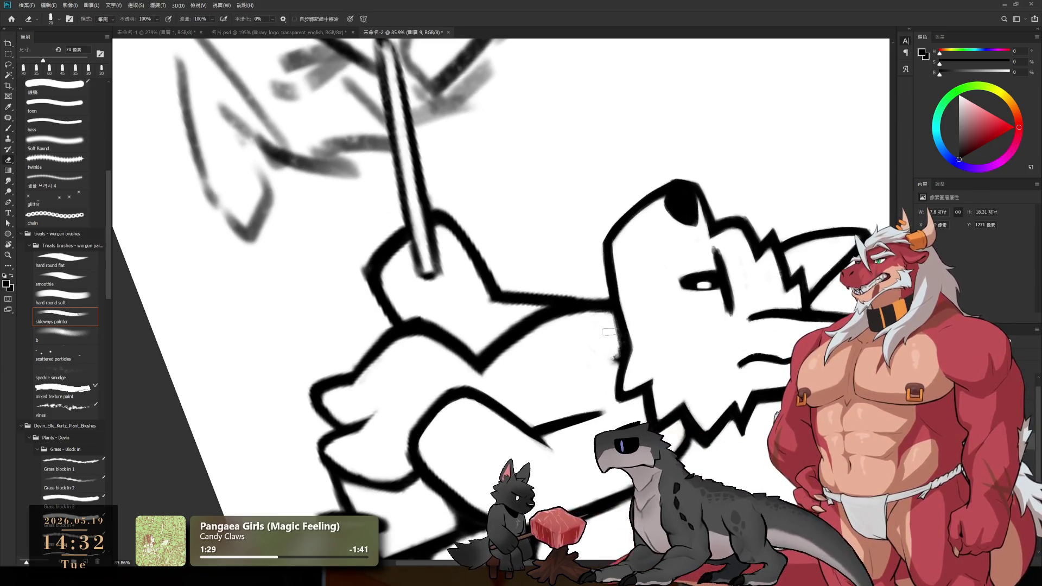
scroll(608, 374, "up", 2)
scroll(611, 367, "up", 2)
- Clean the arm lines with a slightly smaller eraser, then bring the head and neck into view
key("b")
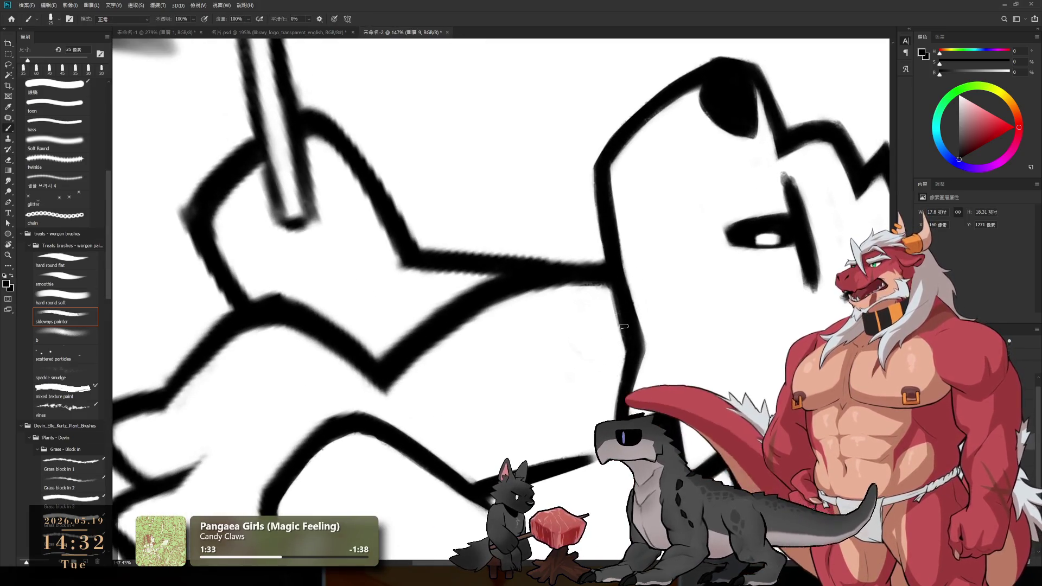
key("e")
key("bracketleft")
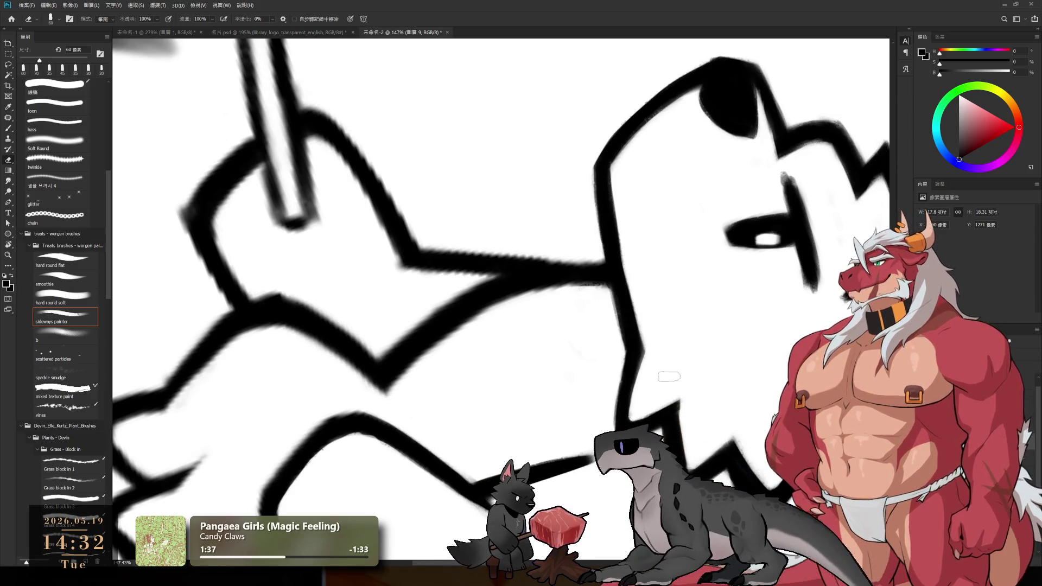
key("b")
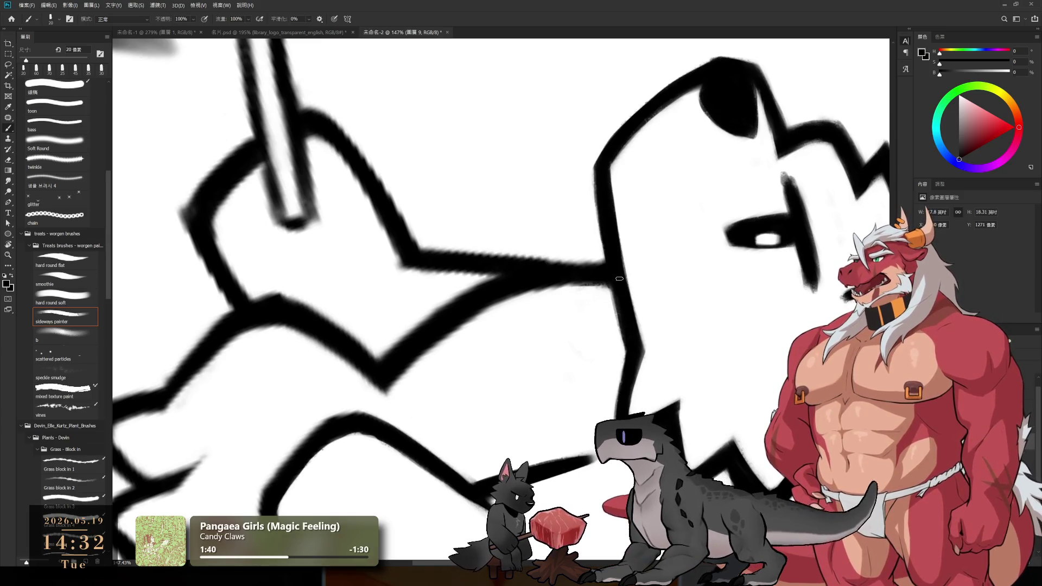
mouse_move(709, 280)
left_mouse_down()
mouse_move(437, 70)
mouse_move(611, 319)
mouse_move(599, 273)
left_mouse_up()
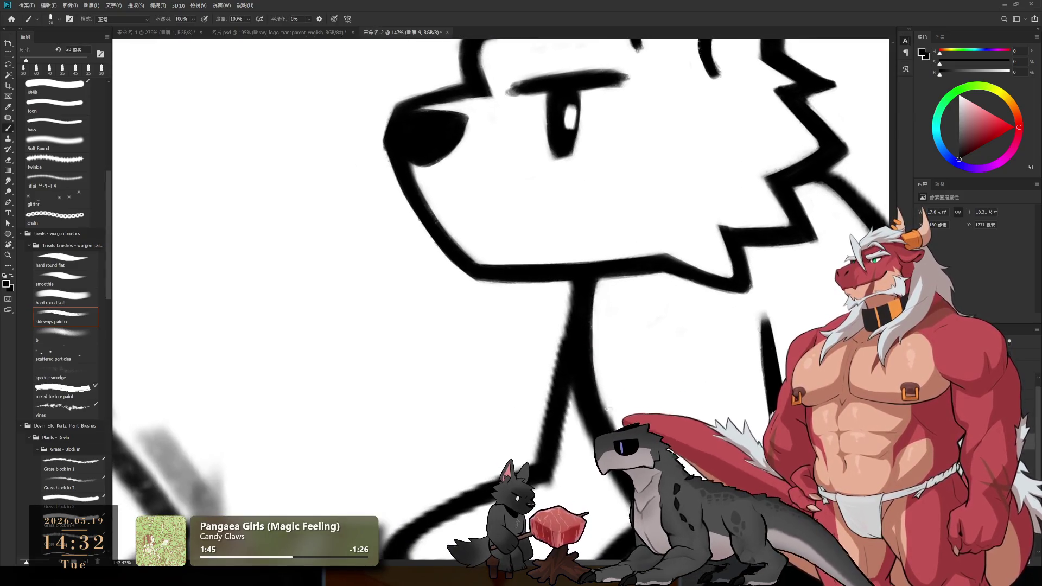
- Reposition the view and erase the stray black line segments on the back and neck
key("r")
left_click_drag(665, 356, 551, 356)
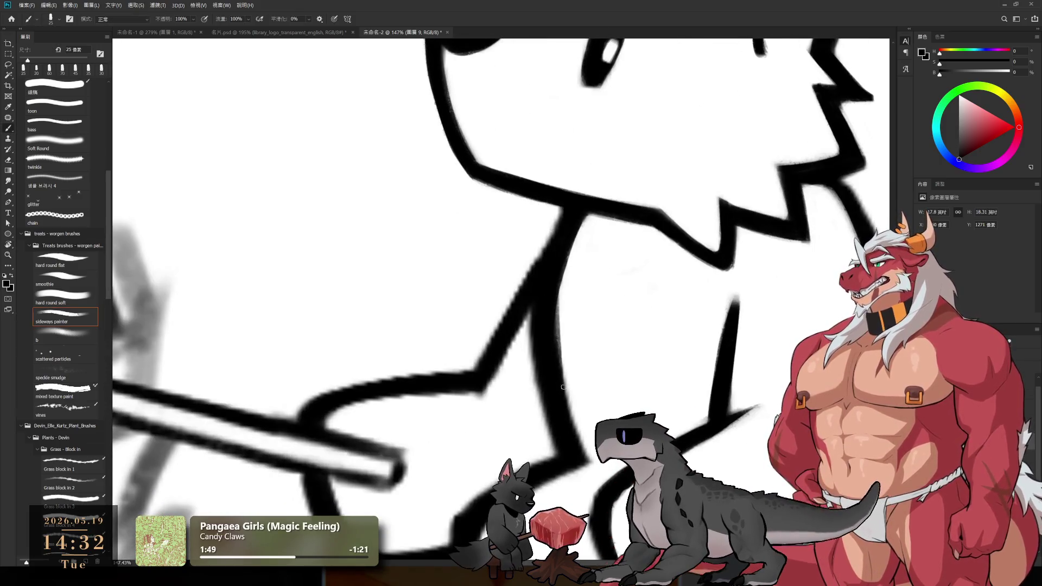
left_click_drag(568, 414, 657, 471)
key("e")
left_click_drag(703, 377, 657, 356)
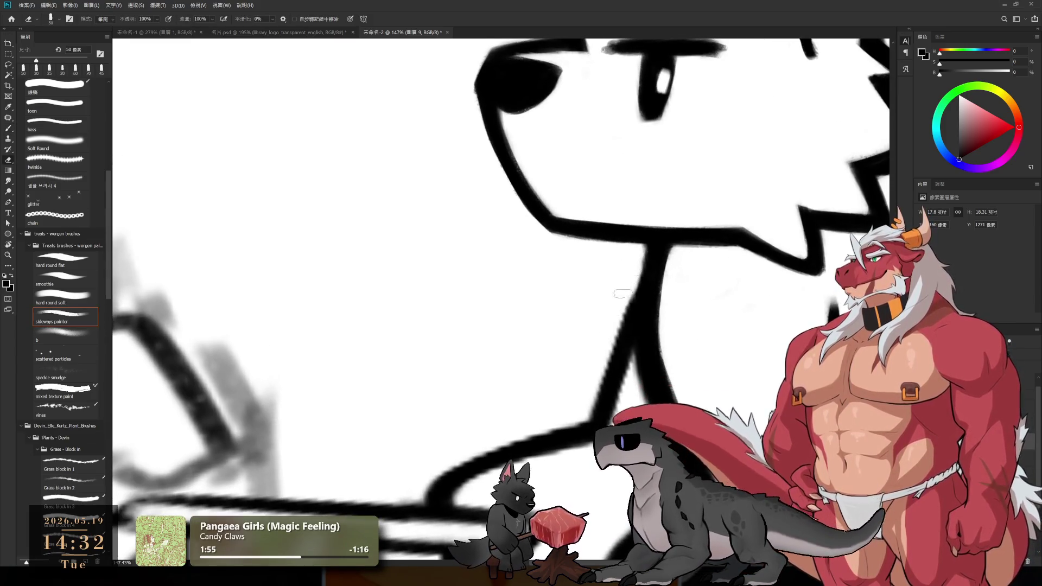
key("r")
left_click_drag(577, 413, 712, 119)
key("e")
left_click_drag(621, 286, 639, 313)
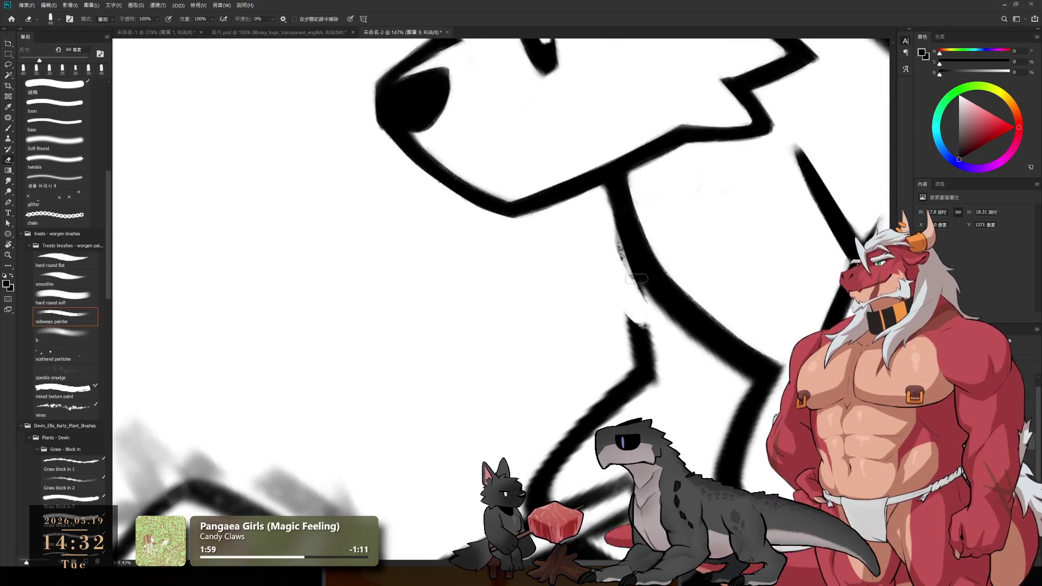
- Paint a bold vertical black stroke along the neck with a 30 px brush and thicken its left edge
key("bracketright")
left_click_drag(629, 316, 650, 343)
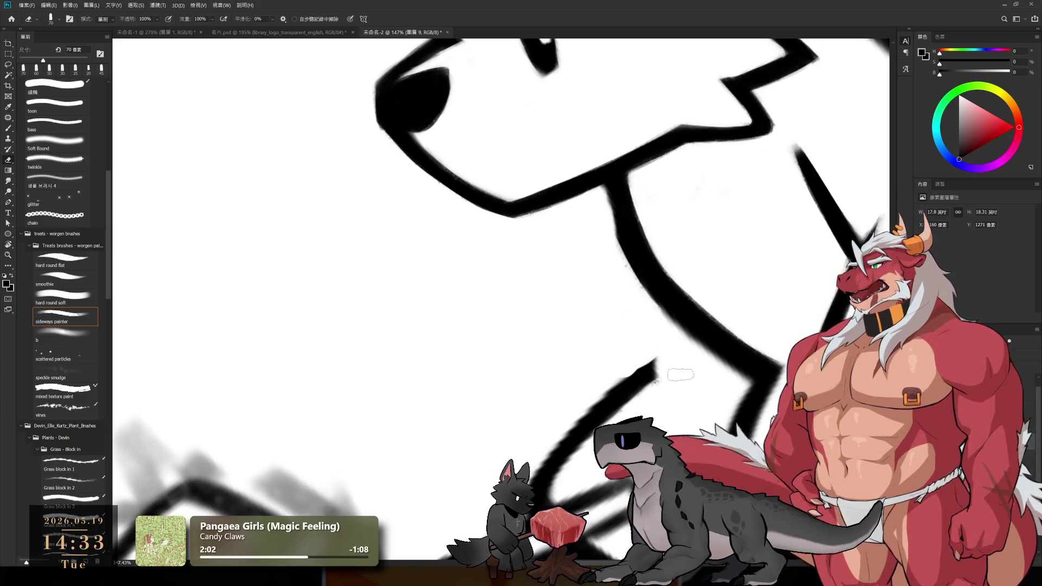
key("b")
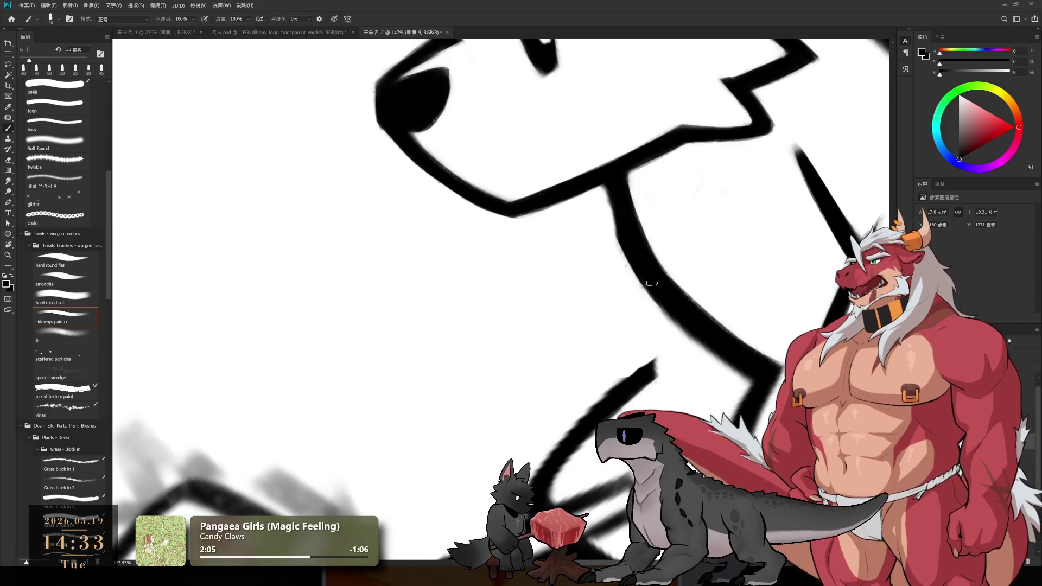
left_click_drag(653, 271, 652, 373)
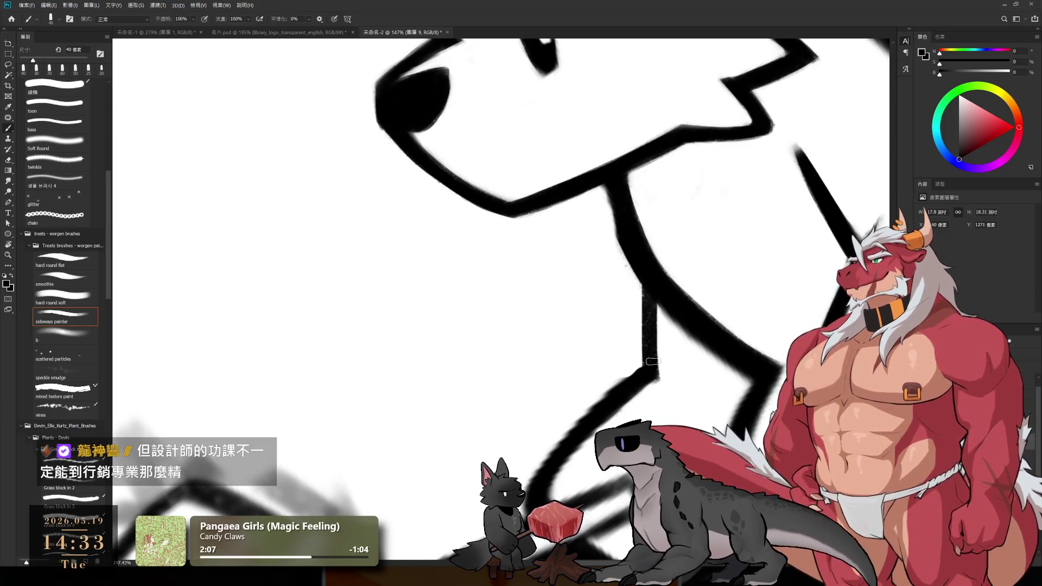
left_click_drag(646, 284, 650, 344)
key("r")
left_click_drag(755, 276, 713, 328)
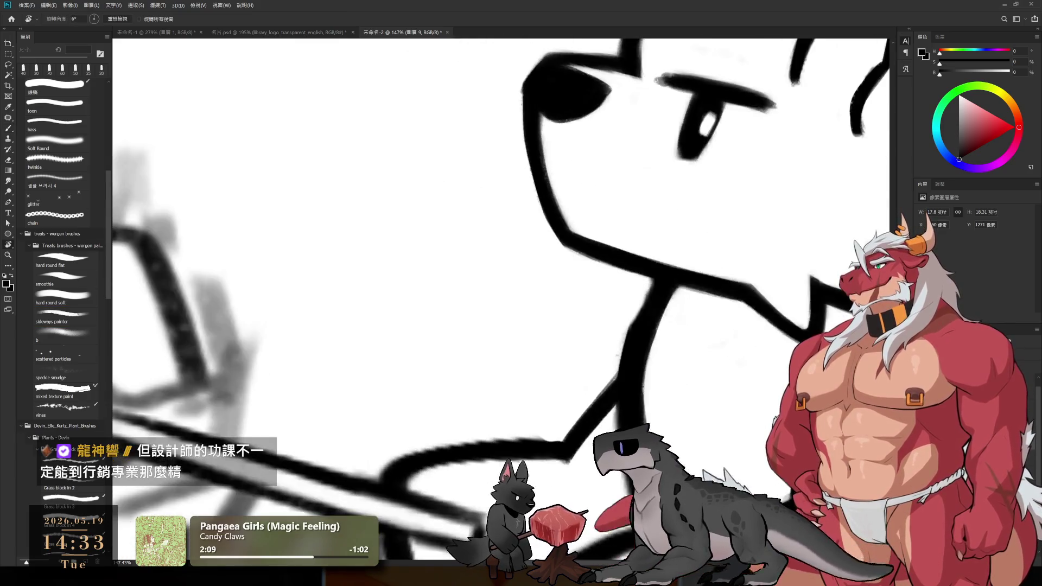
- Retouch the black outline edge with a 35 px eraser and brush, rotating to about -78°
key("e")
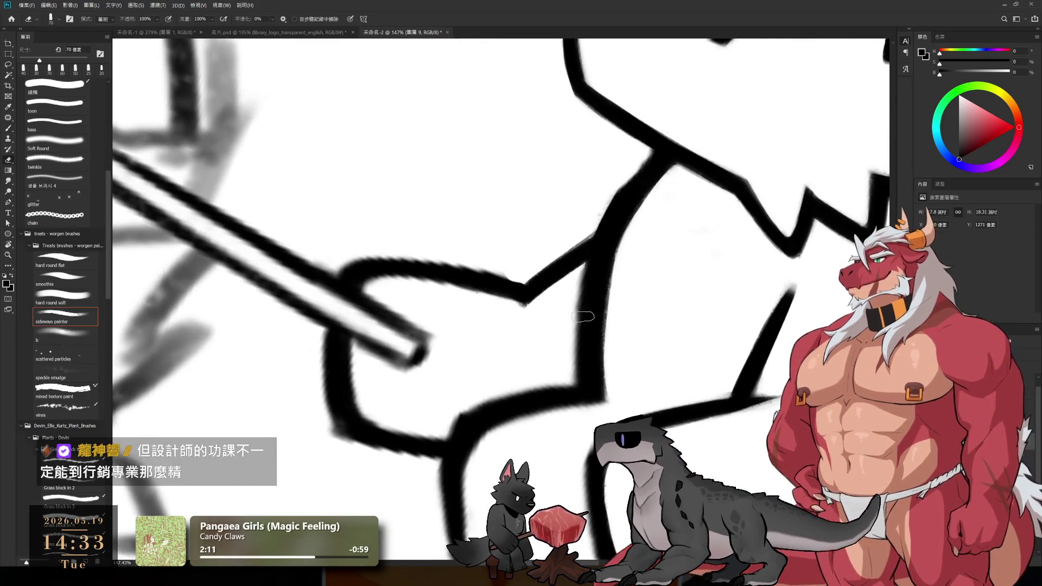
key("bracketleft")
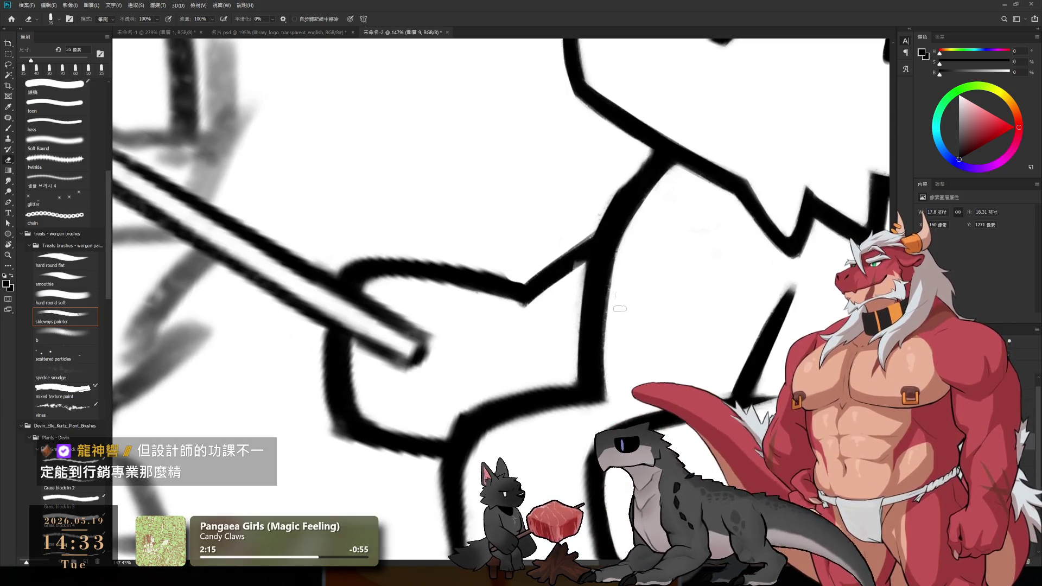
key("b")
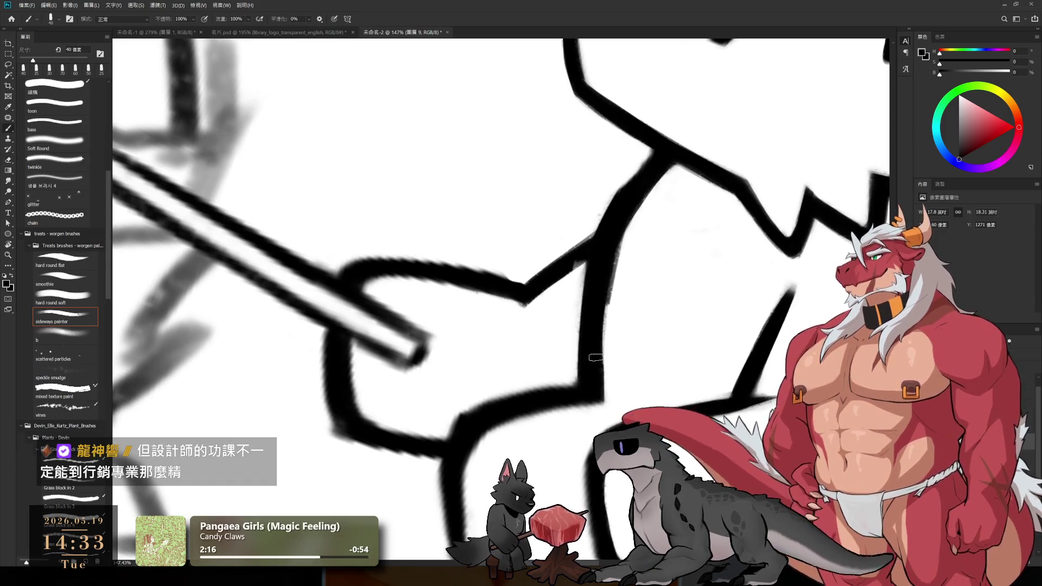
mouse_move(603, 271)
left_mouse_down()
mouse_move(598, 334)
mouse_move(619, 49)
left_mouse_up()
key("r")
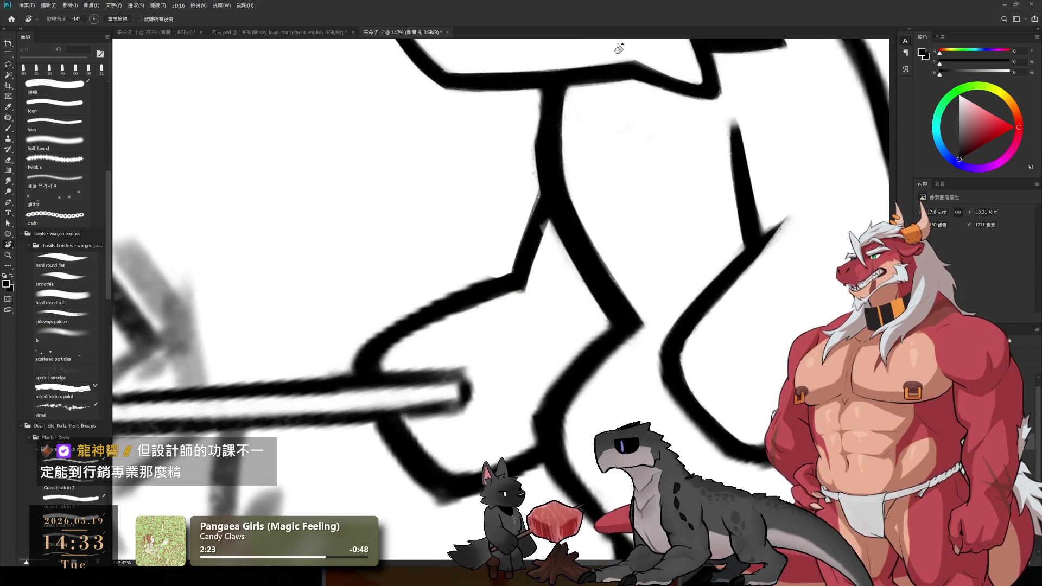
mouse_move(500, 331)
left_mouse_down()
mouse_move(604, 285)
mouse_move(617, 337)
left_mouse_up()
key("e")
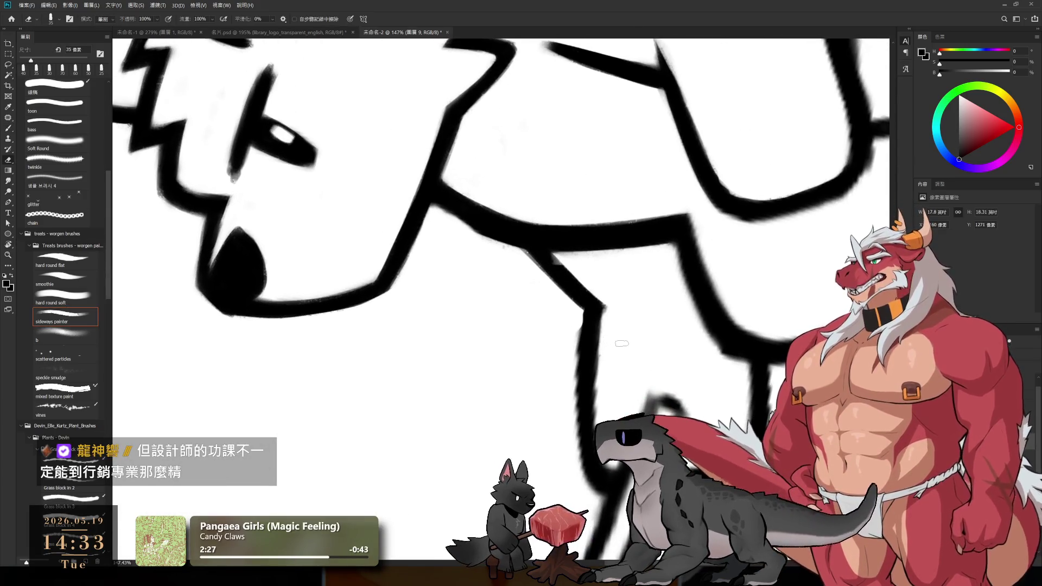
- Continue cleaning the body outline with a 40 px eraser, rotating the view to -90°
key("bracketright")
key("r")
left_click_drag(612, 372, 749, 288)
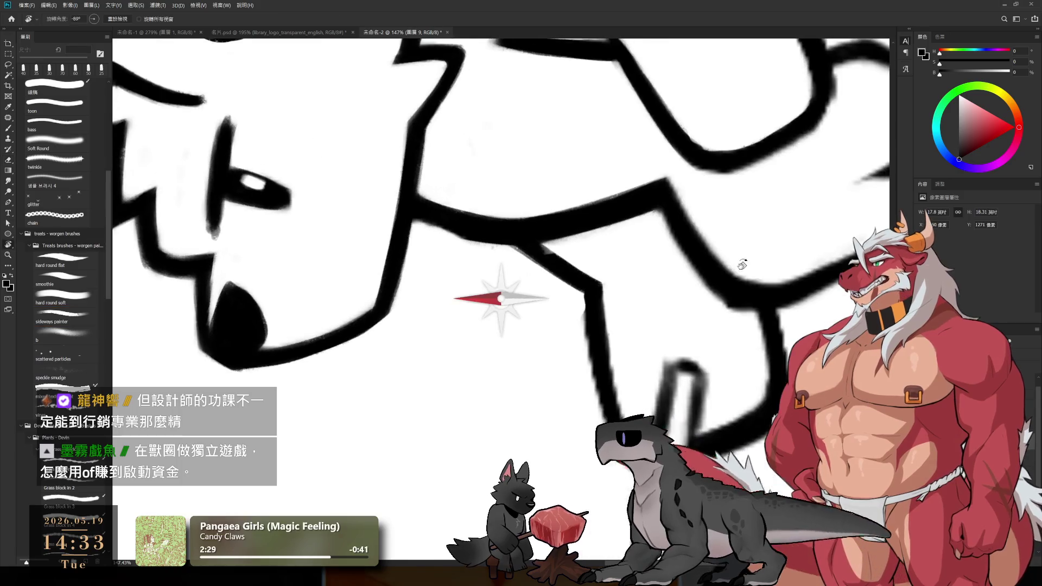
key("b")
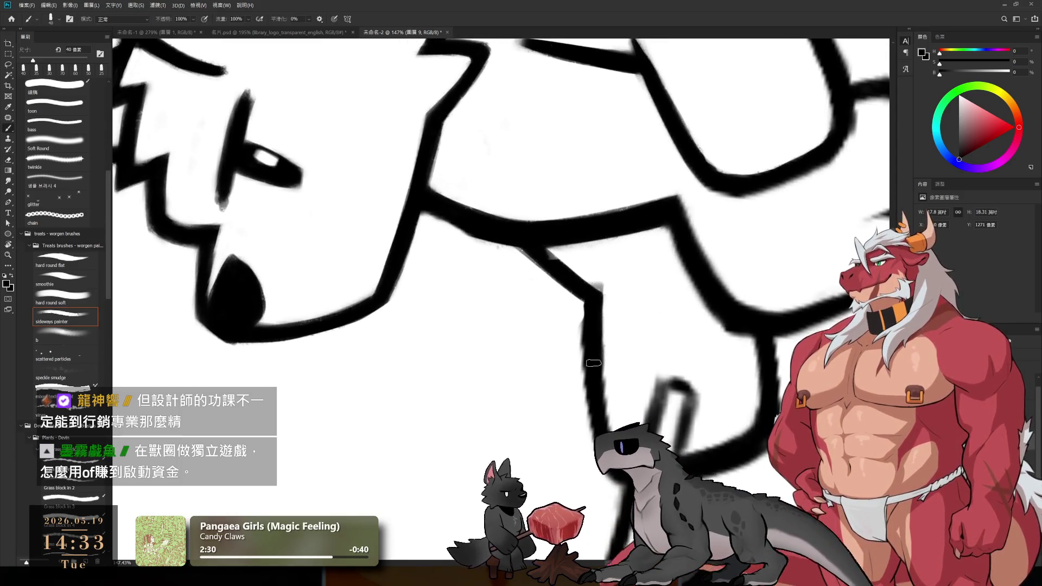
key("e")
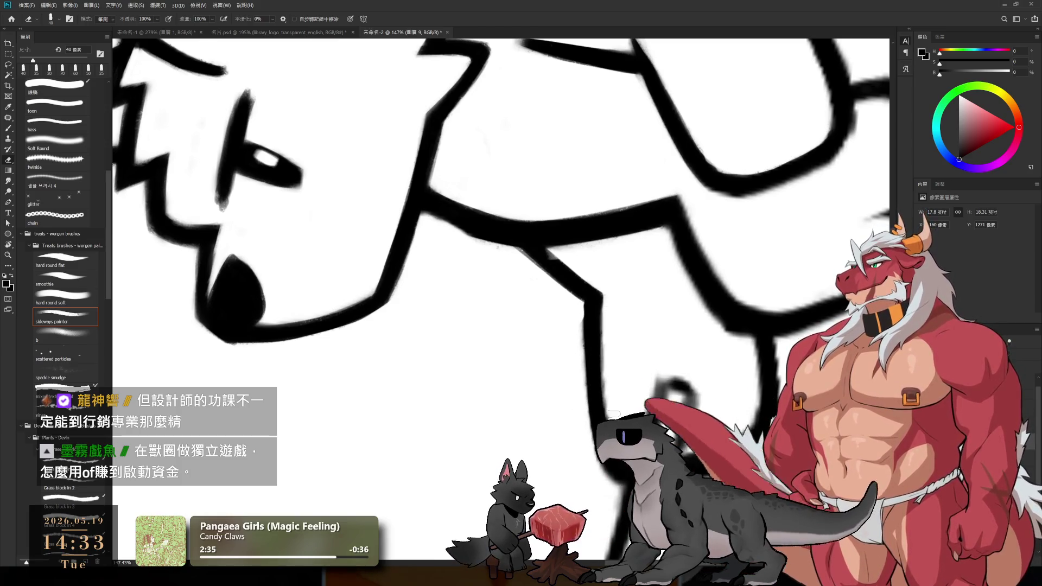
key("r")
mouse_move(609, 300)
left_mouse_down()
mouse_move(695, 389)
mouse_move(577, 402)
left_mouse_up()
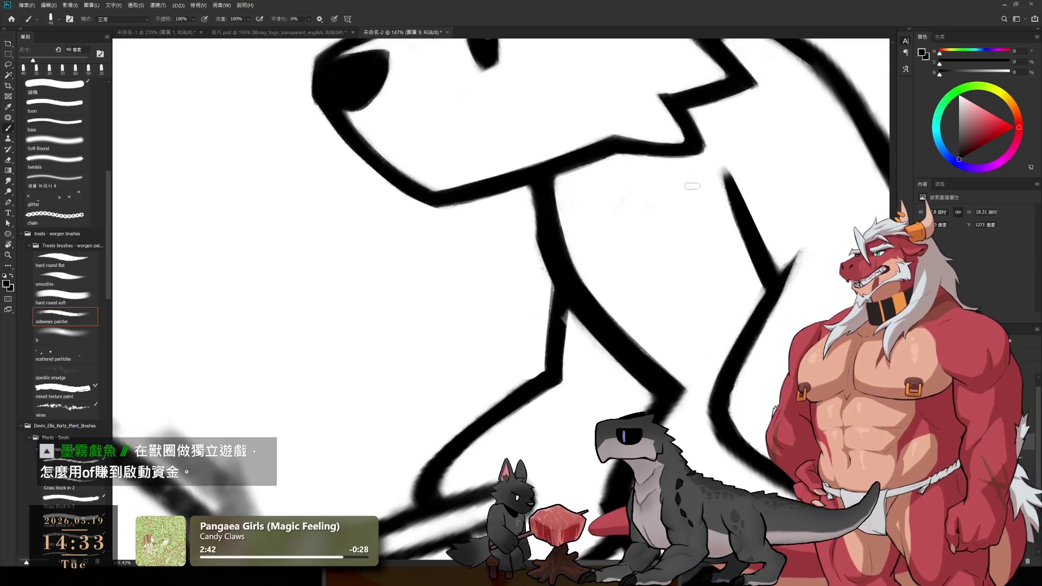
key("r")
- Ink the paw outline at about a 19° canvas angle and erase a thin gap where strokes cross
left_click_drag(699, 260, 571, 327)
key("b")
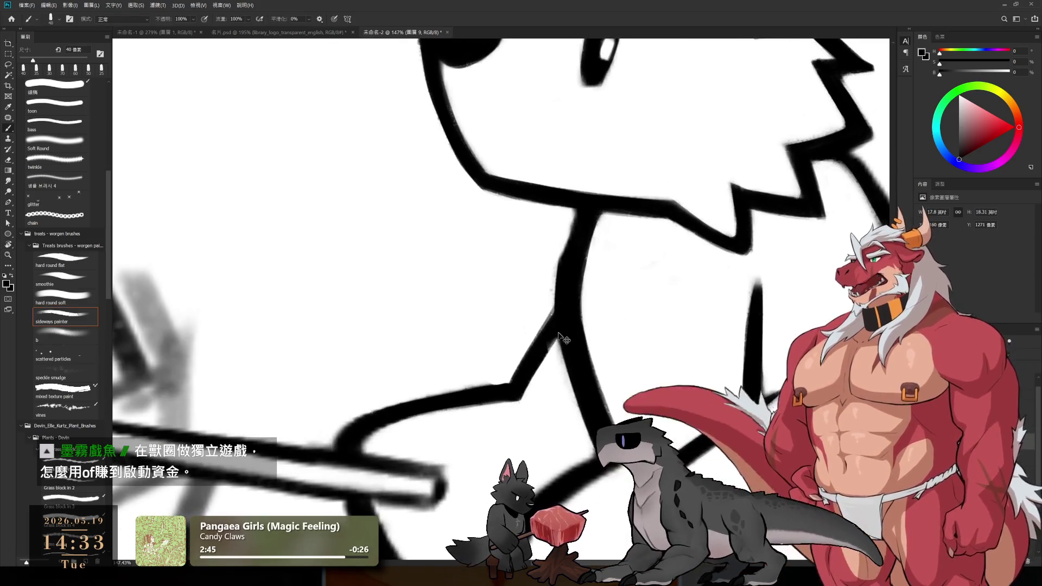
key("e")
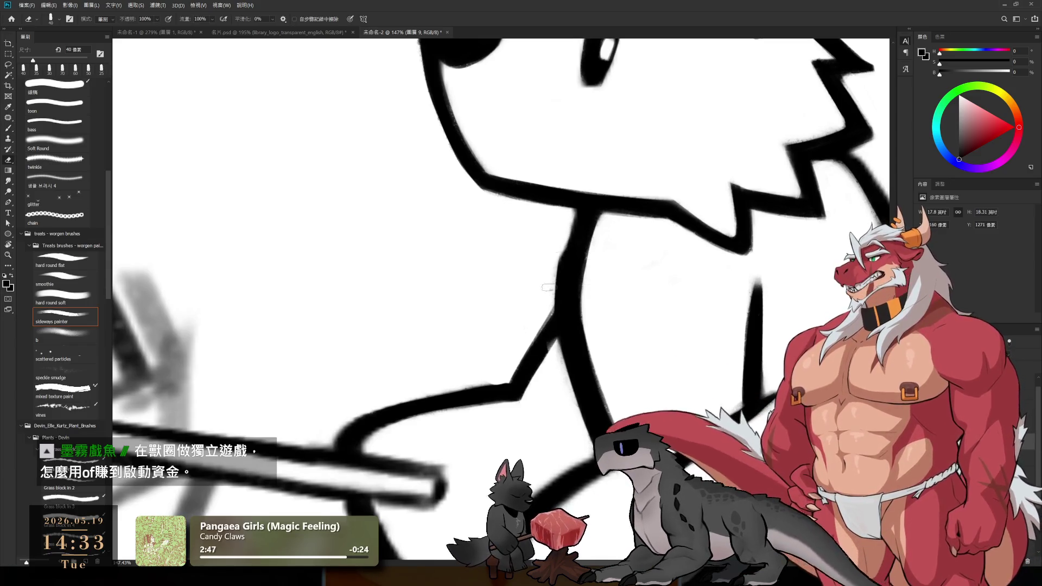
key("r")
left_click_drag(632, 217, 493, 205)
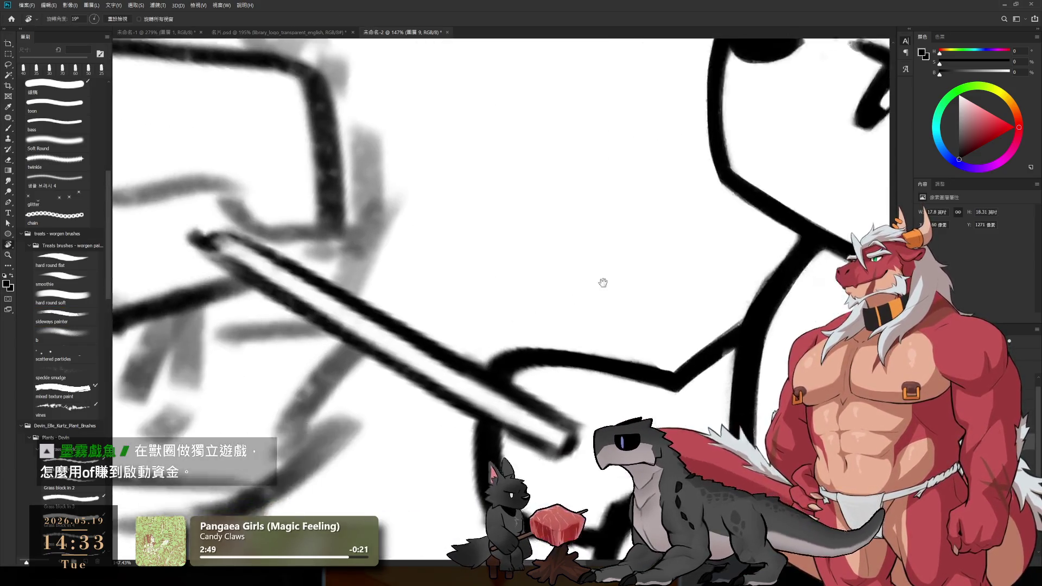
key("b")
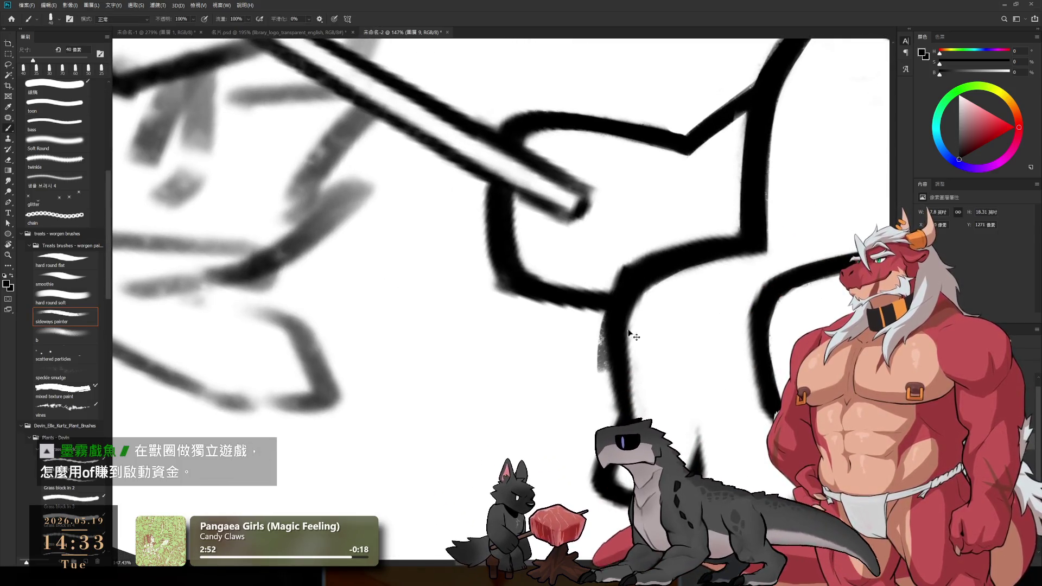
key("e")
left_click_drag(631, 411, 635, 334)
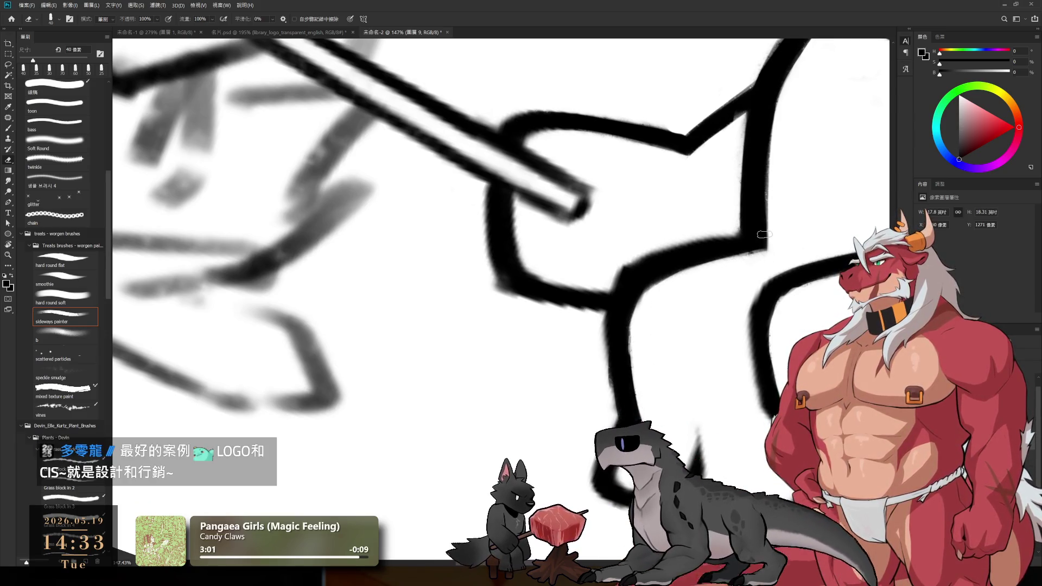
scroll(708, 277, "up", 2)
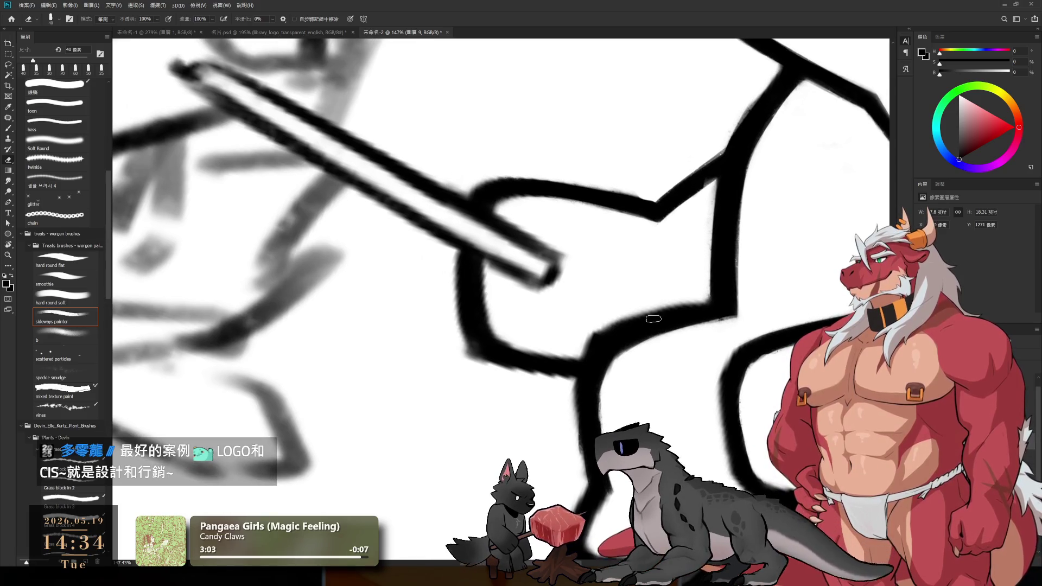
- Alternate brush and eraser to smooth the paw's black curves around the roasting stick
key("b")
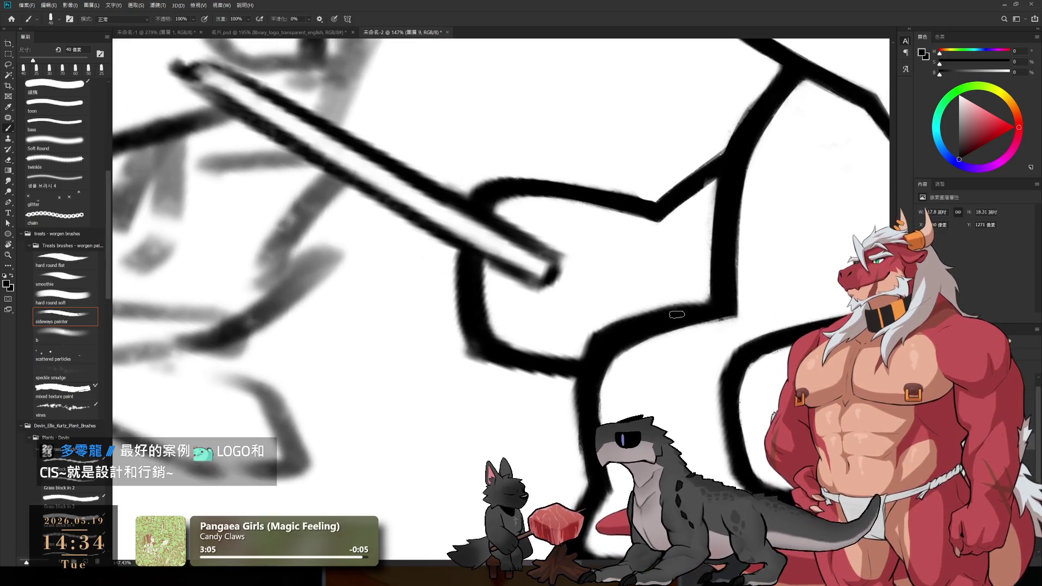
key("e")
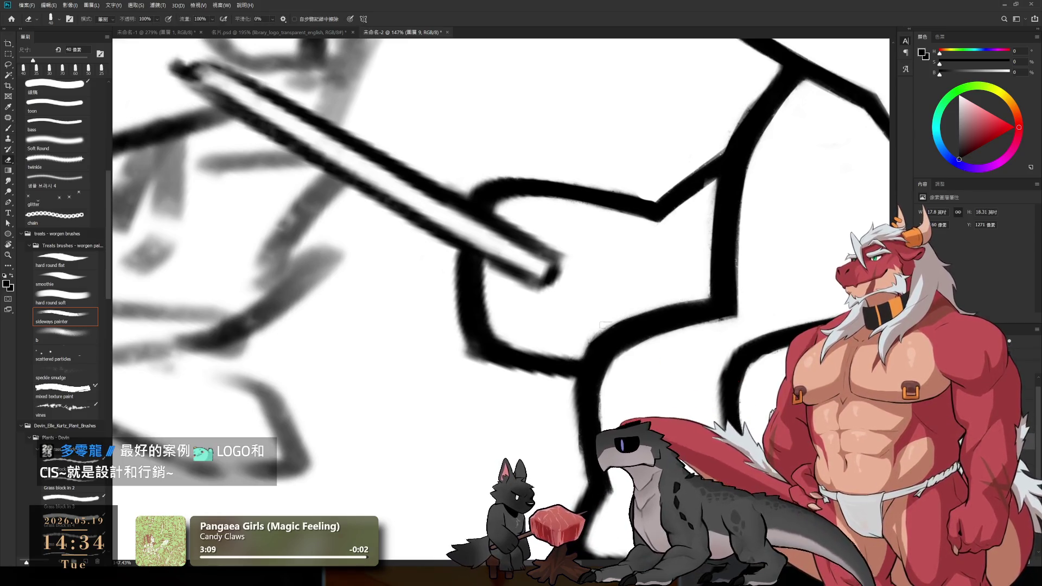
key("b")
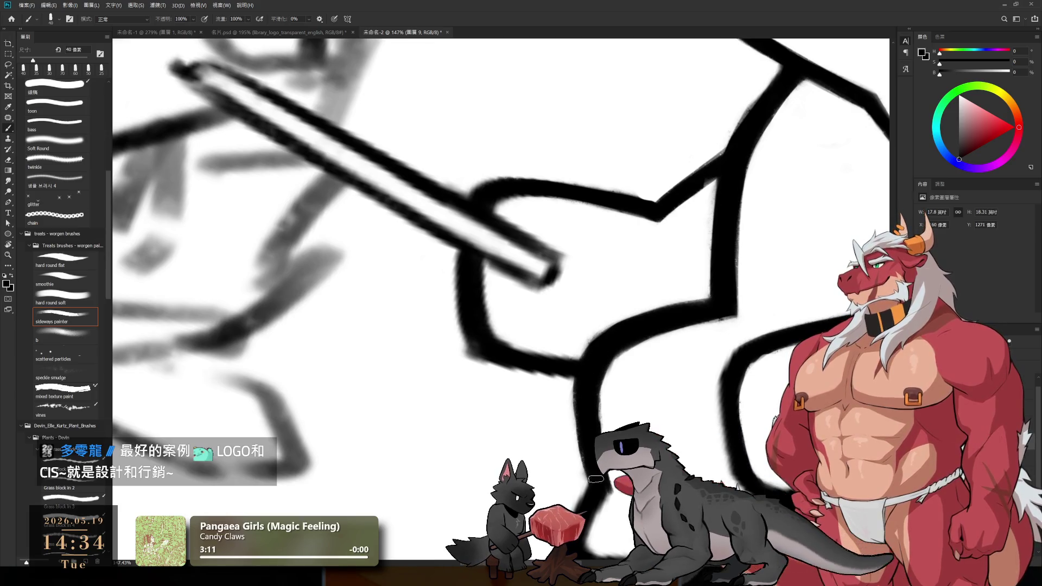
key("e")
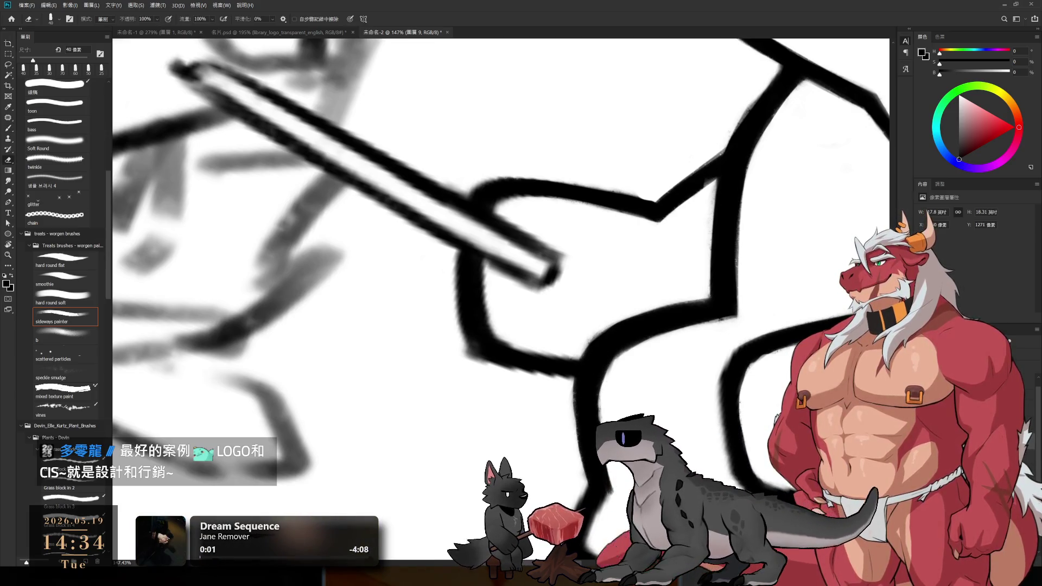
left_click_drag(649, 465, 640, 310)
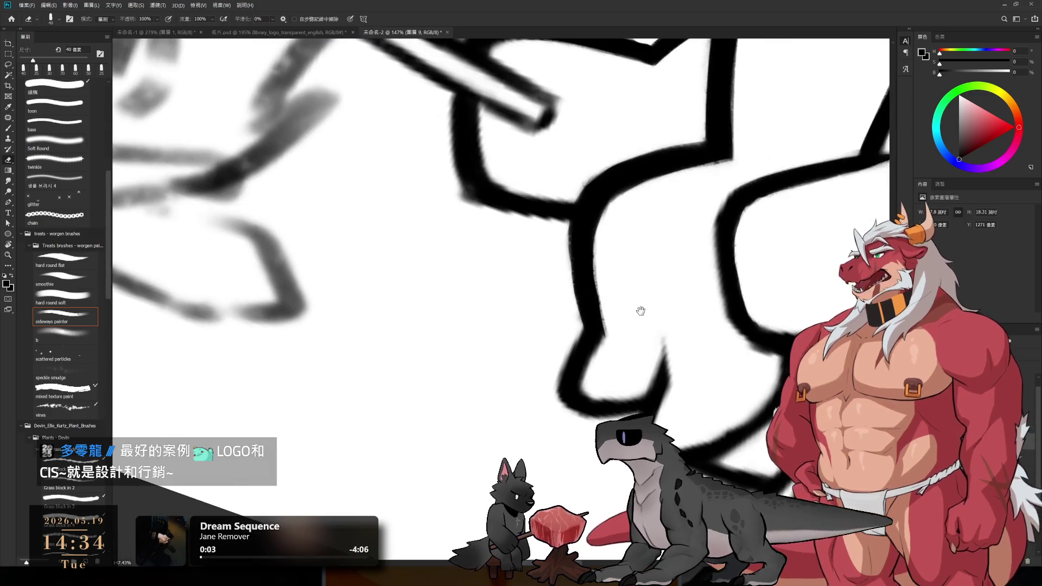
- Ink the fingers wrapped around the stick in thick black strokes and erase their rough edges
left_click_drag(614, 369, 612, 380)
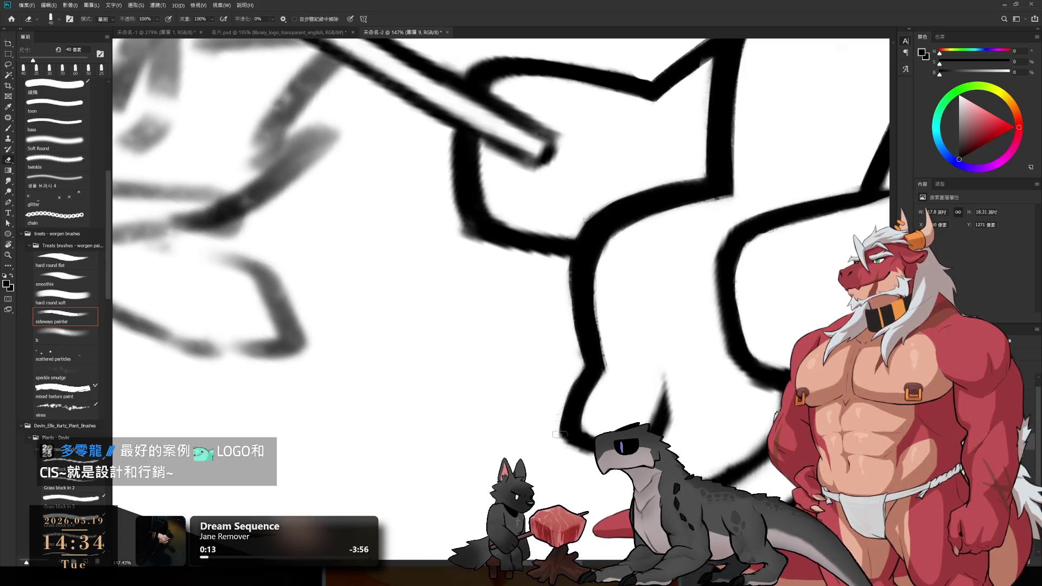
key("b")
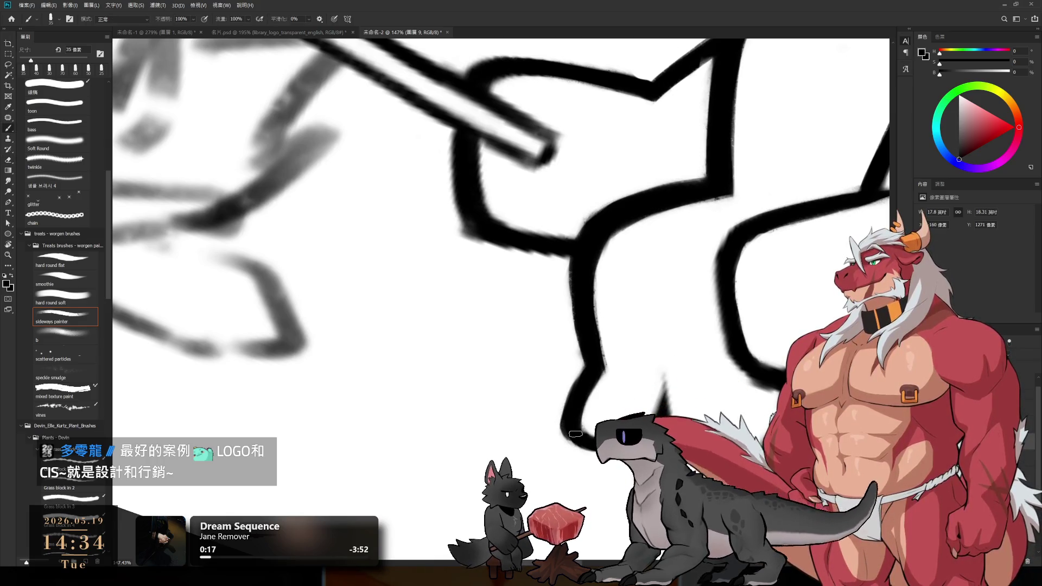
left_click_drag(658, 411, 634, 352)
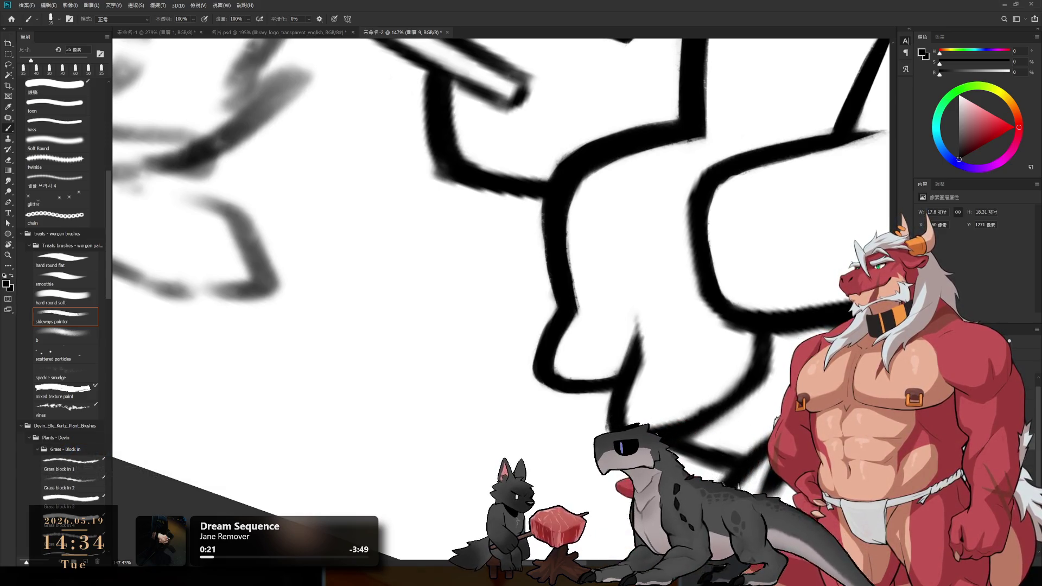
left_click_drag(664, 364, 600, 371)
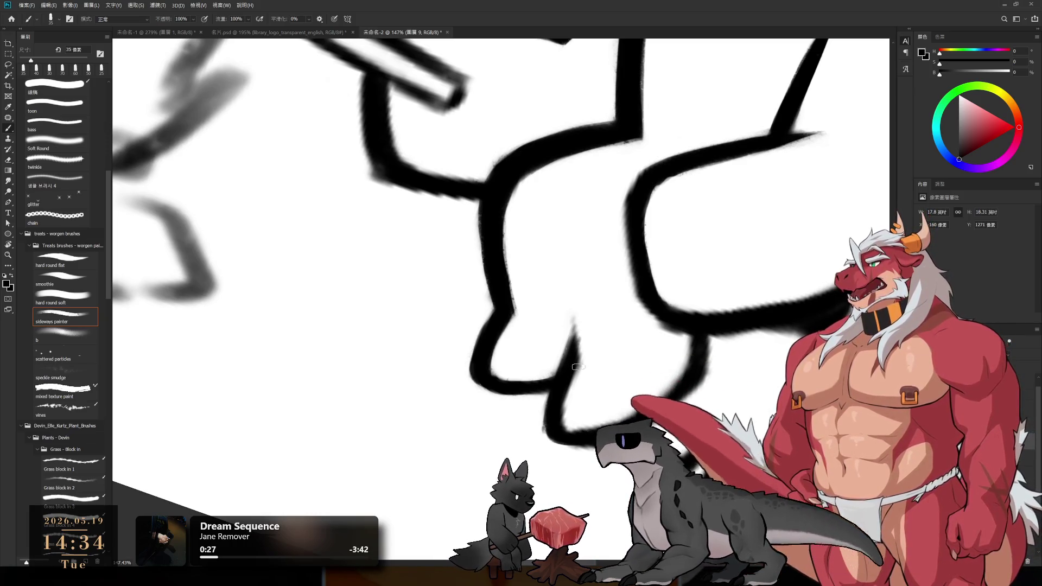
key("e")
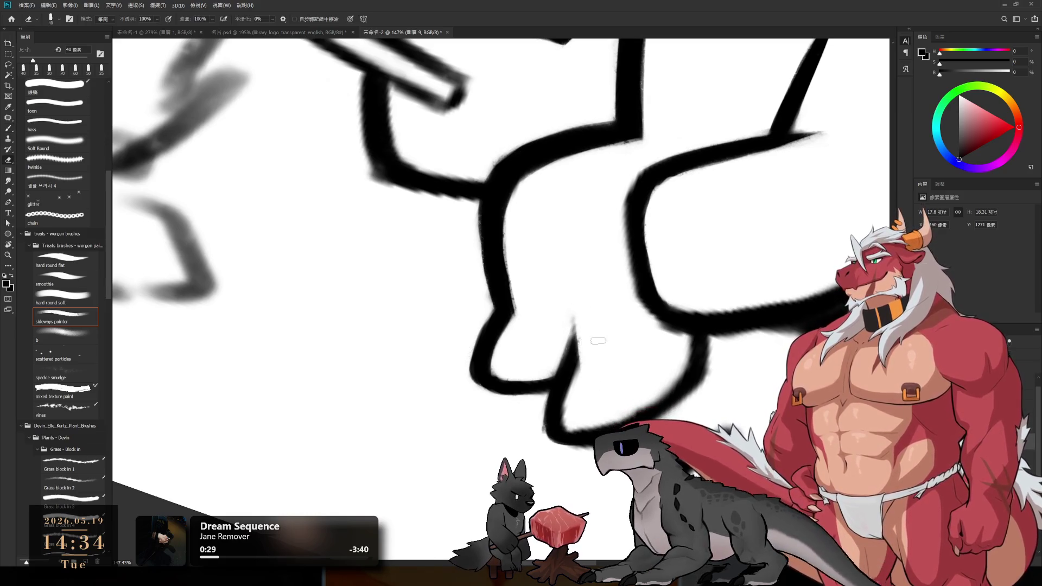
key("b")
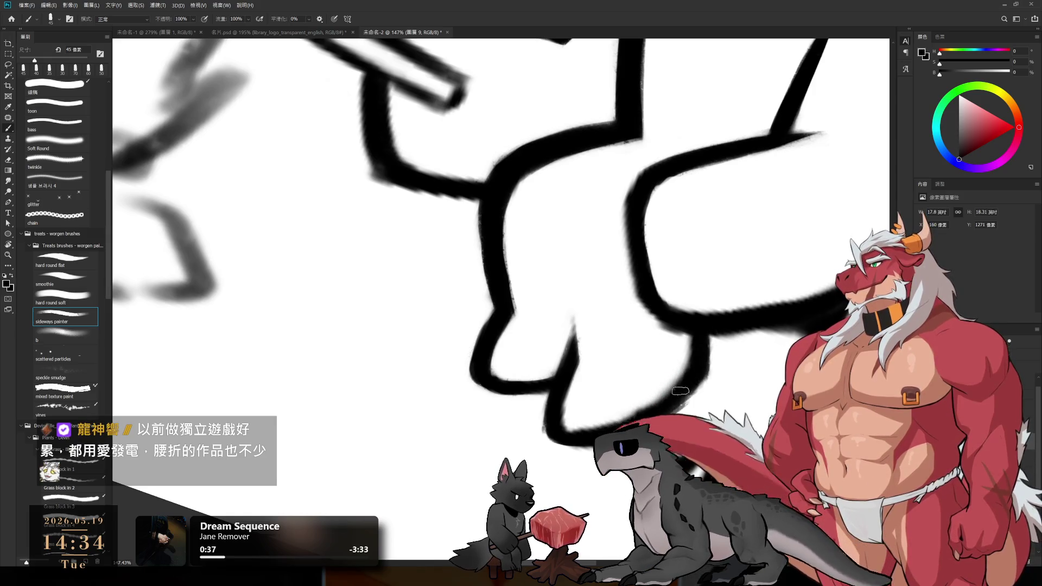
key("r")
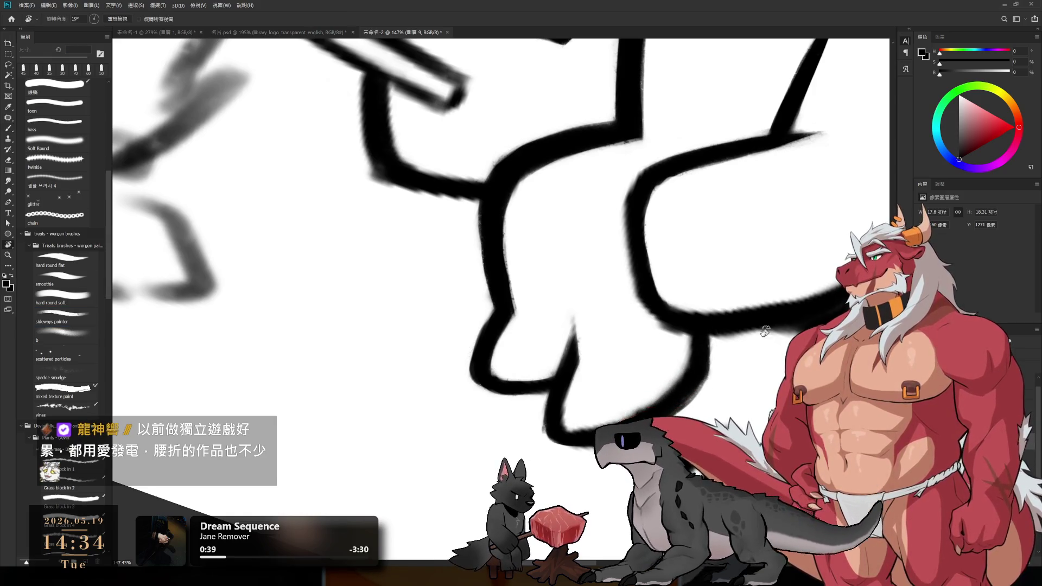
mouse_move(799, 325)
left_mouse_down()
mouse_move(739, 365)
mouse_move(593, 362)
left_mouse_up()
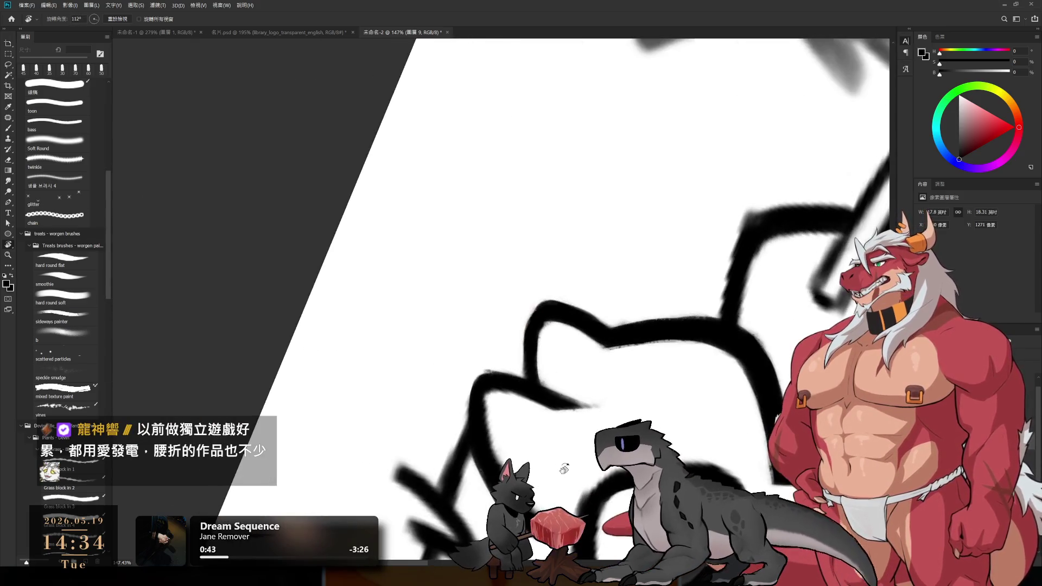
- Ink and trim the knuckle outlines into bold rounded curves, turning the canvas between strokes
key("b")
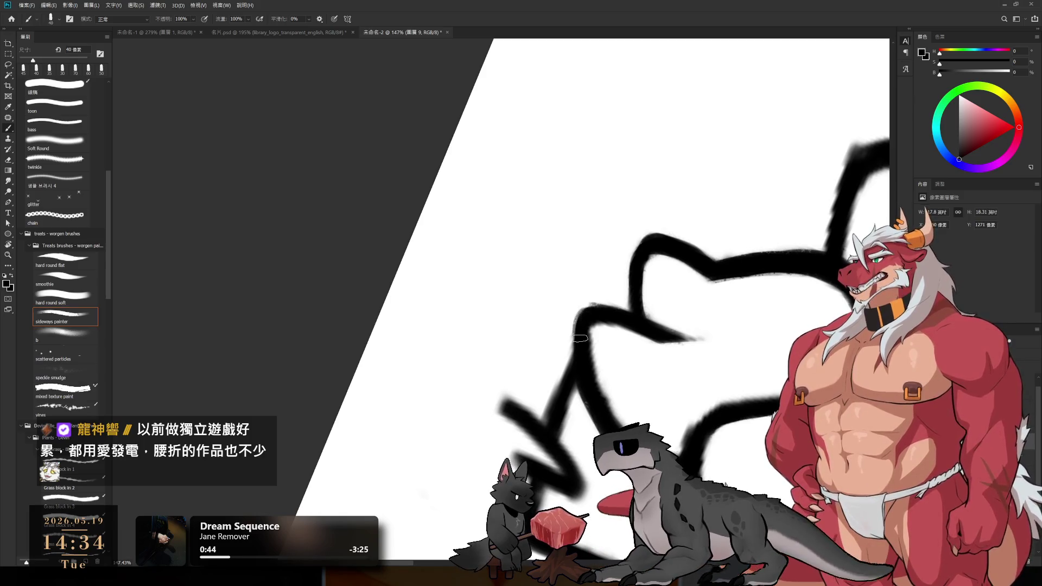
key("e")
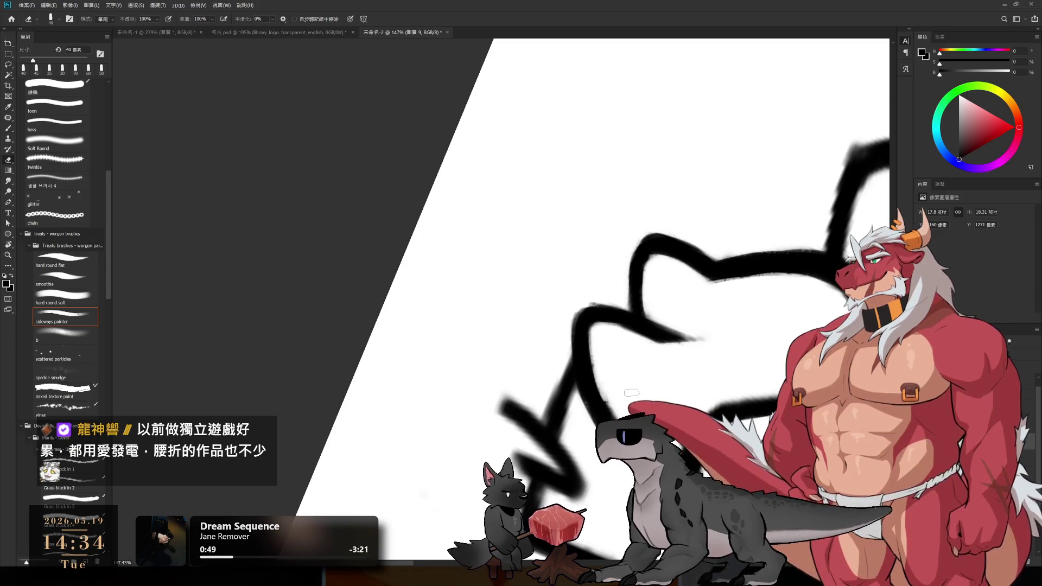
key("r")
left_click_drag(632, 400, 586, 332)
key("b")
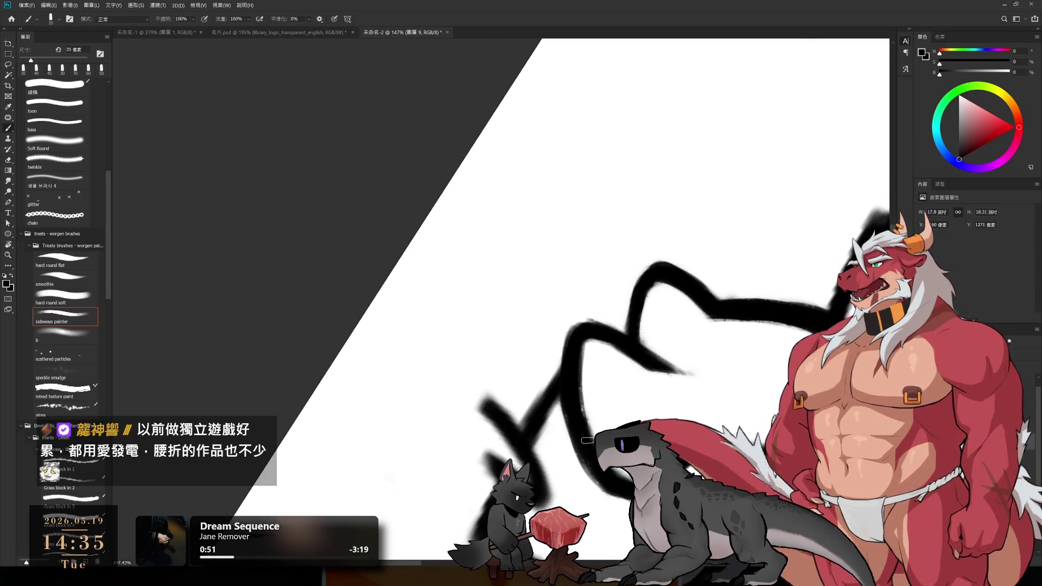
key("r")
mouse_move(744, 275)
left_mouse_down()
mouse_move(756, 250)
mouse_move(612, 332)
left_mouse_up()
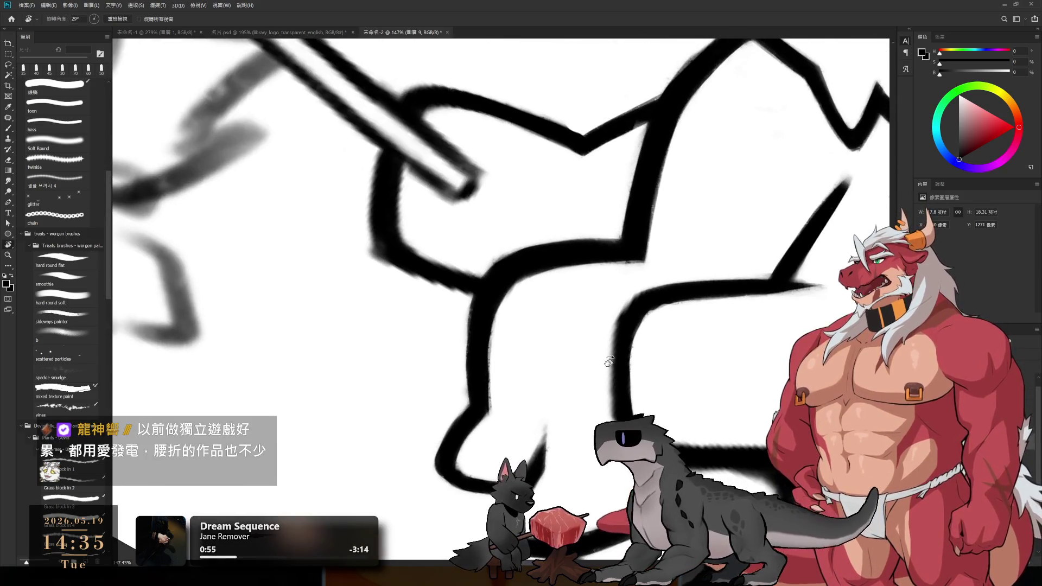
key("e")
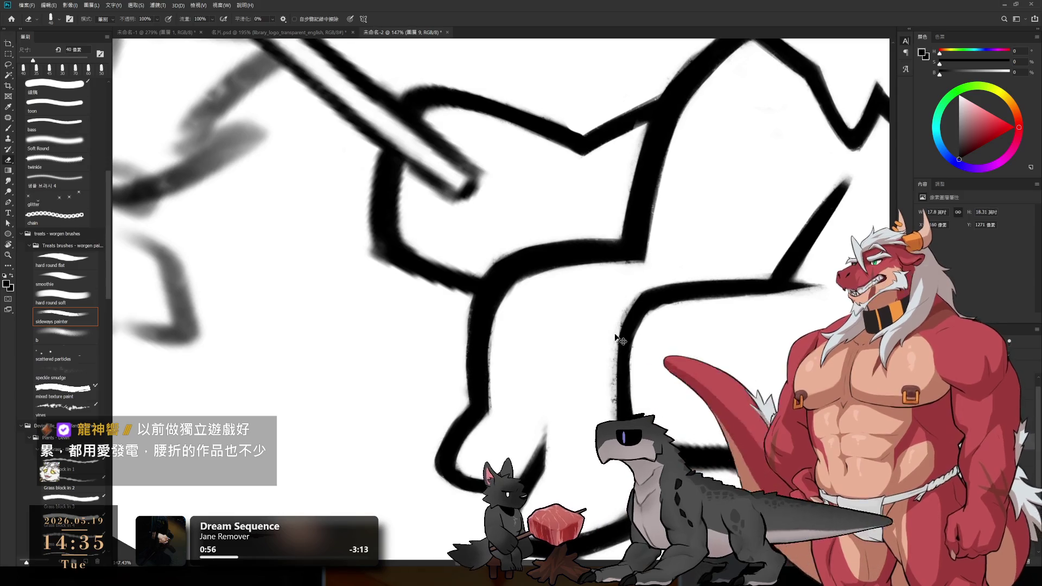
key("b")
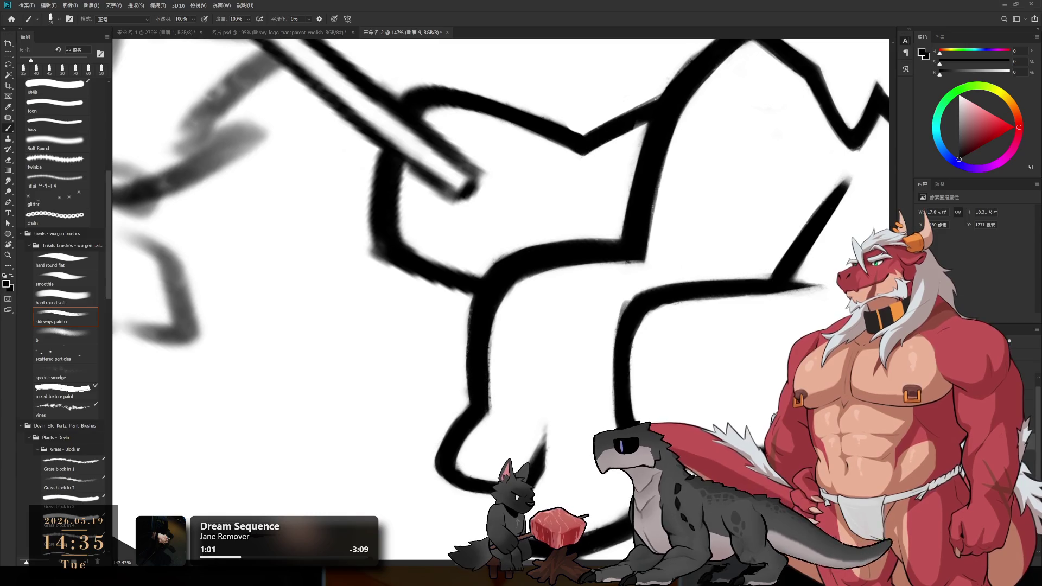
- Add jagged fur strokes beneath the knuckles and erase stray edges along the fingers
key("r")
left_click_drag(570, 244, 597, 384)
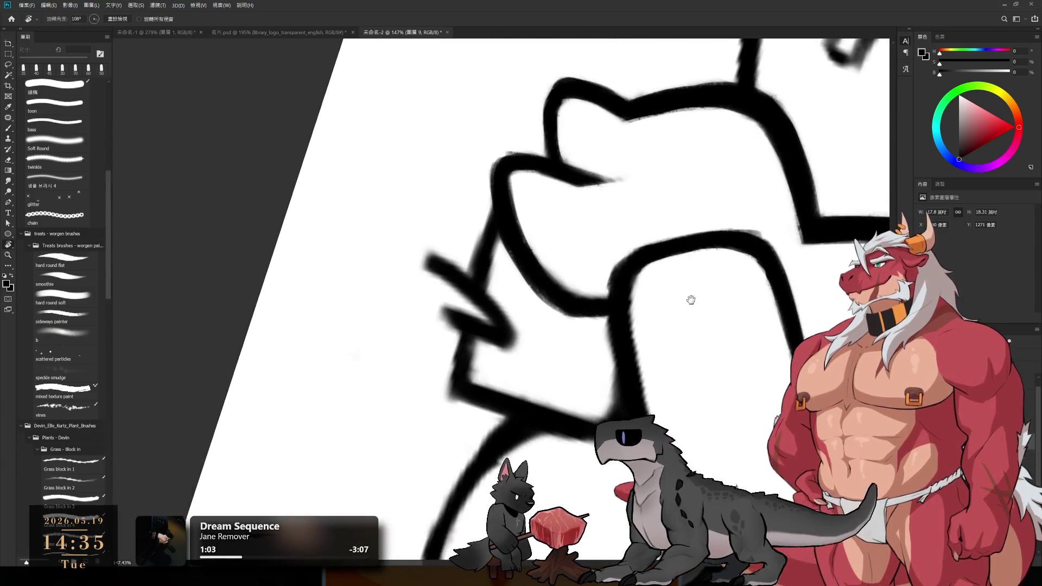
key("e")
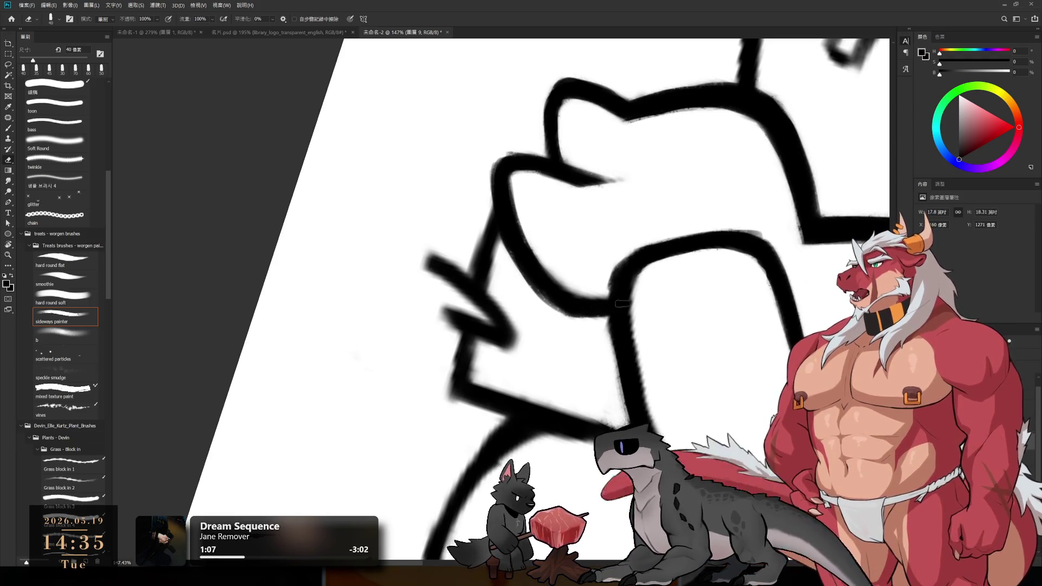
key("b")
key("e")
key("r")
mouse_move(605, 350)
left_mouse_down()
mouse_move(603, 314)
mouse_move(496, 291)
left_mouse_up()
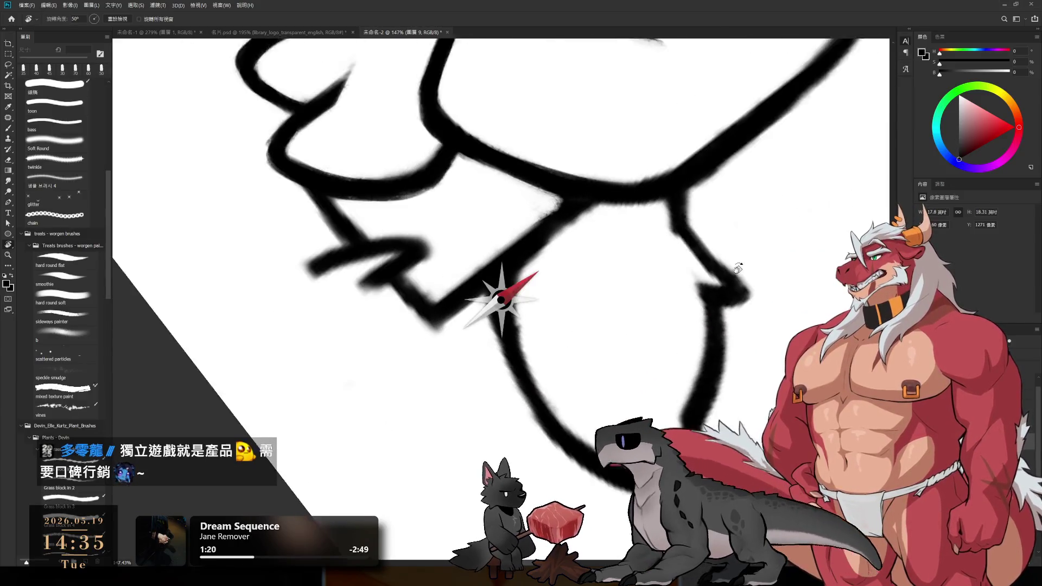
- Thin the inner edge of the curved line below the hand and re-ink it at about 97° rotation
key("e")
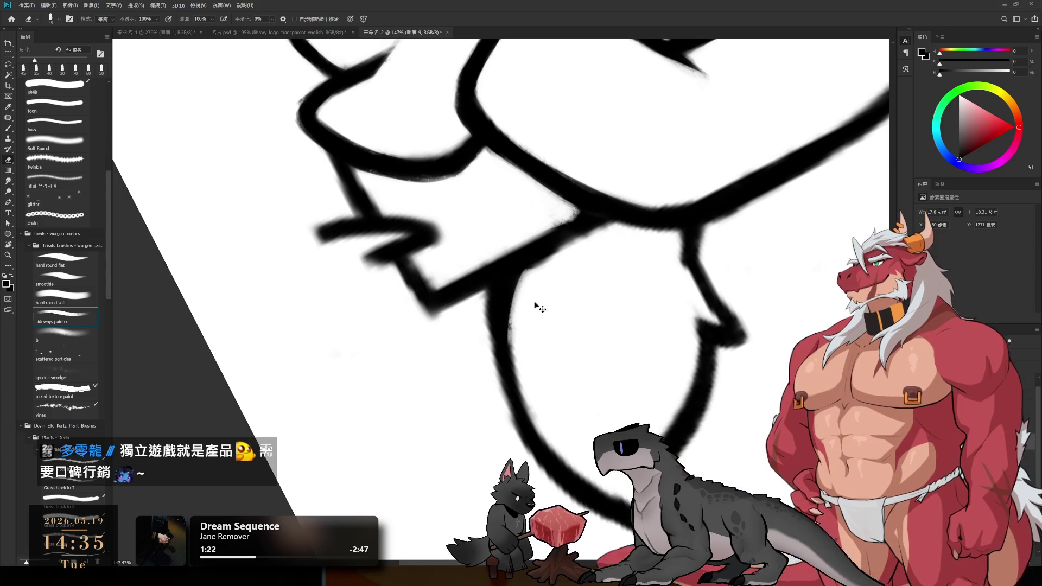
left_click_drag(535, 302, 539, 346)
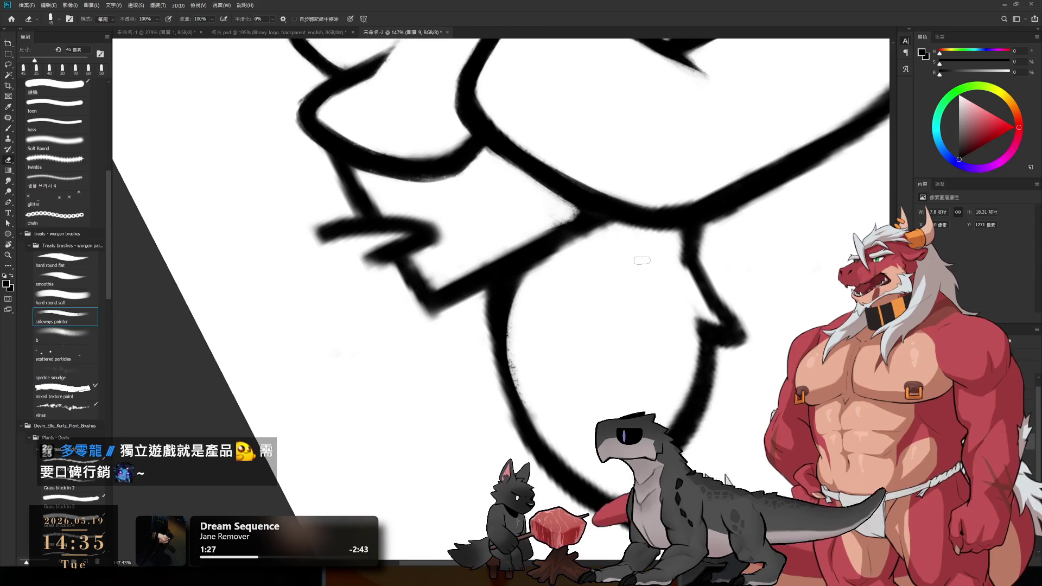
key("r")
left_click_drag(565, 302, 558, 239)
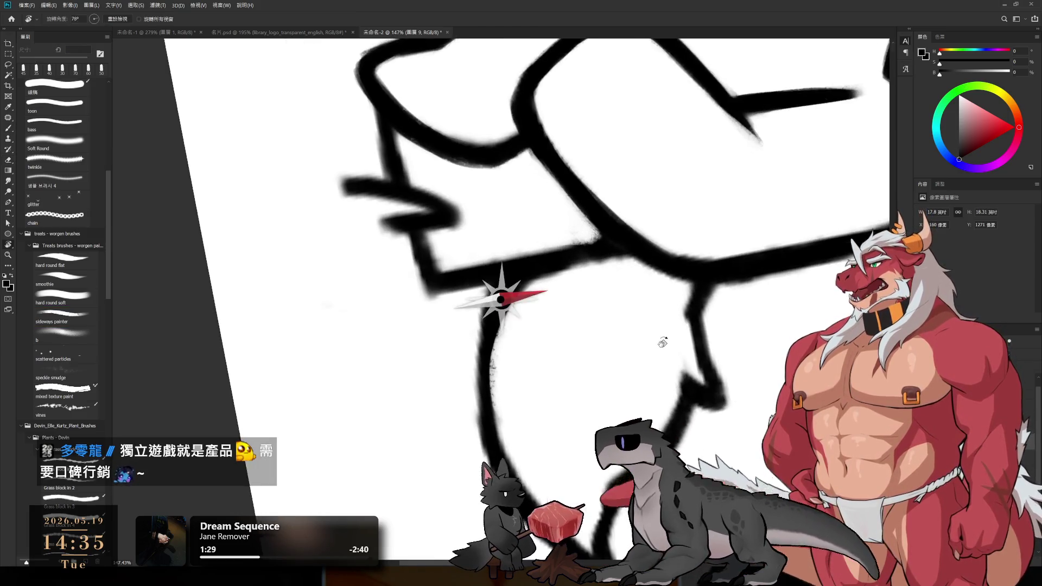
key("b")
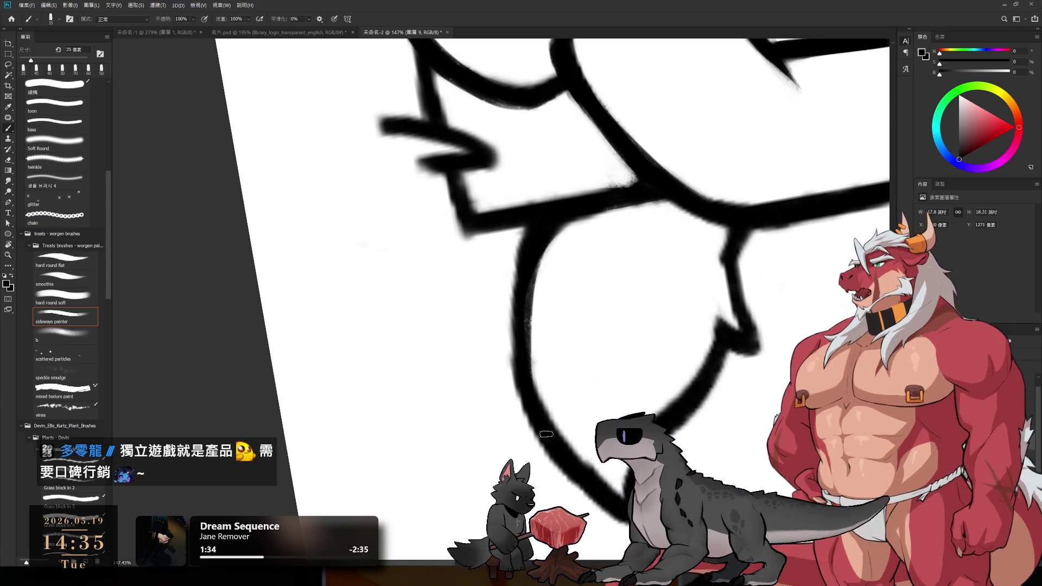
key("e")
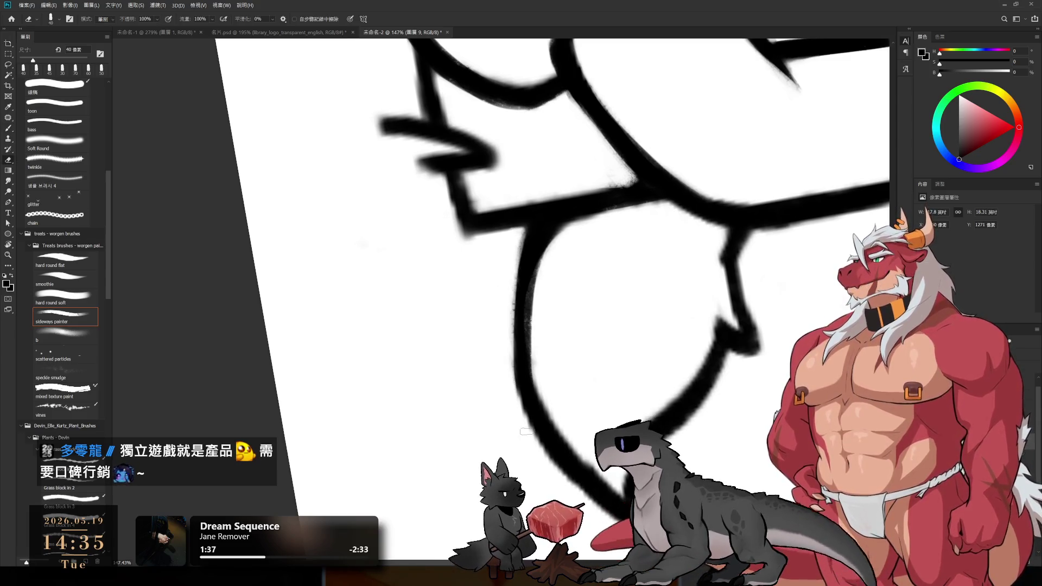
key("r")
mouse_move(643, 359)
left_mouse_down()
mouse_move(626, 281)
mouse_move(514, 342)
left_mouse_up()
- Redraw and trim the rounded shape's outline, turning the canvas back toward upright
key("e")
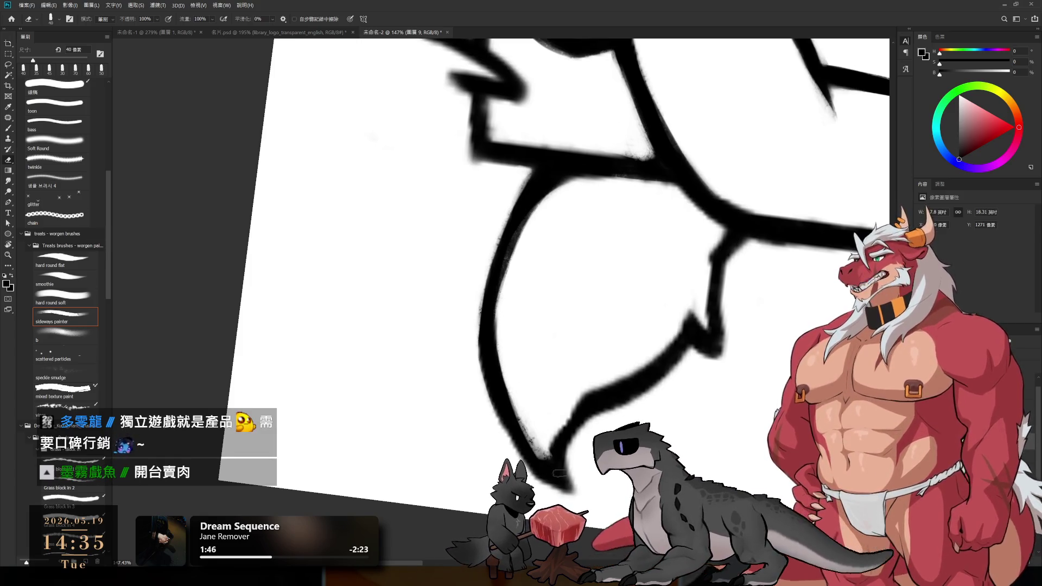
key("b")
key("e")
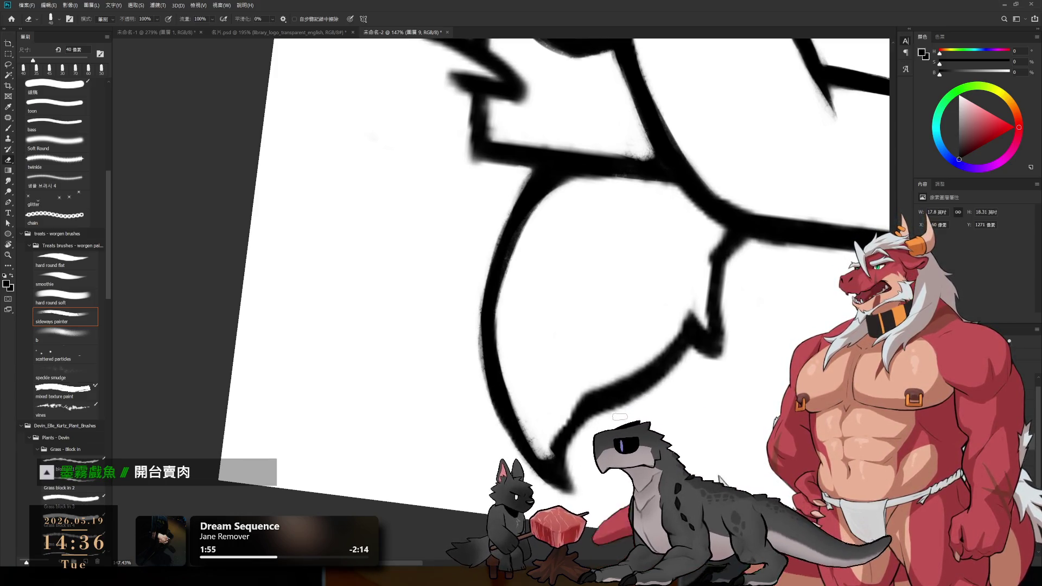
left_click_drag(619, 417, 467, 430)
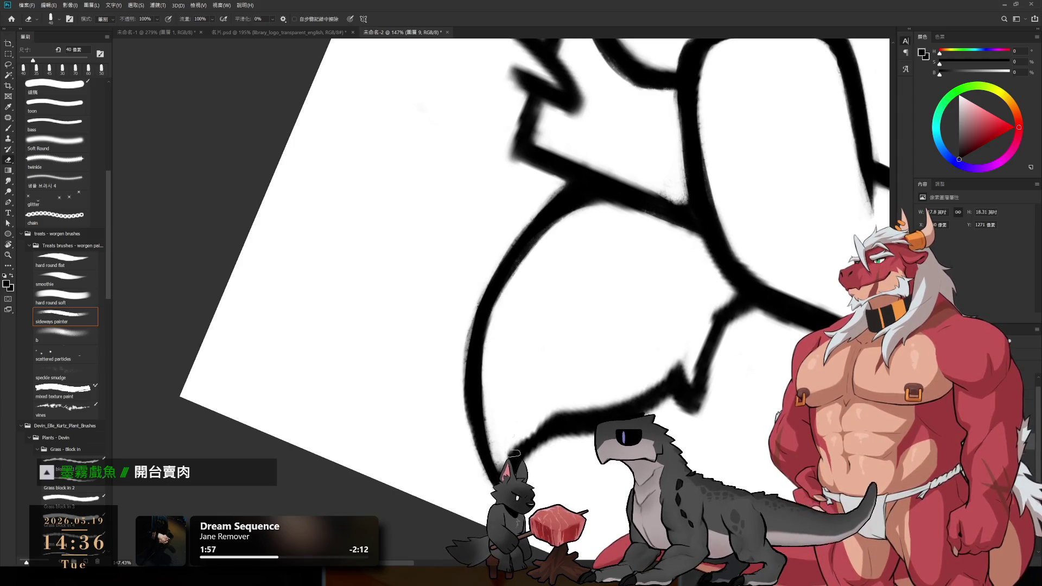
key("b")
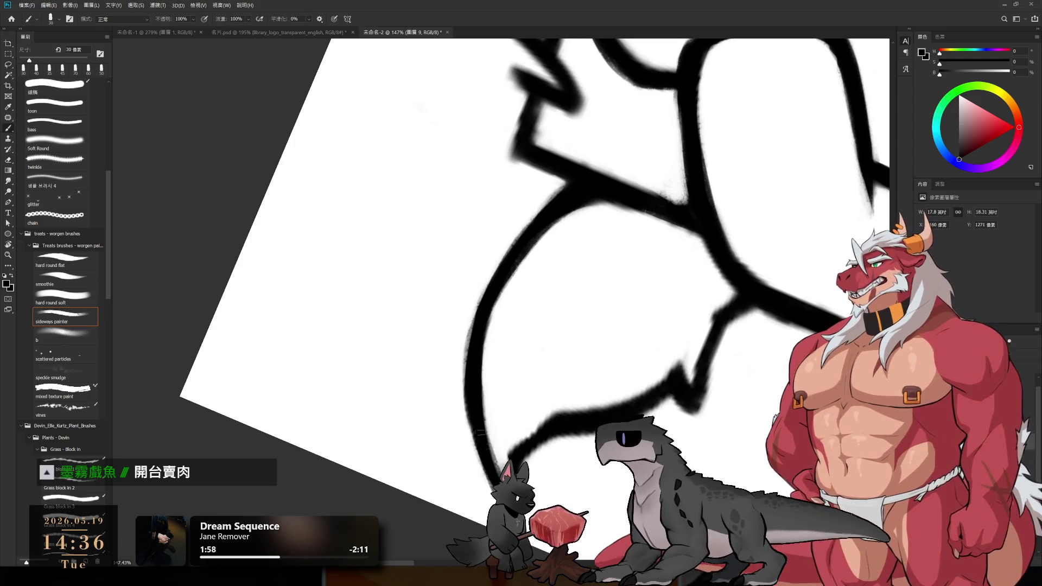
key("e")
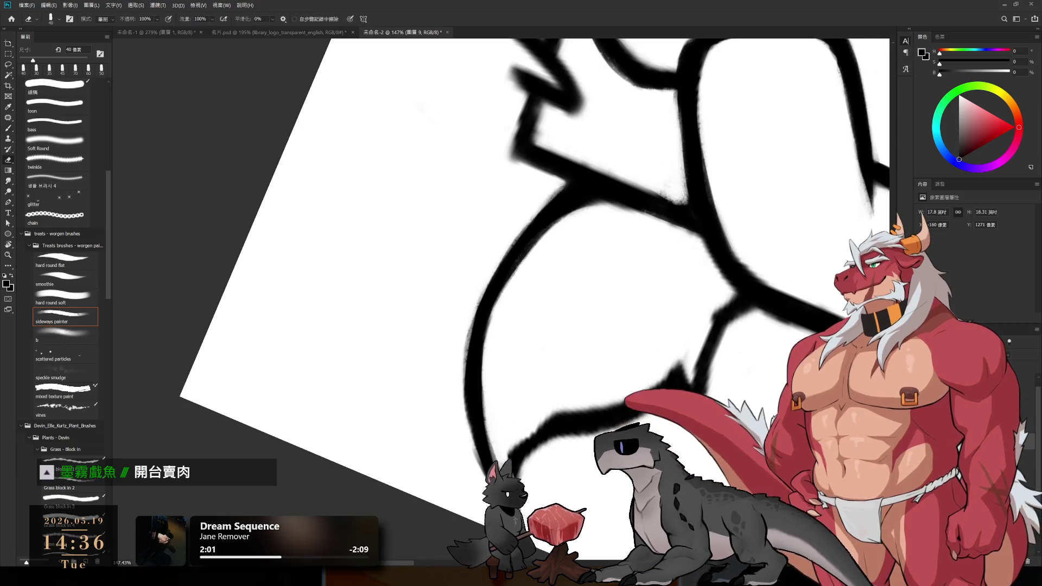
mouse_move(581, 492)
left_mouse_down()
mouse_move(489, 302)
mouse_move(582, 429)
left_mouse_up()
- Sharpen the pointed fur tuft tip beneath the knuckles with bold strokes and eraser clean-up
key("b")
left_click_drag(570, 392, 489, 310)
key("e")
key("b")
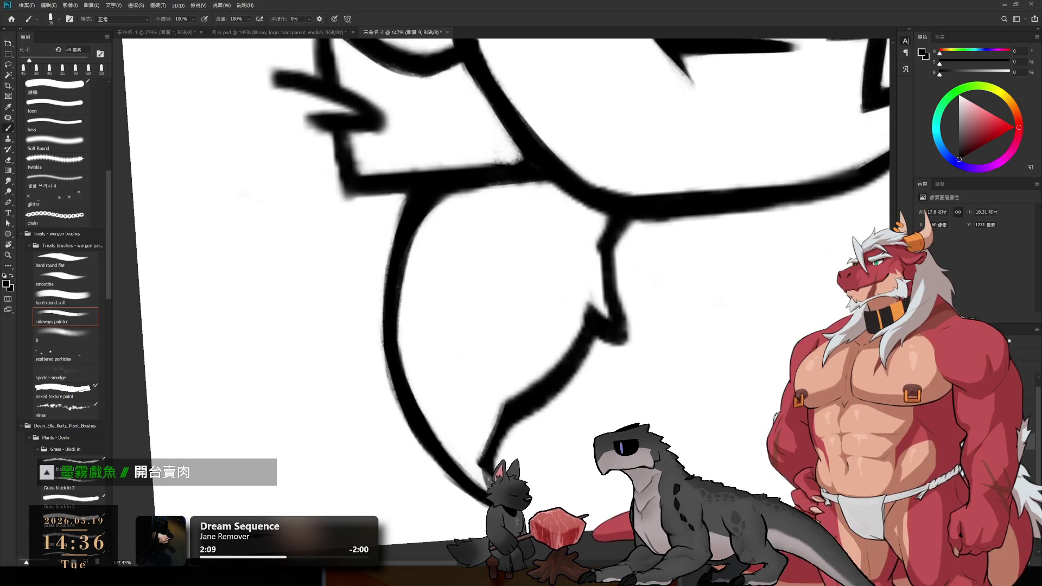
key("e")
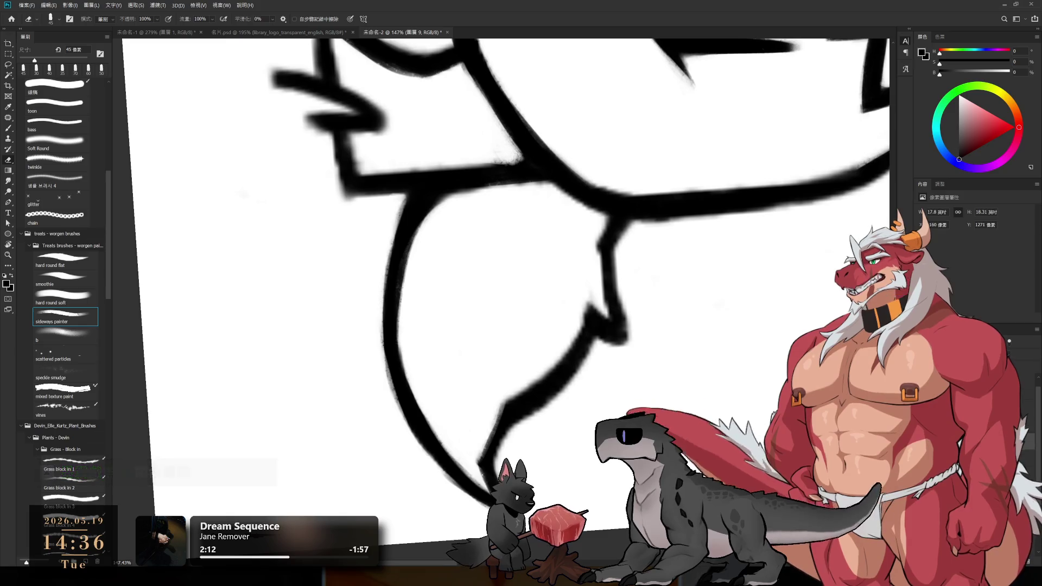
key("r")
left_click_drag(560, 481, 563, 92)
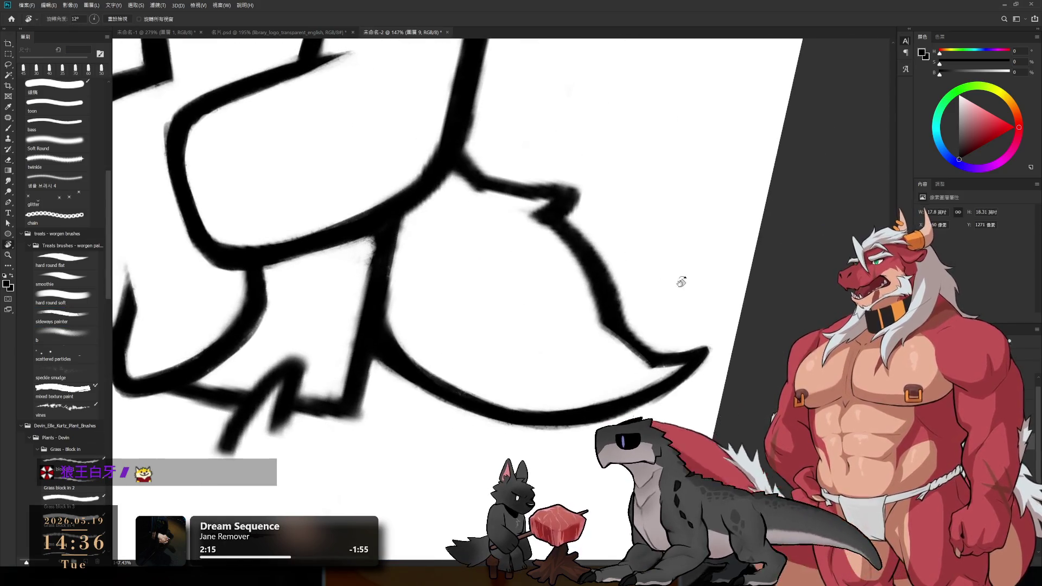
- Redraw paw outline strokes at roughly 54° canvas rotation, erasing any overshoot
left_click_drag(682, 282, 600, 415)
key("b")
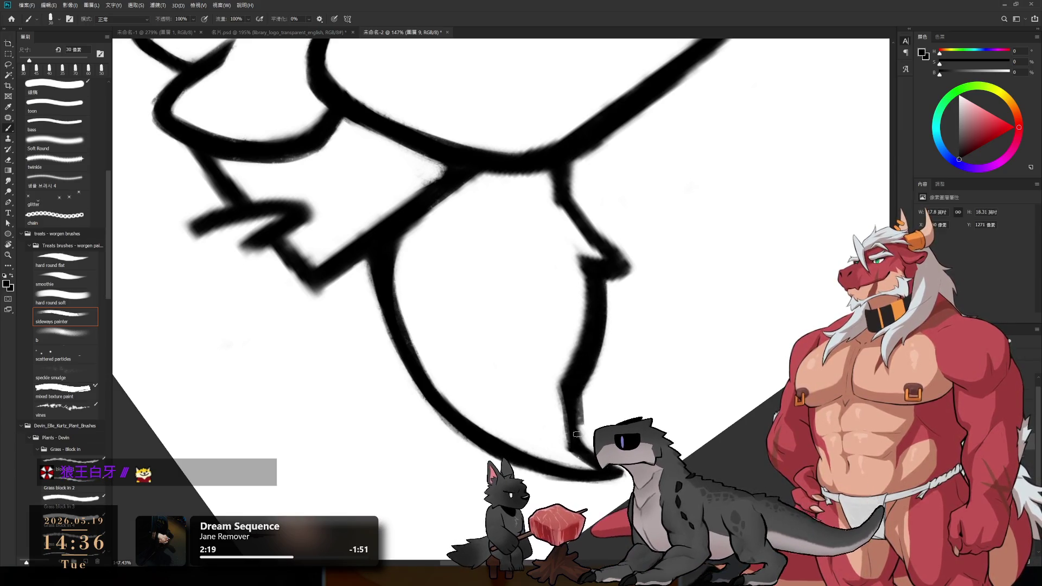
key("r")
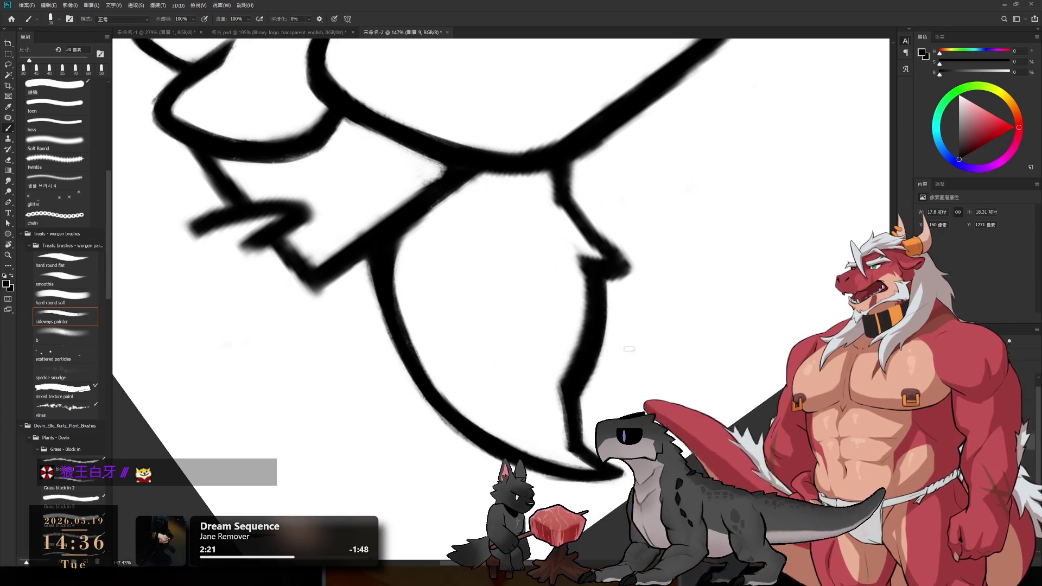
left_click_drag(569, 405, 582, 198)
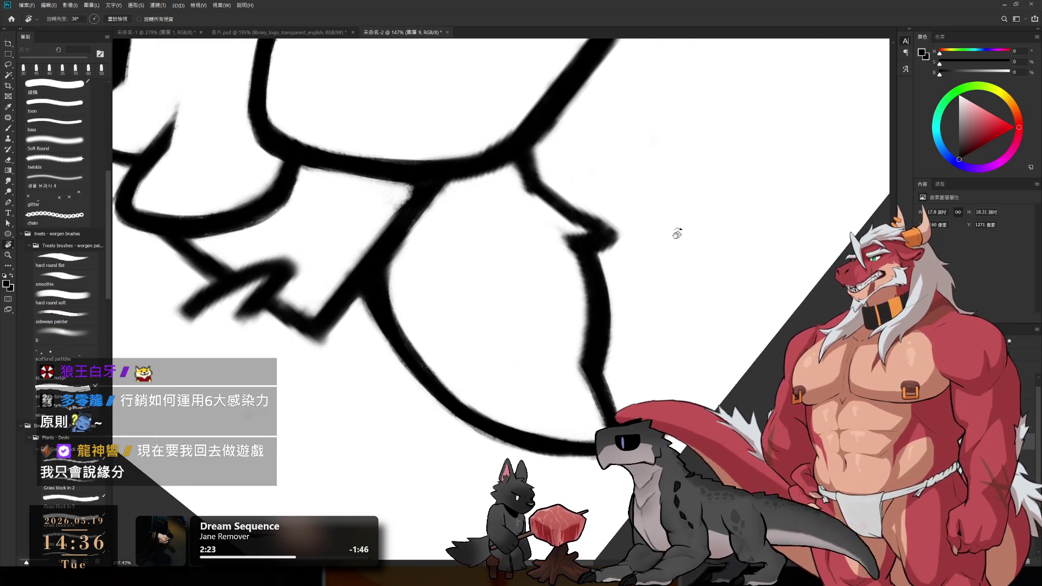
left_click_drag(677, 233, 606, 333)
key("e")
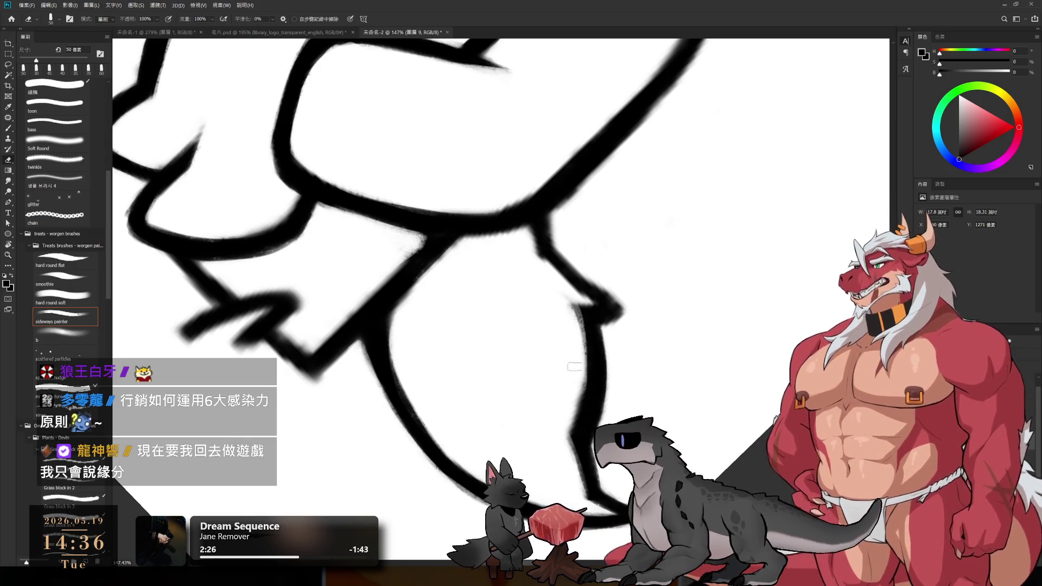
key("b")
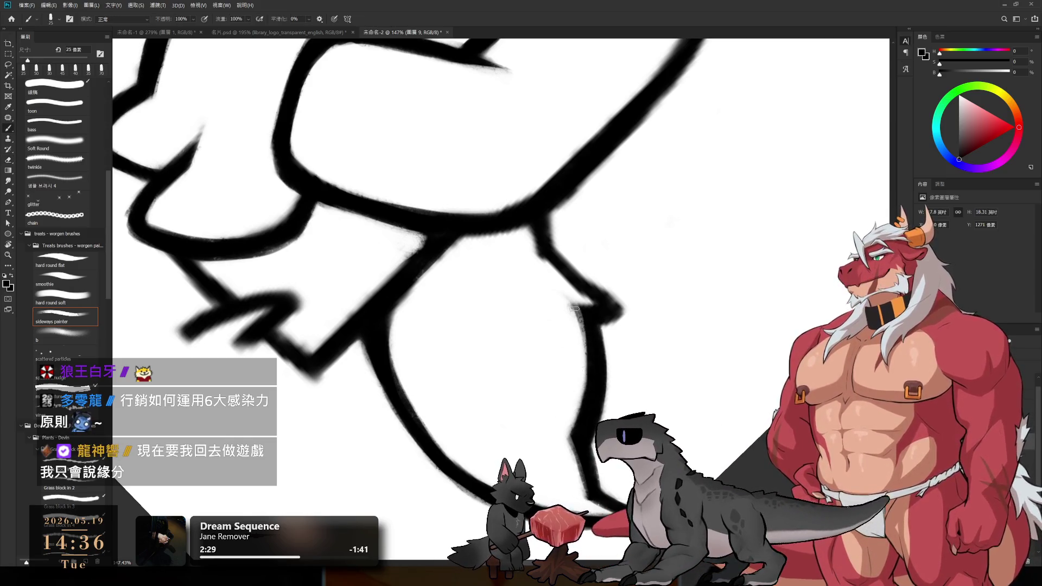
- Refine the outlines around the paws from new angles, bringing the paws area into view
key("r")
mouse_move(508, 244)
left_mouse_down()
mouse_move(588, 267)
mouse_move(605, 288)
left_mouse_up()
key("e")
key("r")
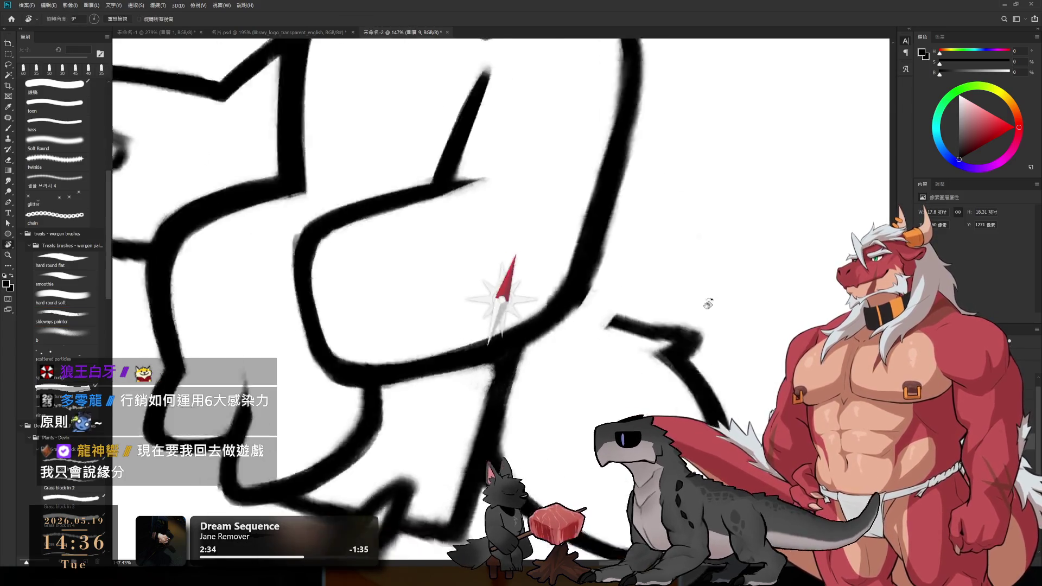
left_click_drag(496, 290, 554, 374)
key("b")
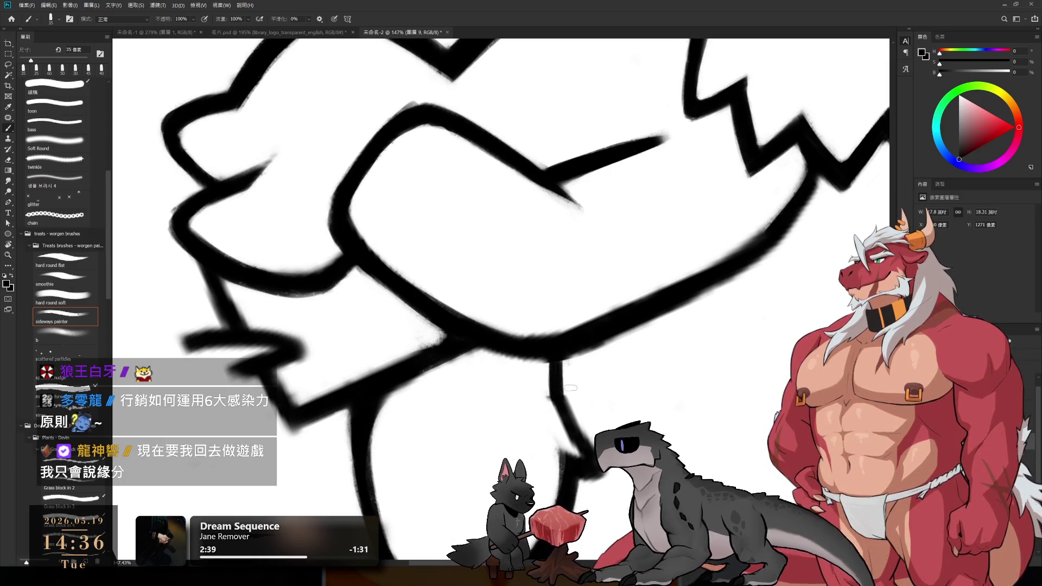
left_click_drag(648, 336, 619, 269)
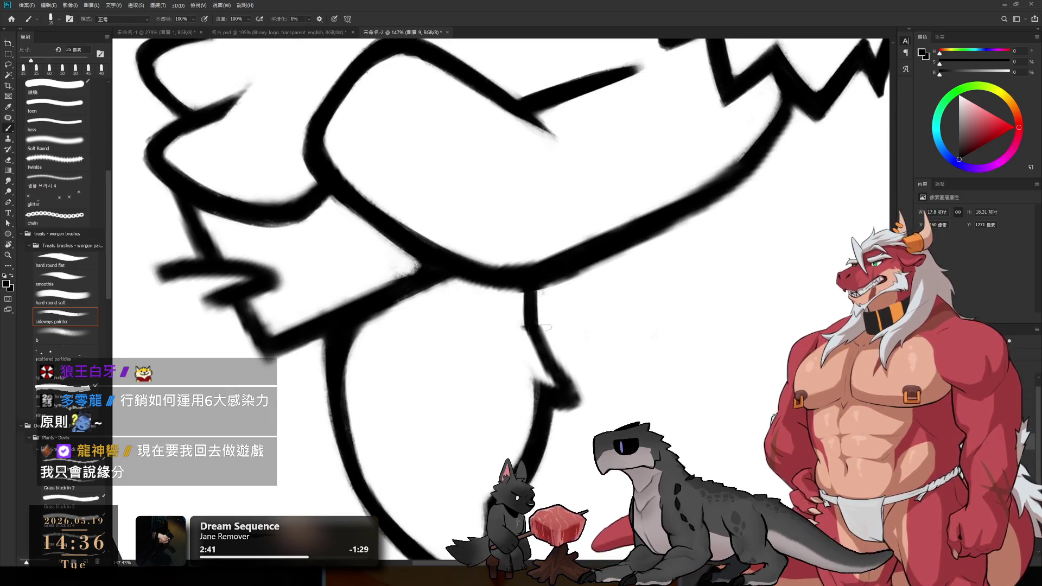
- With a smaller eraser trim the stroke near the lower arm, then thicken the arm outline
key("e")
key("bracketleft")
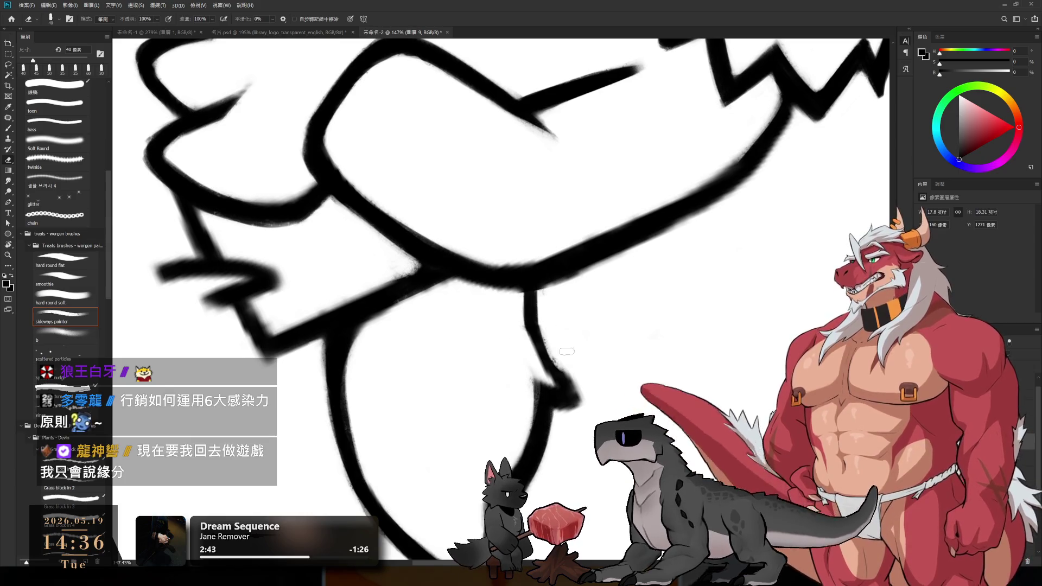
mouse_move(562, 394)
left_mouse_down()
mouse_move(535, 371)
mouse_move(538, 342)
left_mouse_up()
key("b")
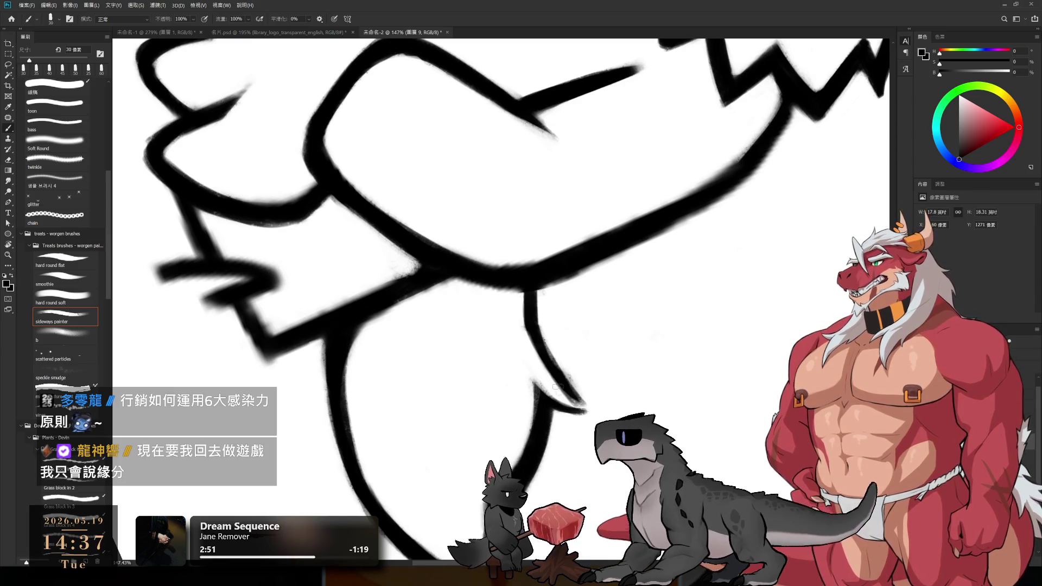
left_click_drag(537, 379, 572, 397)
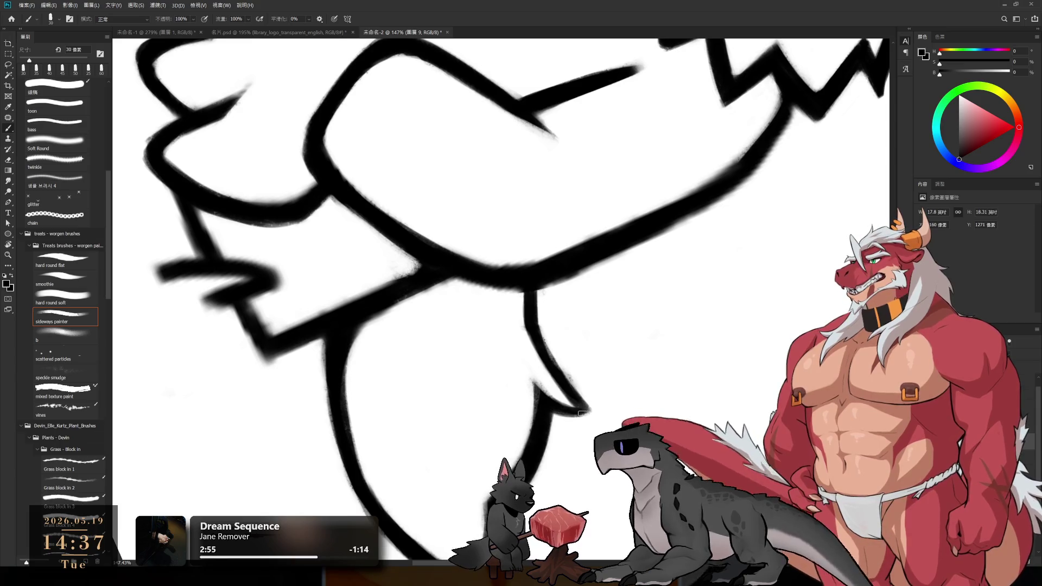
key("r")
mouse_move(549, 410)
left_mouse_down()
mouse_move(465, 156)
mouse_move(633, 172)
mouse_move(715, 309)
mouse_move(556, 462)
mouse_move(524, 272)
left_mouse_up()
key("b")
key("bracketright")
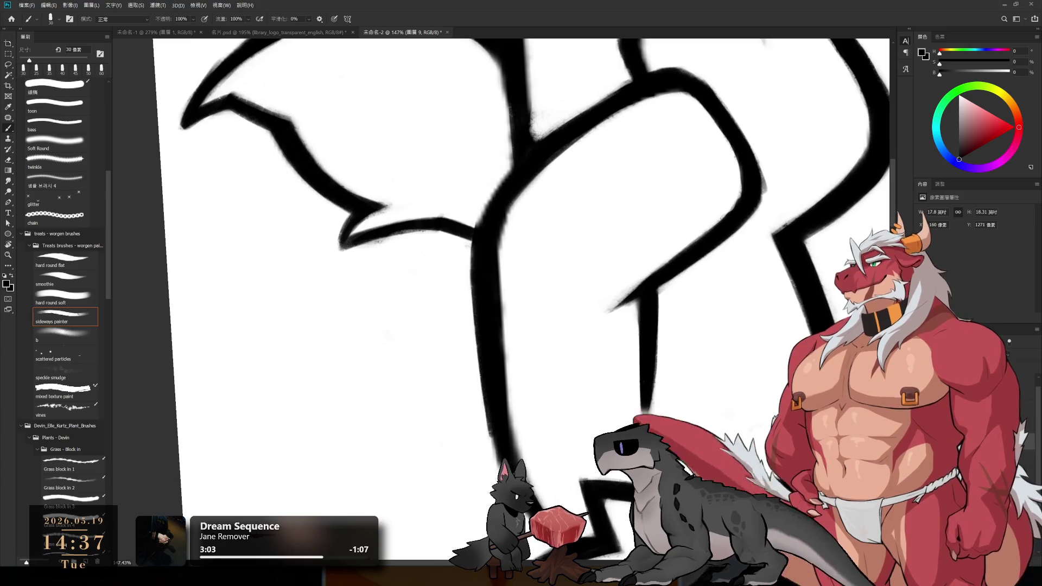
- Trim the right edge of the central vertical stroke, then straighten the view to show the whole wolf
key("e")
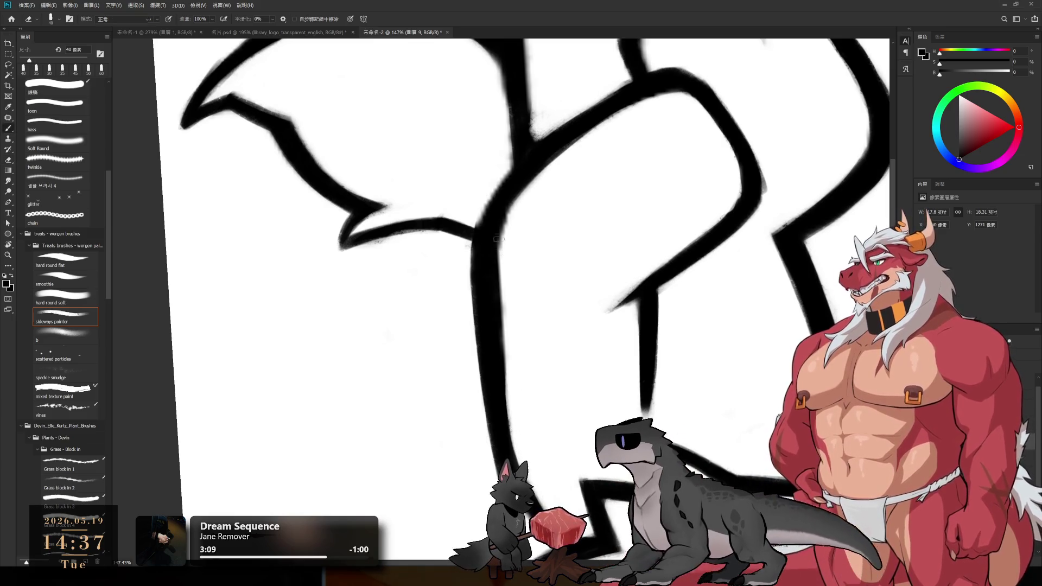
left_click_drag(505, 238, 518, 421)
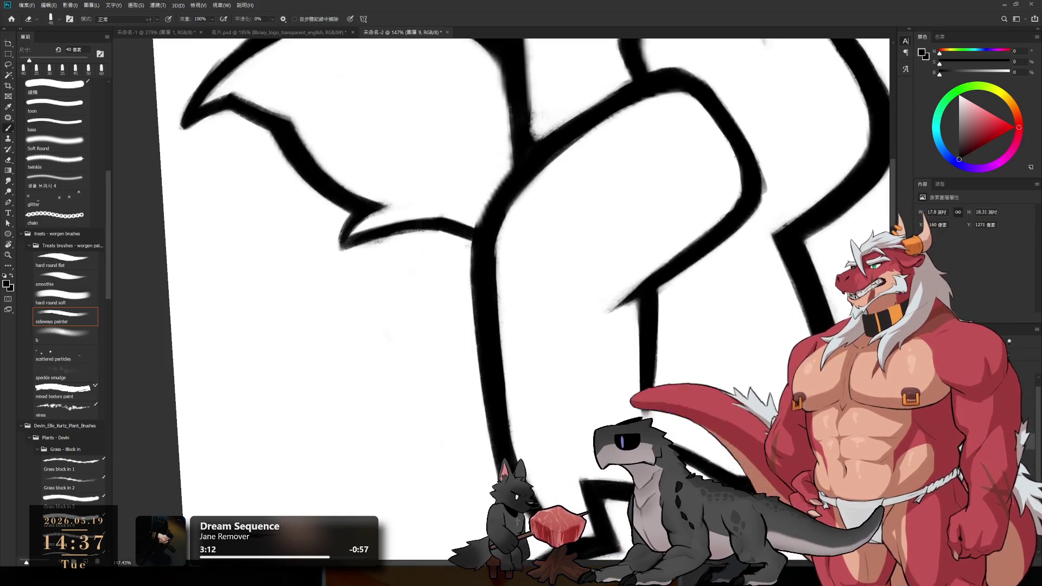
key("r")
left_click_drag(518, 421, 530, 356)
key("e")
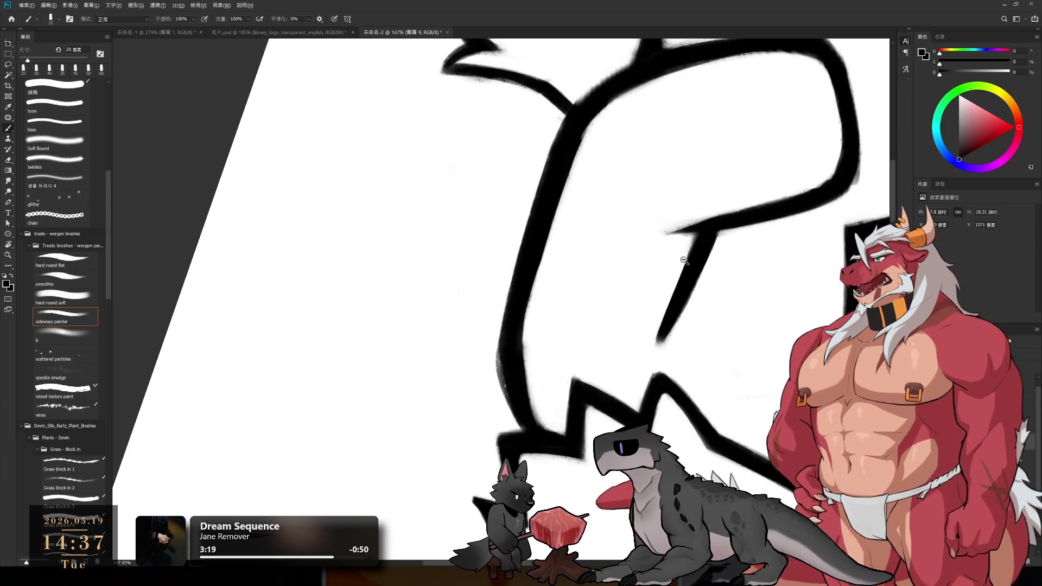
key("r")
left_click_drag(684, 259, 620, 402)
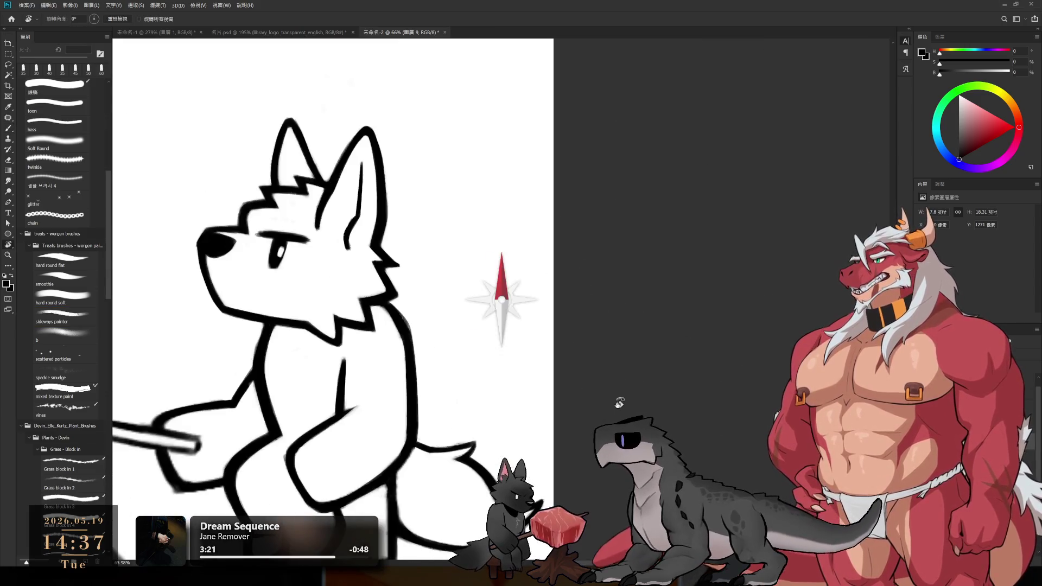
scroll(620, 403, "up", 3)
- Erase stray marks near the tail, reset canvas rotation to upright and zoom onto the tail
left_click_drag(675, 261, 623, 247)
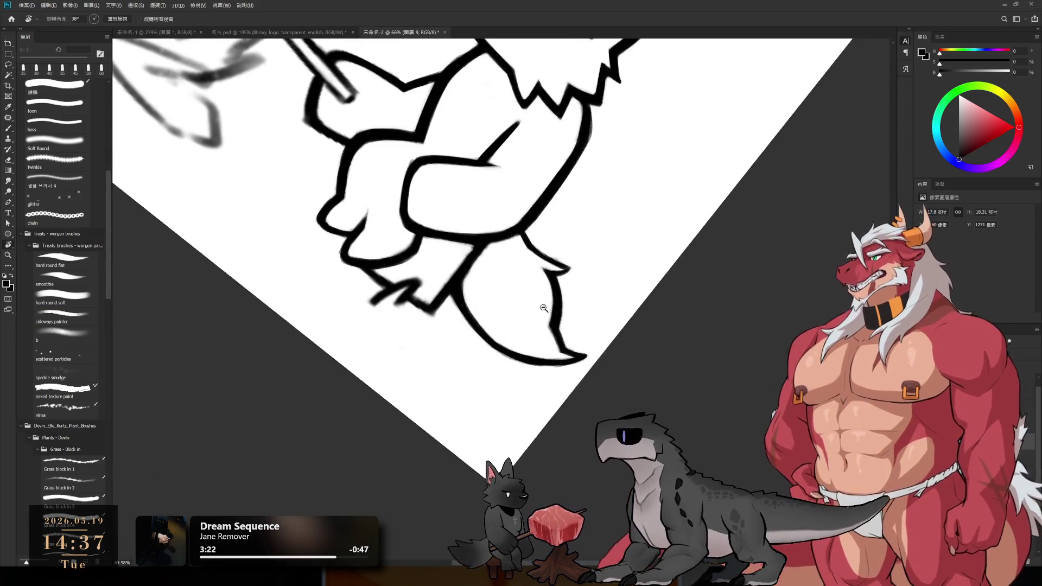
key("Escape")
scroll(544, 308, "up", 3)
key("e")
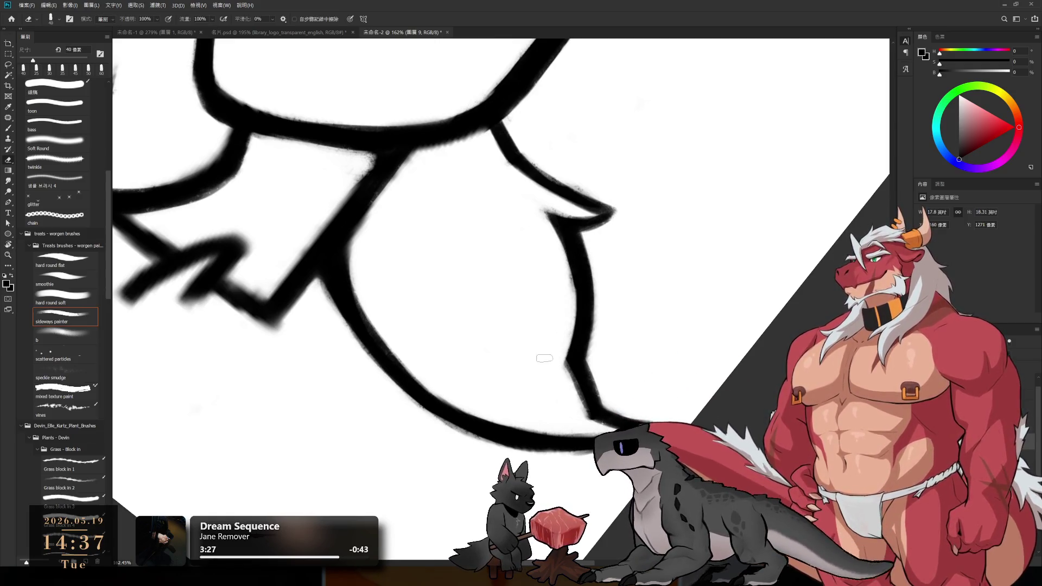
scroll(554, 324, "down", 5)
key("r")
left_click_drag(555, 324, 613, 82)
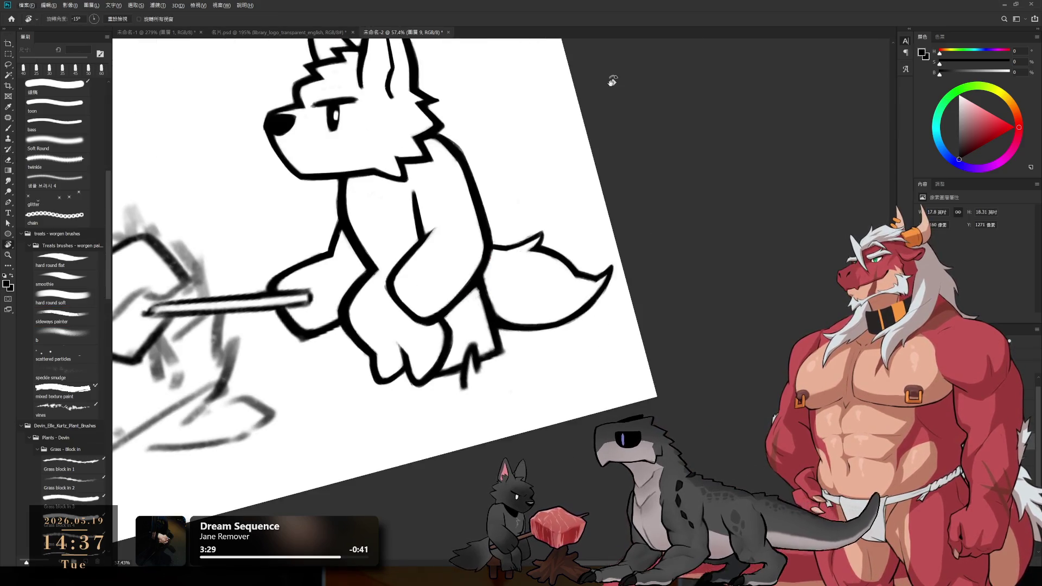
key("Escape")
key("z")
scroll(608, 292, "up", 3)
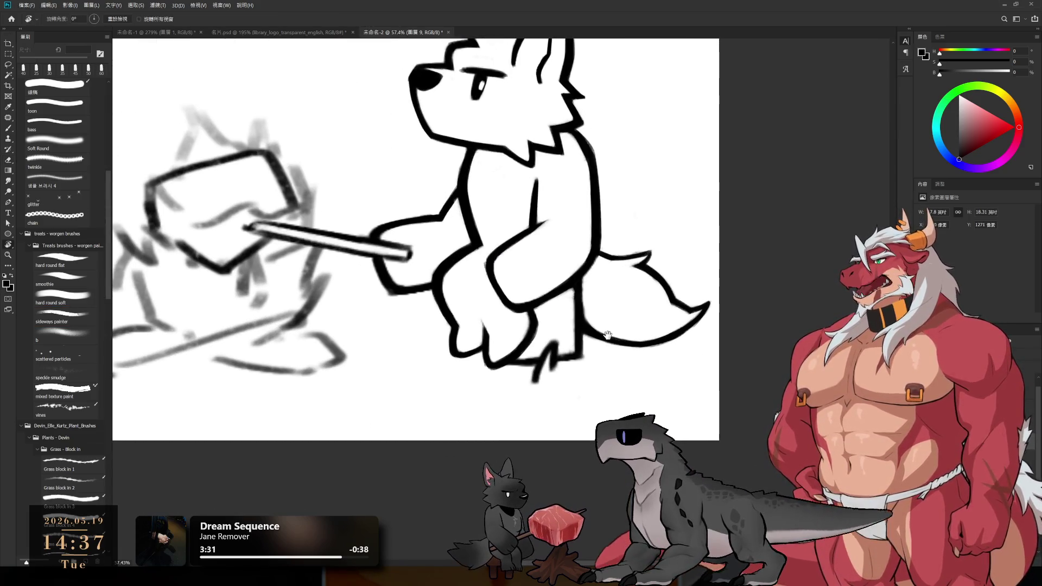
scroll(608, 292, "up", 2)
- With a finer brush re-ink the folded legs and thin the left edge of the vertical leg stroke
key("b")
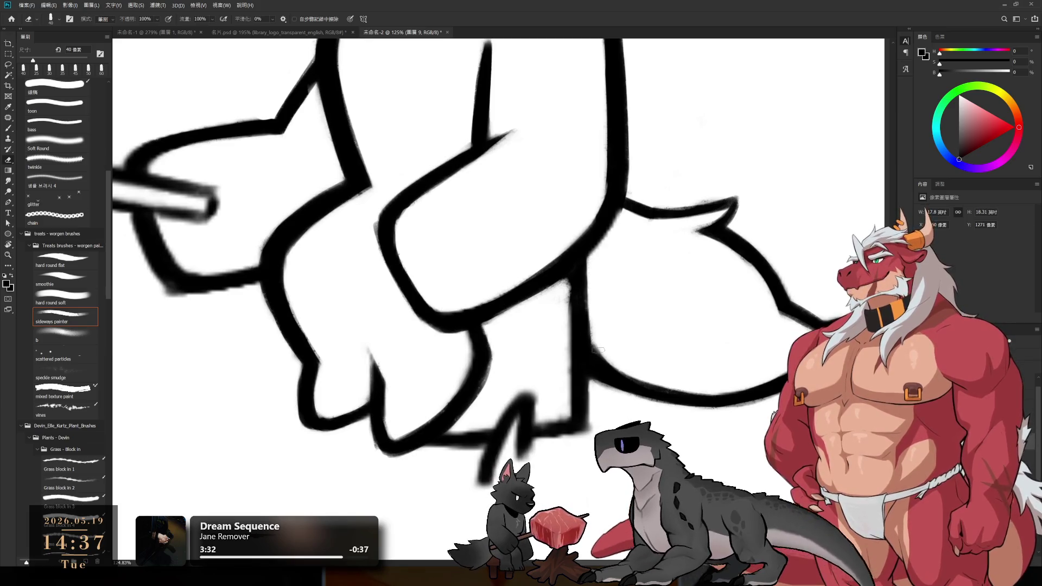
key("b")
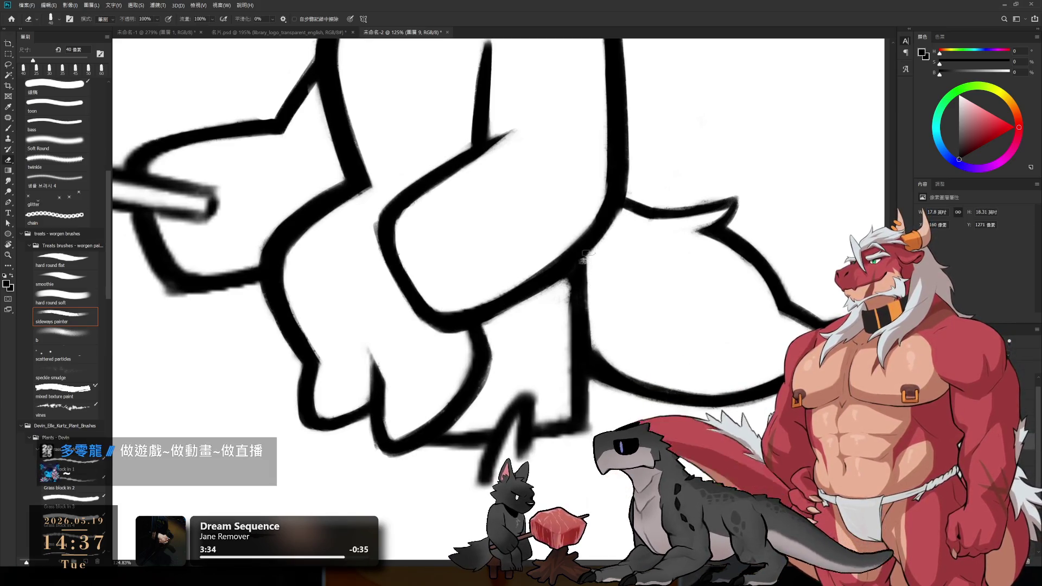
key("b")
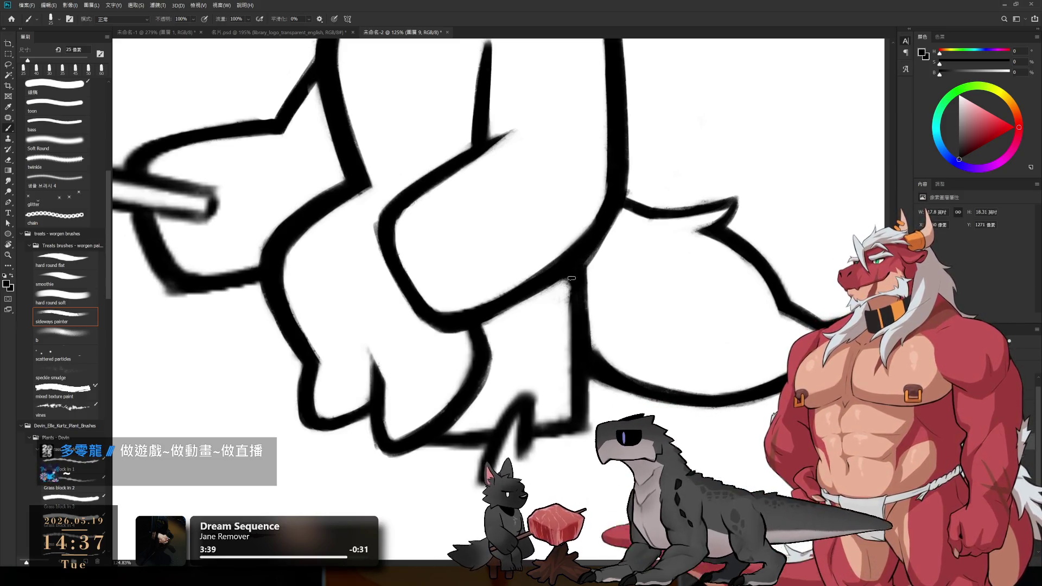
key("e")
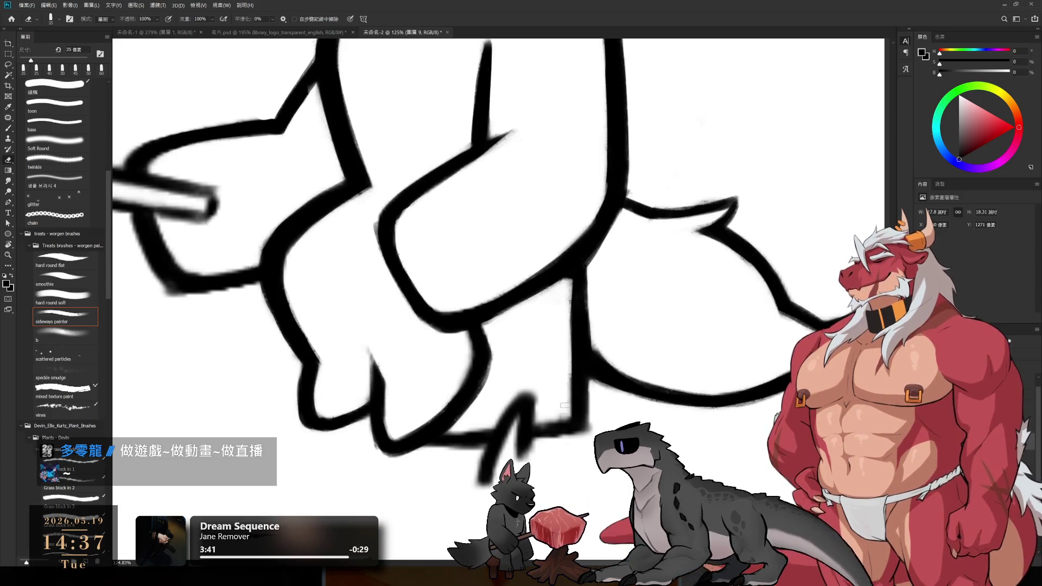
mouse_move(571, 391)
left_mouse_down()
mouse_move(572, 290)
mouse_move(580, 407)
left_mouse_up()
key("b")
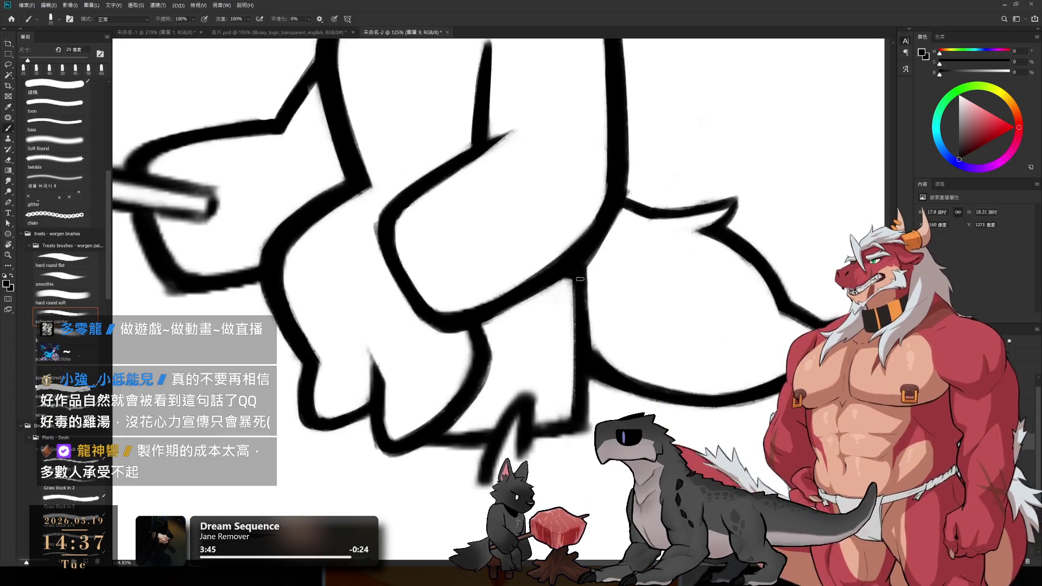
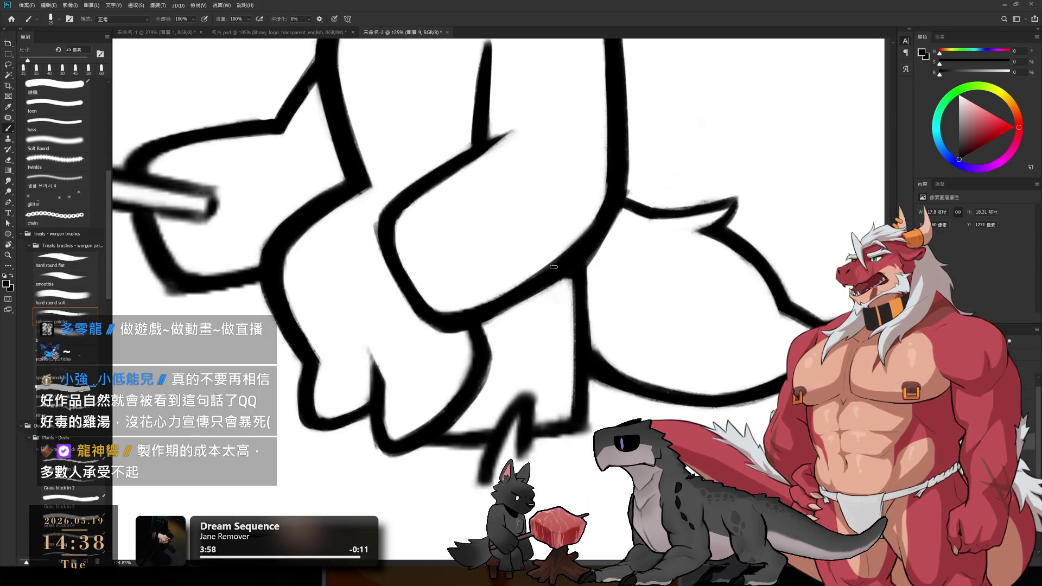
- Erase stray parts of the black line along the wolf's leg
left_click_drag(624, 284, 697, 276)
key("e")
mouse_move(603, 371)
left_mouse_down()
mouse_move(558, 460)
mouse_move(593, 368)
left_mouse_up()
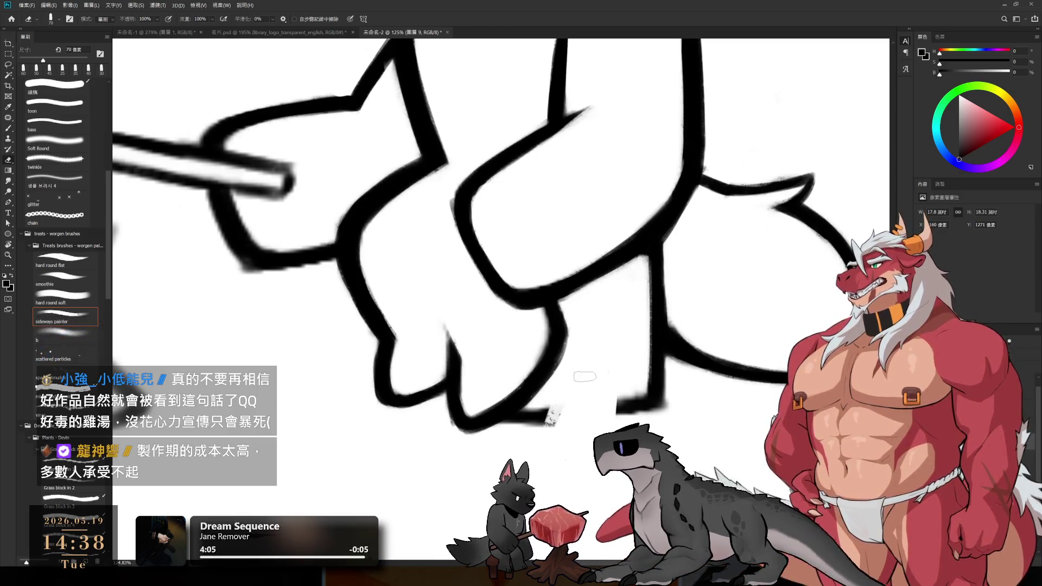
left_click_drag(560, 417, 503, 432)
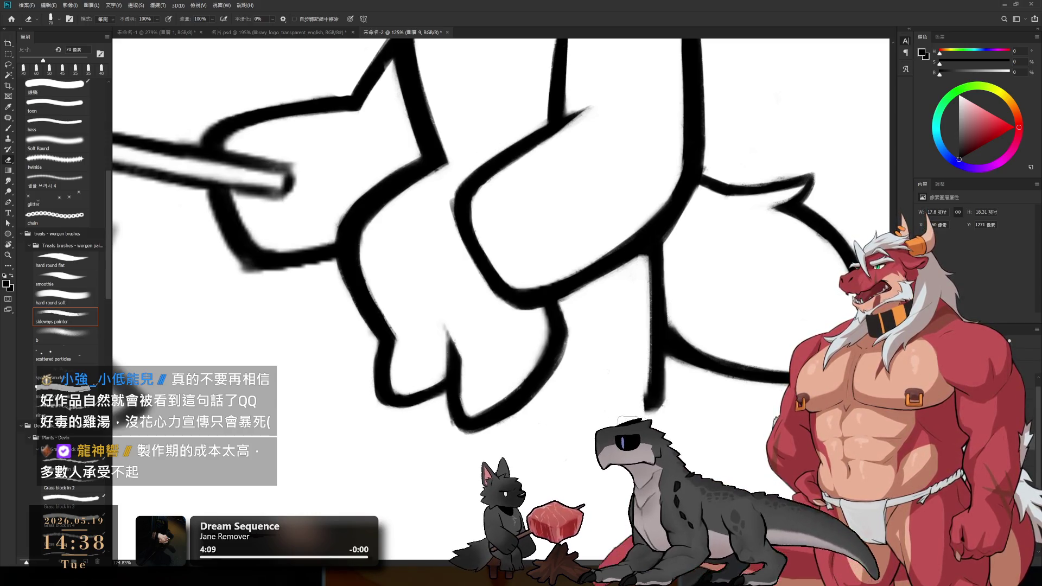
- Redraw the black line down the leg's left edge, undoing rough attempts until it reads cleanly
key("r")
left_click_drag(521, 244, 388, 372)
key("b")
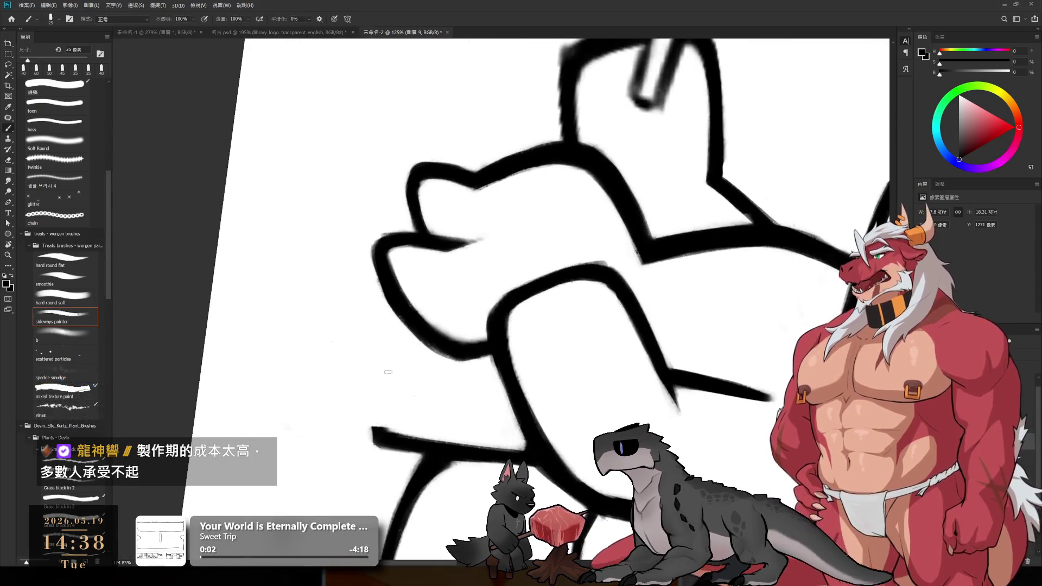
left_click_drag(383, 291, 375, 432)
key("ctrl+z")
left_click_drag(382, 291, 377, 432)
left_click_drag(383, 323, 375, 440)
key("ctrl+z")
mouse_move(384, 277)
left_mouse_down()
mouse_move(375, 444)
mouse_move(380, 373)
left_mouse_up()
key("ctrl+z")
- Thin the vertical leg line by erasing its outer edge, then rotate the view to check the drawing
key("e")
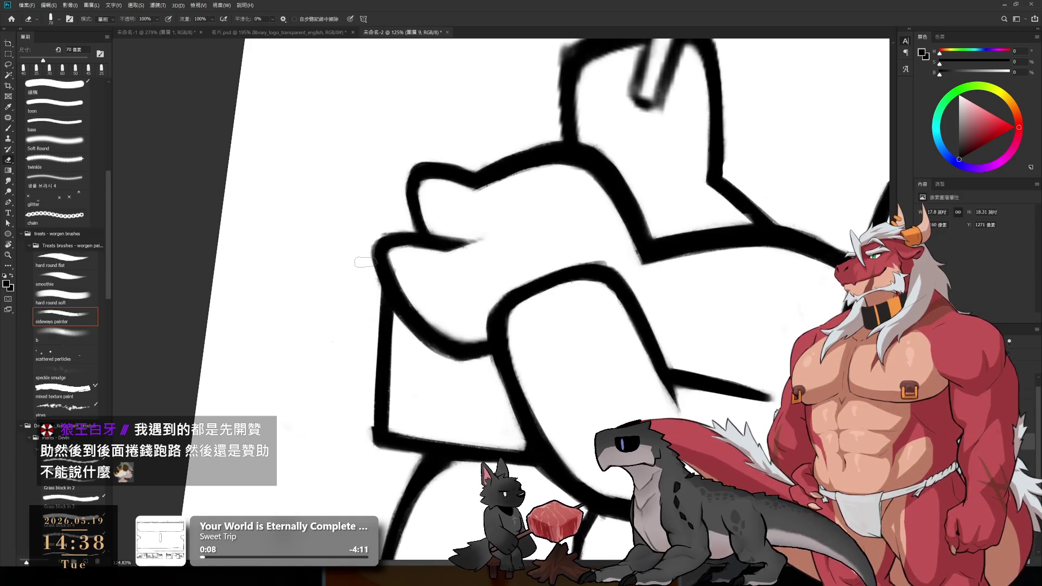
left_click_drag(362, 374, 365, 469)
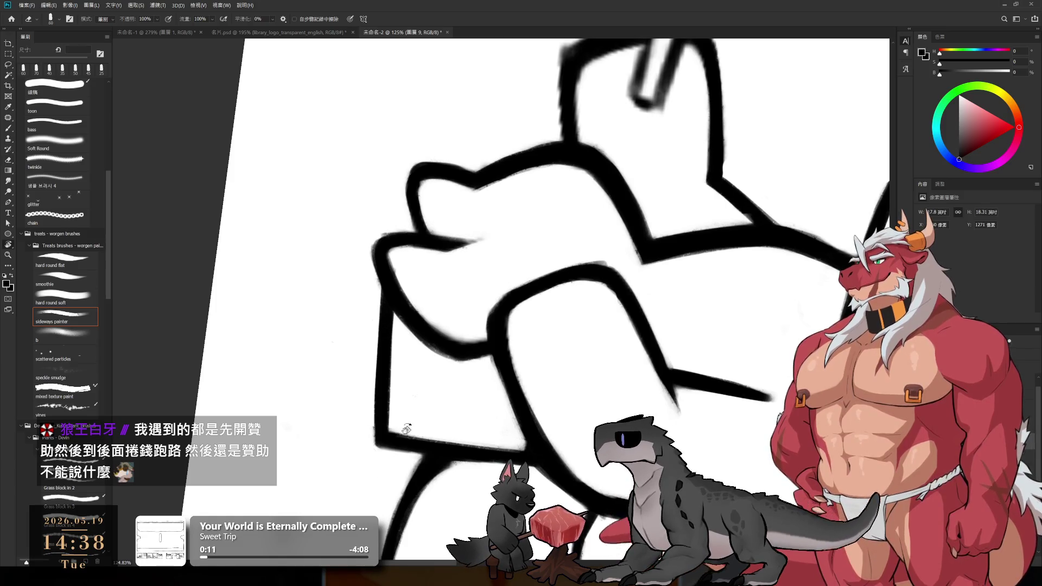
key("r")
left_click_drag(400, 426, 593, 258)
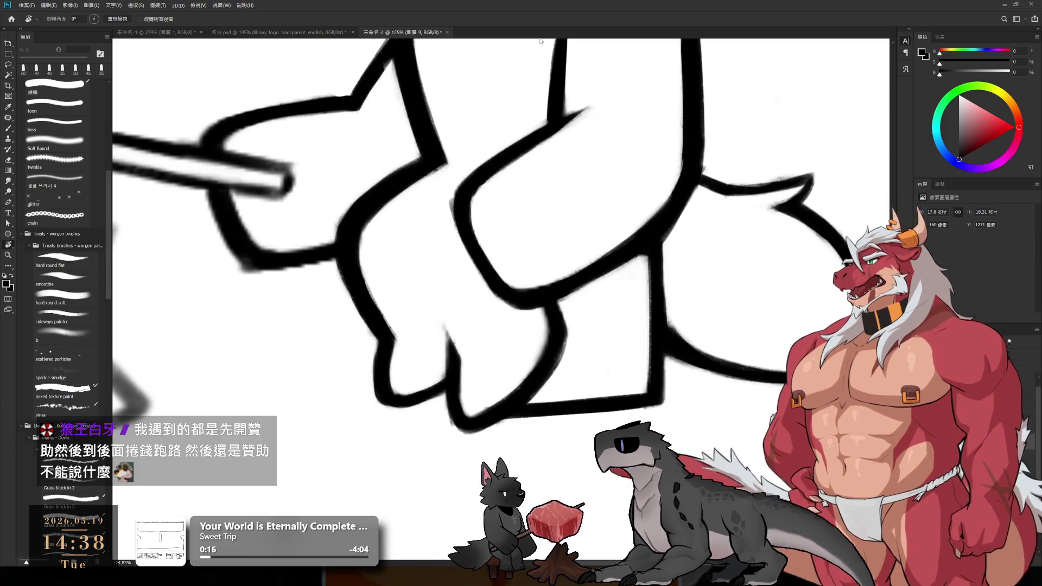
left_click_drag(715, 239, 595, 322)
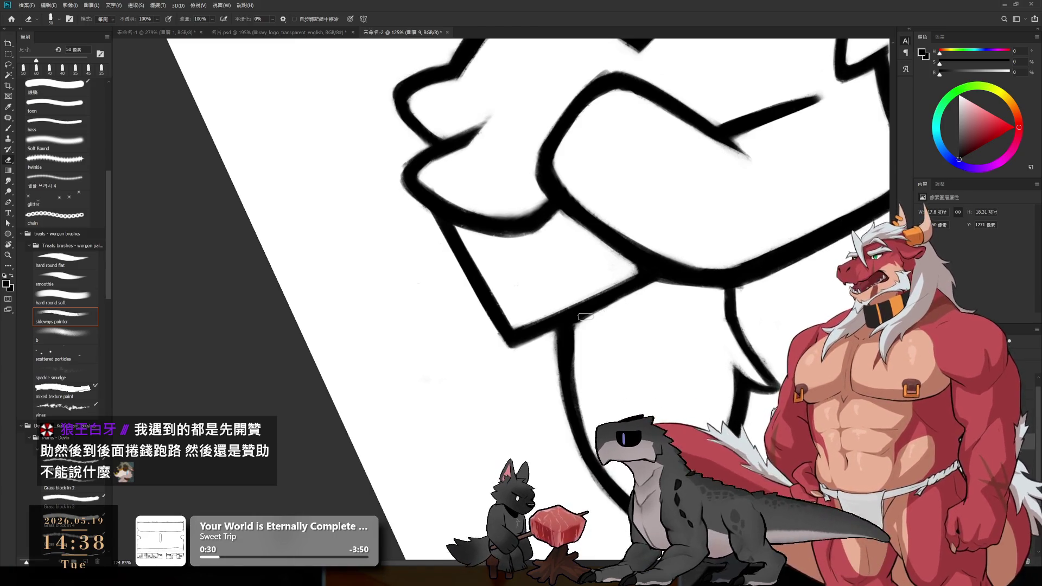
key("r")
left_click_drag(637, 318, 691, 164)
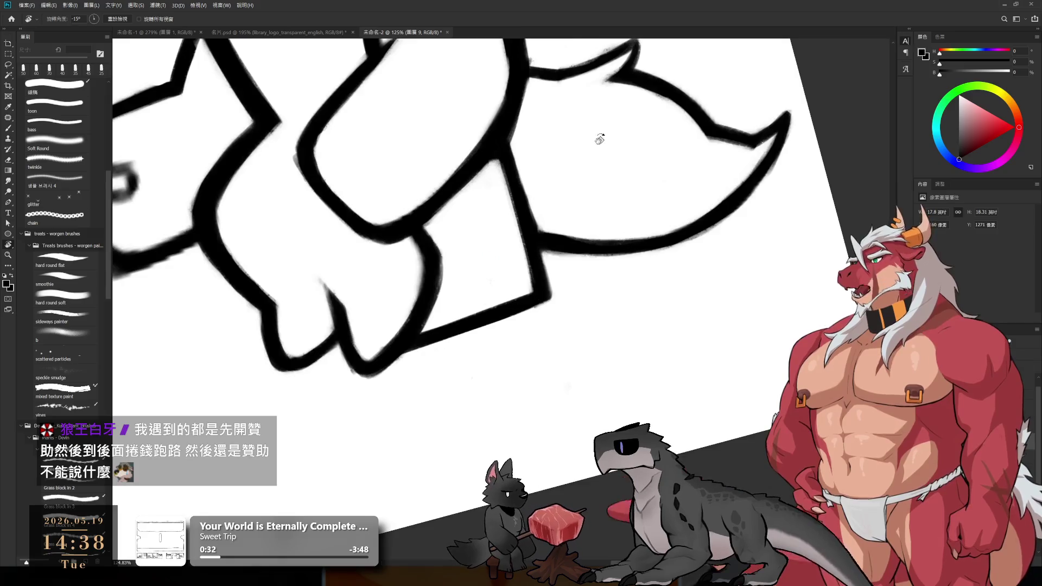
scroll(652, 244, "down", 3)
scroll(587, 219, "down", 2)
scroll(530, 260, "down", 1)
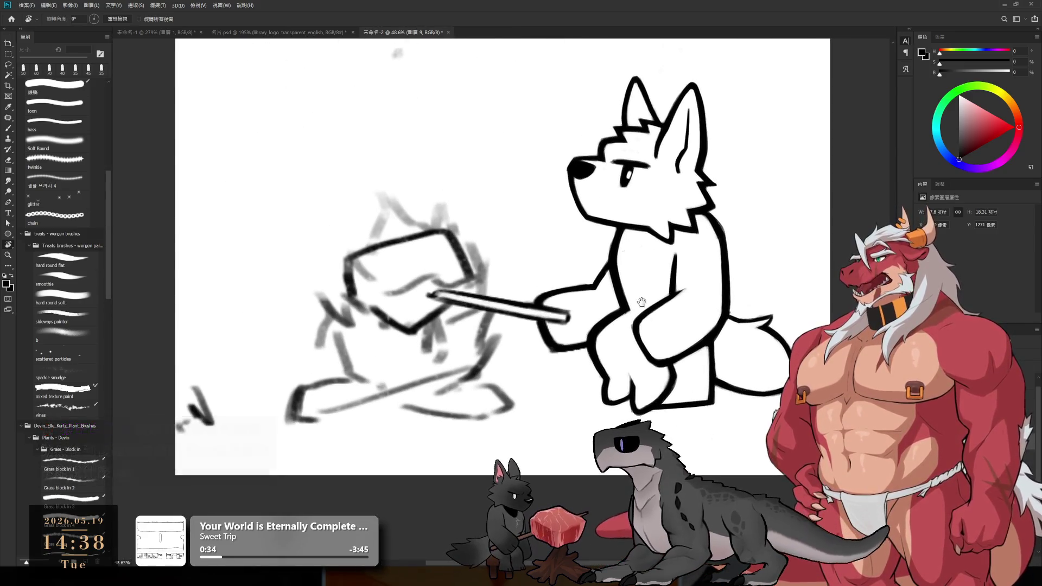
- Bring the campfire sketch into view and erase the top of its lower-left fire stroke
left_click_drag(491, 297, 641, 307)
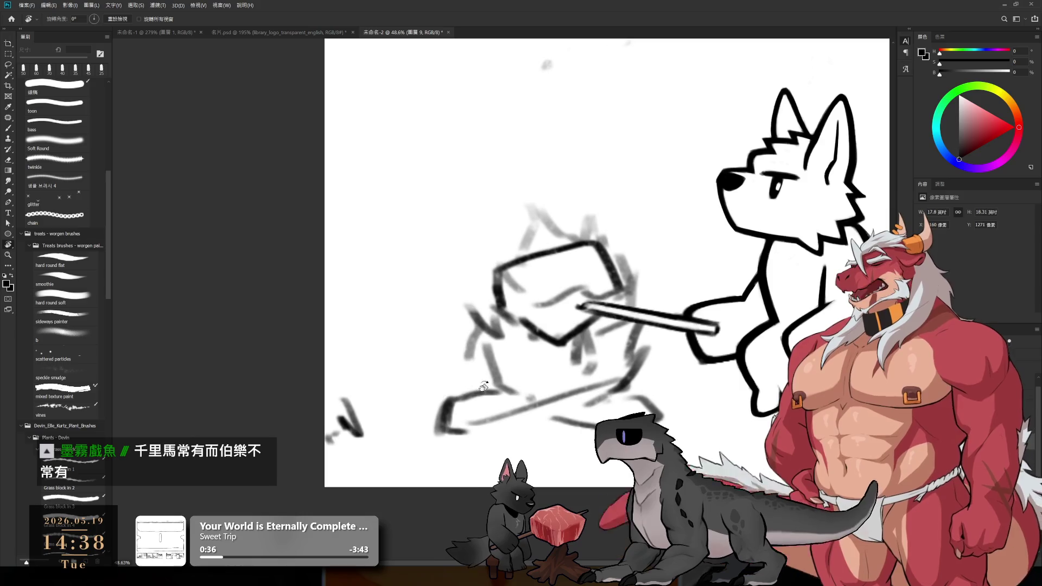
key("e")
key("bracketright")
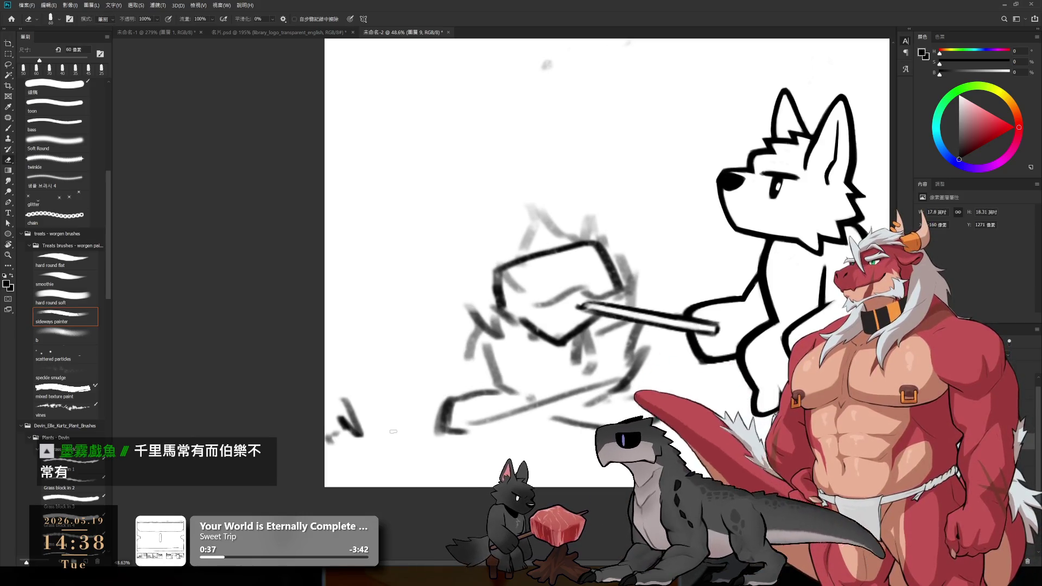
key("b")
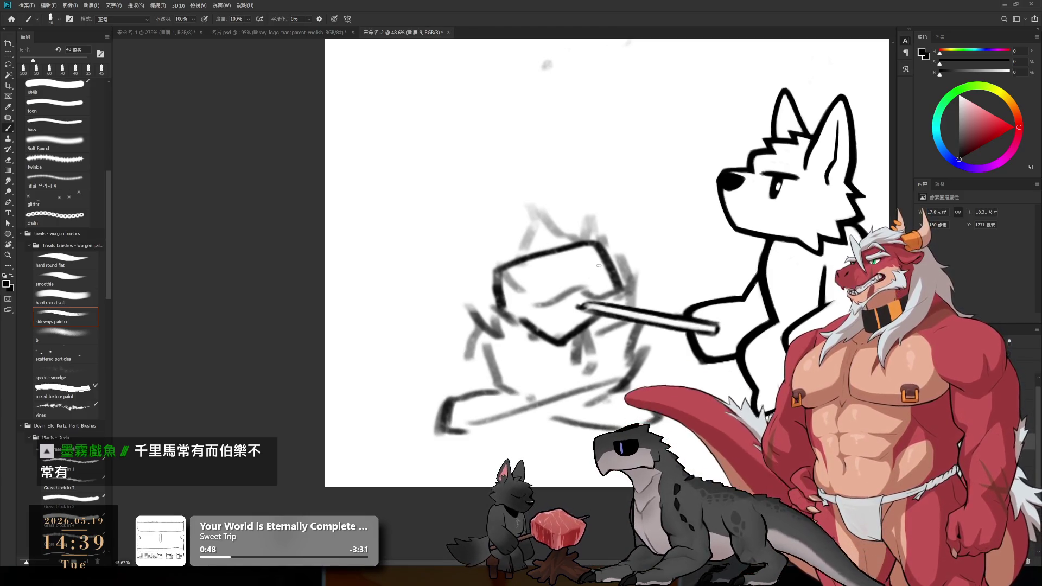
scroll(570, 379, "up", 2)
scroll(578, 351, "up", 2)
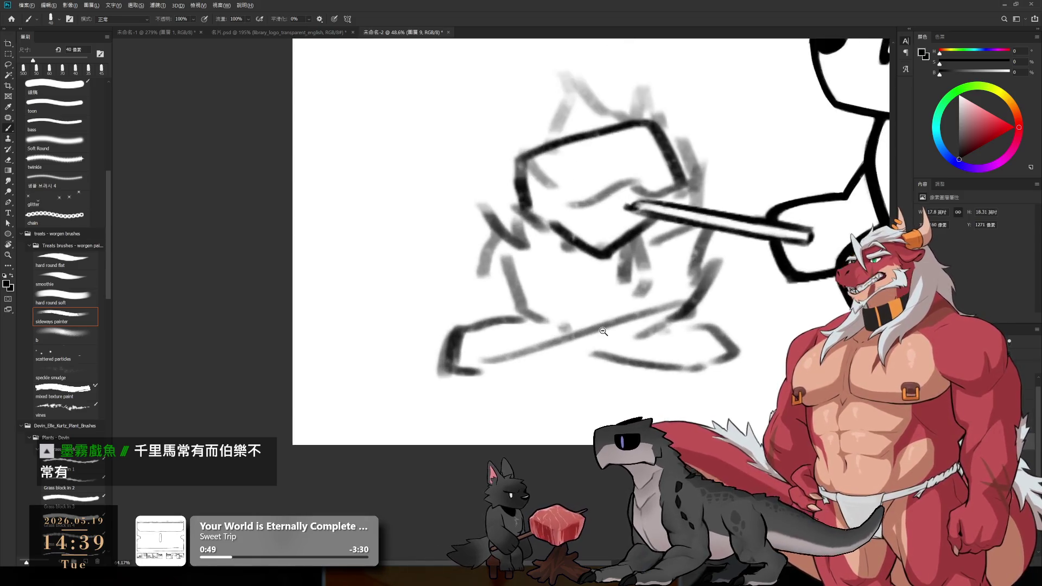
scroll(587, 326, "up", 2)
key("e")
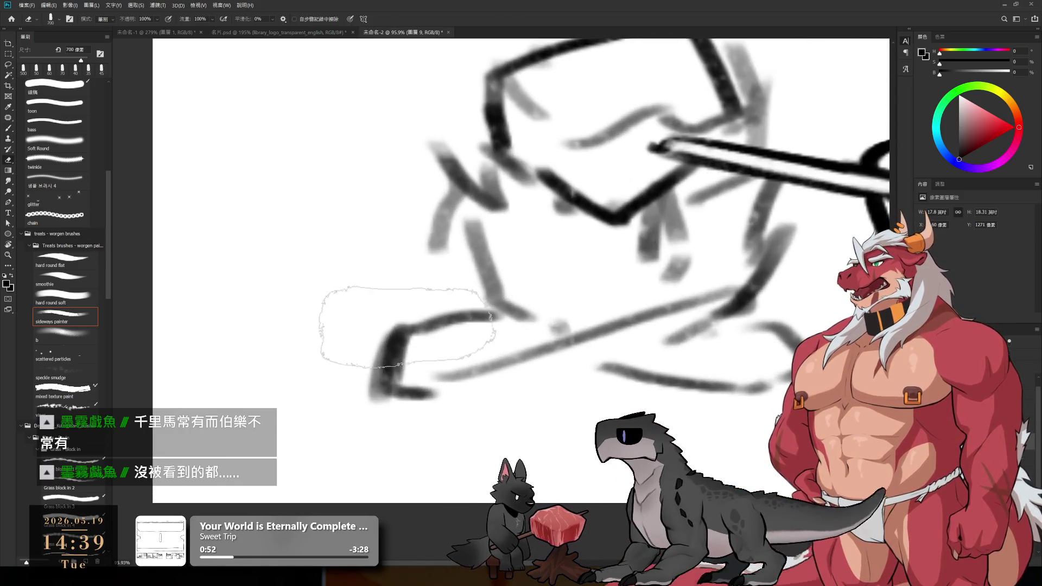
key("bracketleft")
key("bracketleft")
key("bracketleft")
mouse_move(383, 334)
left_mouse_down()
mouse_move(462, 312)
mouse_move(415, 219)
left_mouse_up()
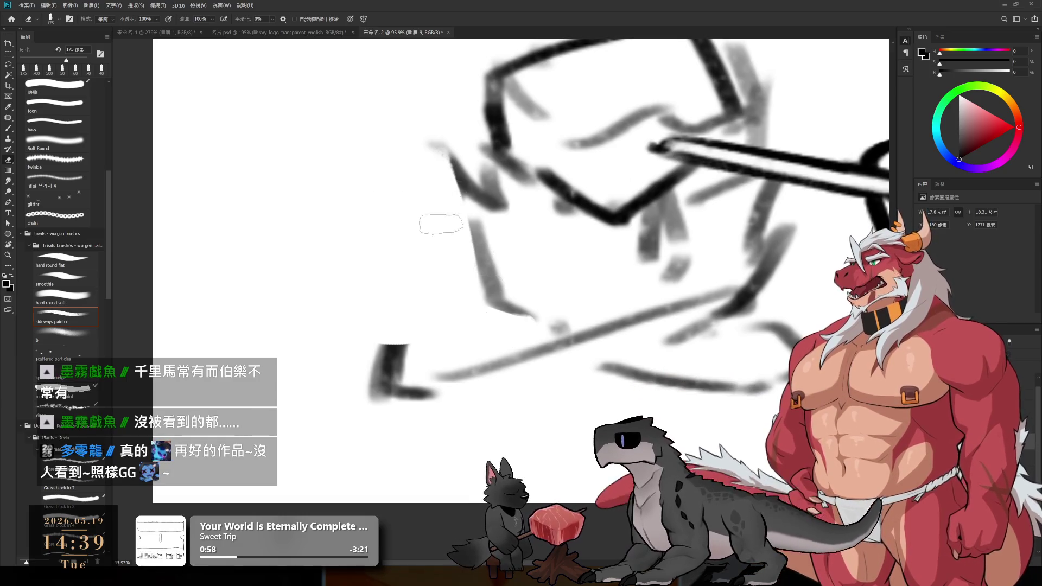
- Ink a dark line along the lower-left log and erase the blob beside it
key("b")
key("bracketright")
left_click_drag(381, 346, 529, 317)
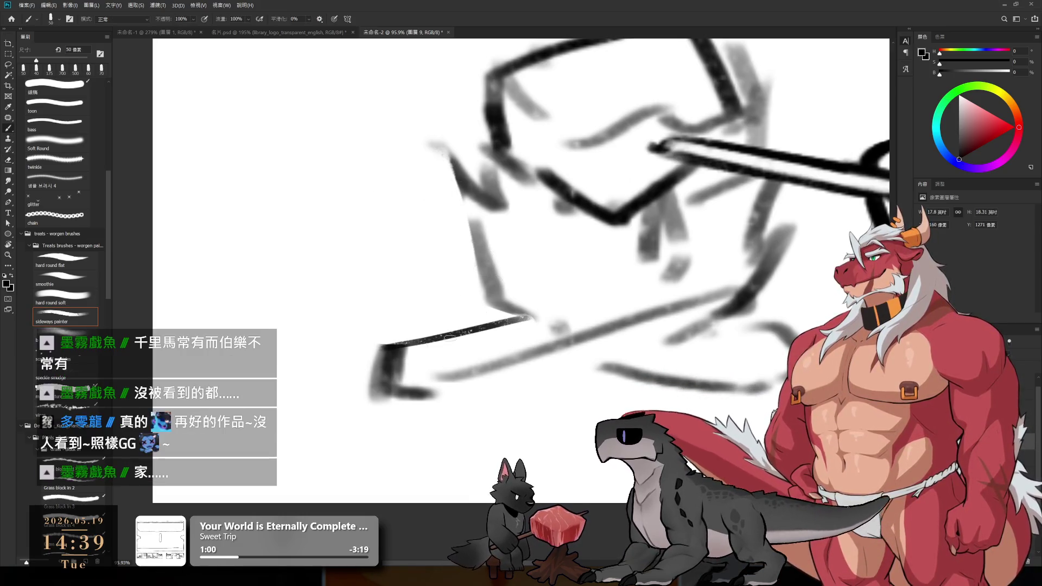
key("ctrl+z")
left_click_drag(384, 346, 530, 316)
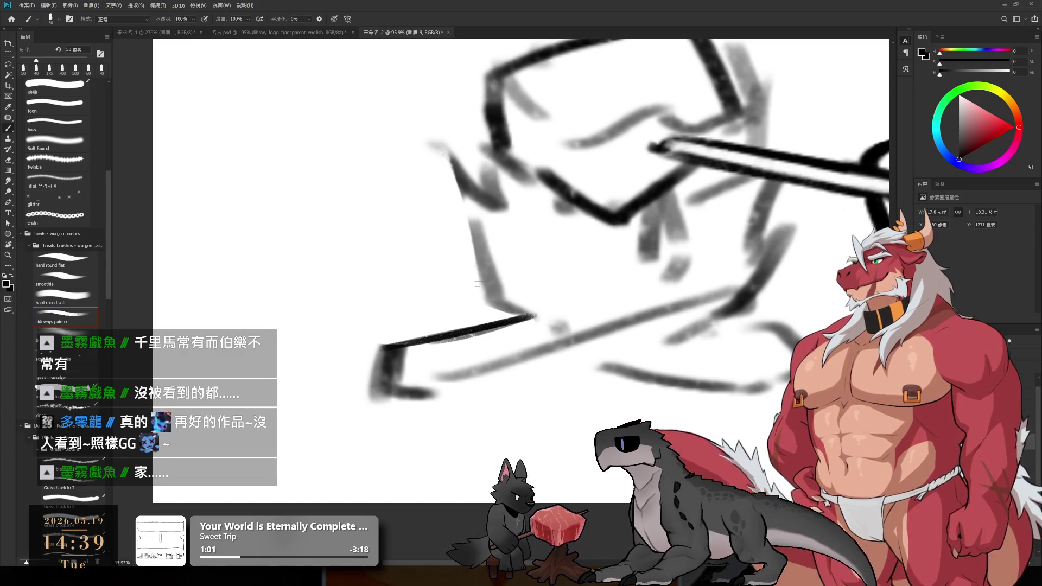
key("e")
mouse_move(391, 399)
left_mouse_down()
mouse_move(373, 361)
mouse_move(402, 364)
mouse_move(388, 388)
left_mouse_up()
- Erase the left edge of the vertical stroke to thin it, then tilt the canvas about 45 degrees
key("b")
key("bracketright")
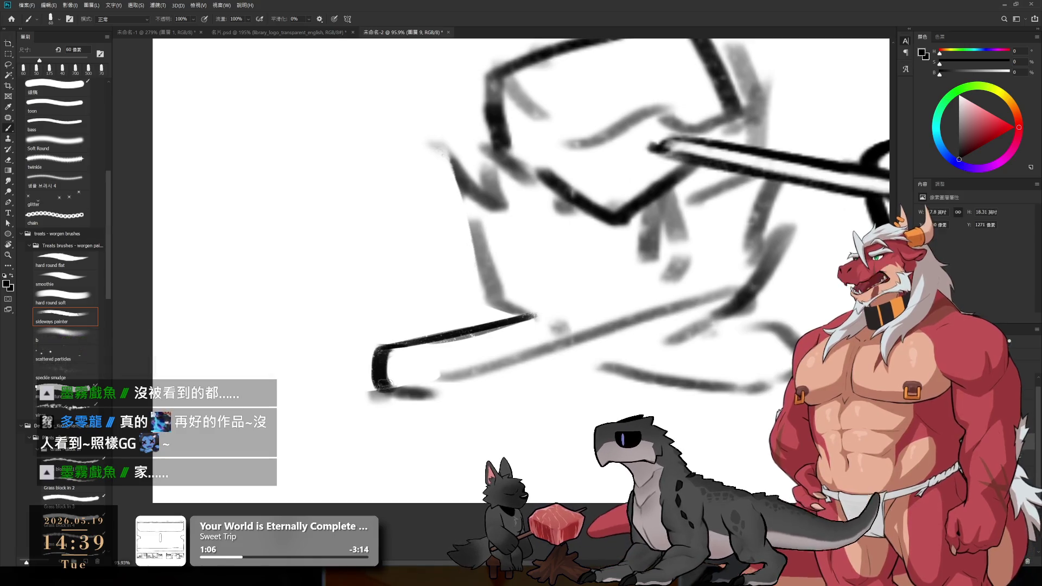
key("e")
key("bracketleft")
key("bracketleft")
mouse_move(366, 341)
left_mouse_down()
mouse_move(364, 379)
mouse_move(405, 397)
left_mouse_up()
key("b")
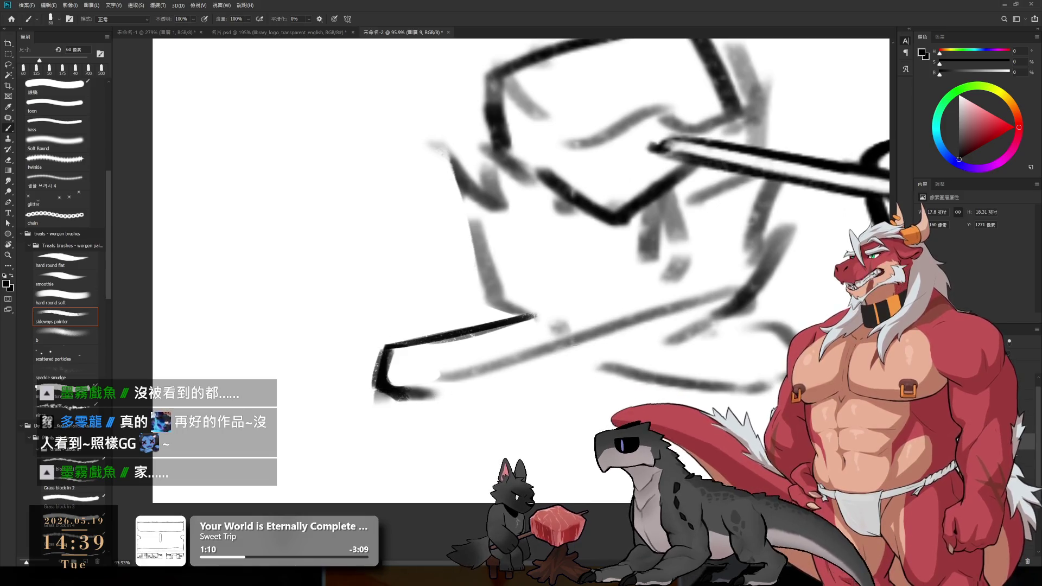
key("r")
mouse_move(500, 299)
left_mouse_down()
mouse_move(568, 238)
mouse_move(507, 400)
left_mouse_up()
key("e")
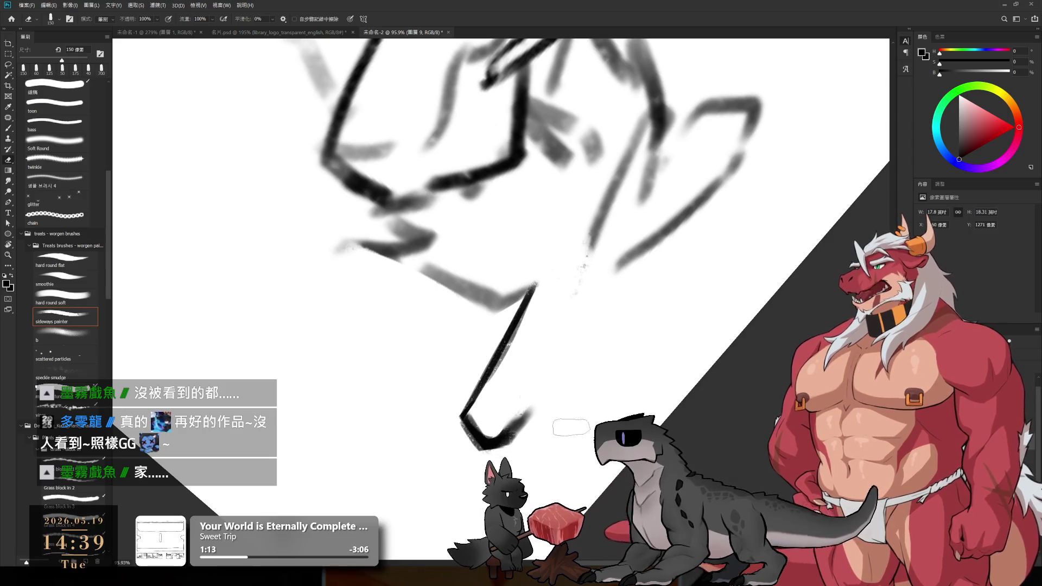
- Ink a dark vertical line on the campfire and rotate the view for the next strokes
key("r")
left_click_drag(571, 427, 521, 382)
key("b")
mouse_move(571, 243)
left_mouse_down()
mouse_move(579, 415)
mouse_move(575, 271)
mouse_move(576, 405)
left_mouse_up()
key("ctrl+z")
key("ctrl+z")
key("ctrl+z")
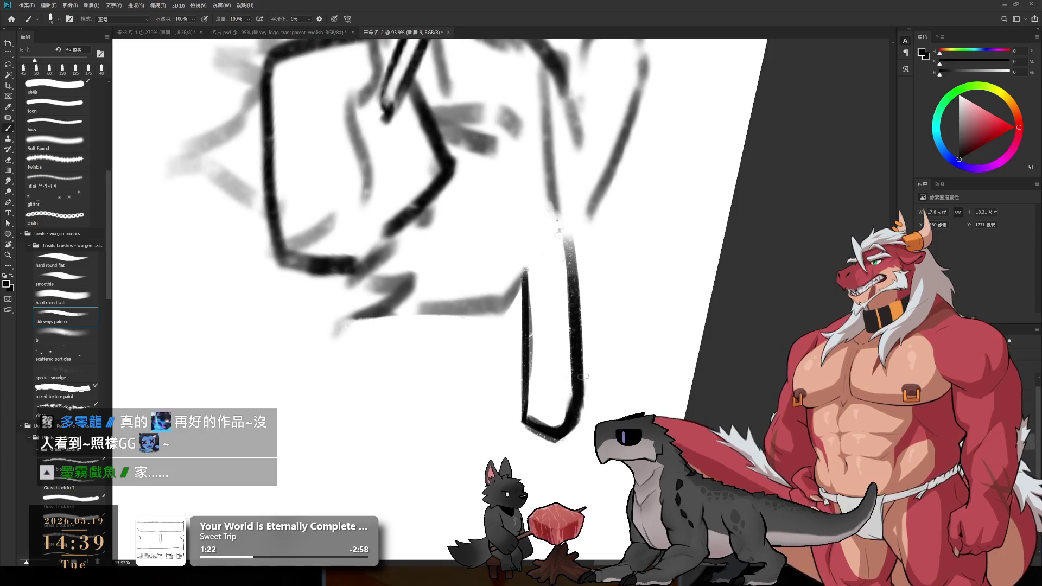
key("r")
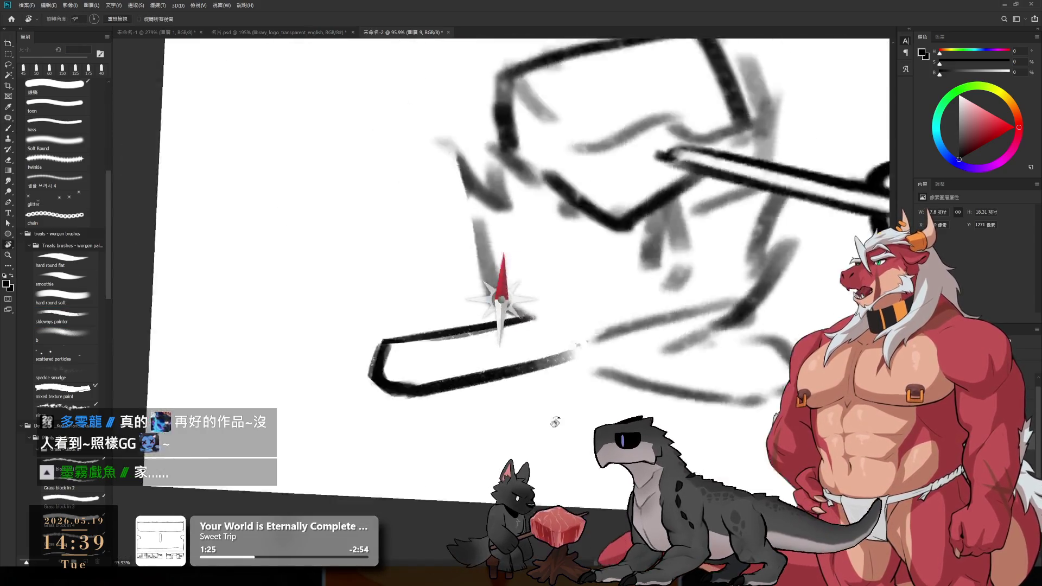
left_click_drag(650, 232, 610, 344)
mouse_move(689, 324)
left_mouse_down()
mouse_move(514, 450)
mouse_move(578, 318)
left_mouse_up()
key("b")
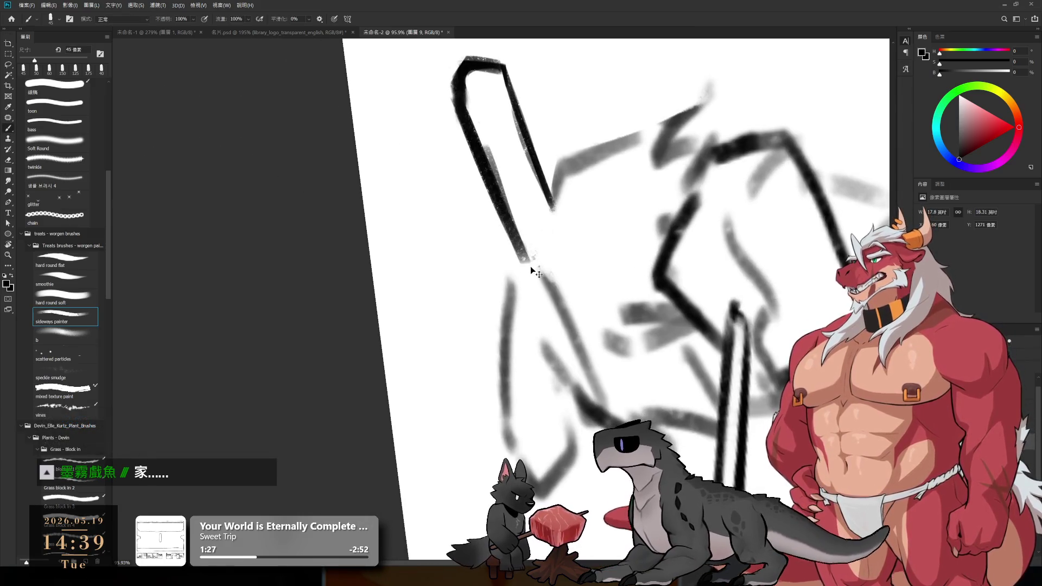
- Extend the left black fire line downward, redrawing it darker and longer
left_click_drag(496, 198, 529, 290)
key("ctrl+z")
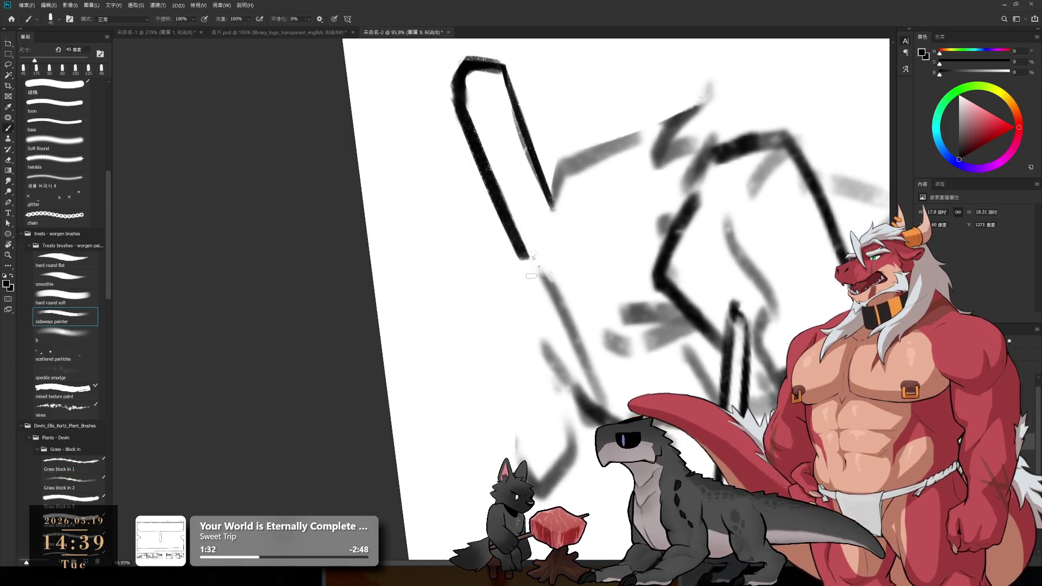
left_click_drag(528, 259, 522, 352)
left_click_drag(527, 259, 515, 432)
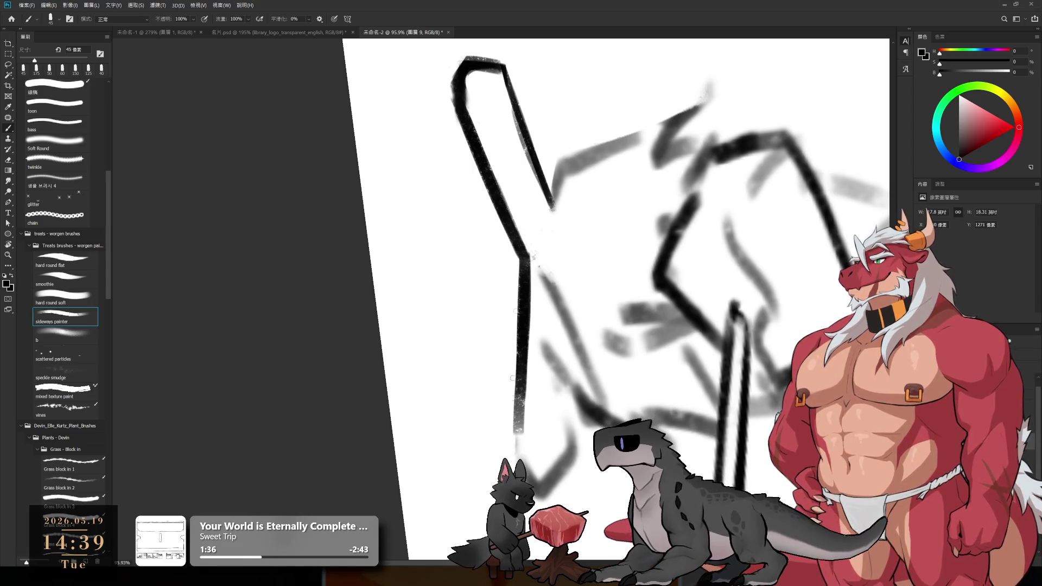
left_click_drag(527, 301, 521, 460)
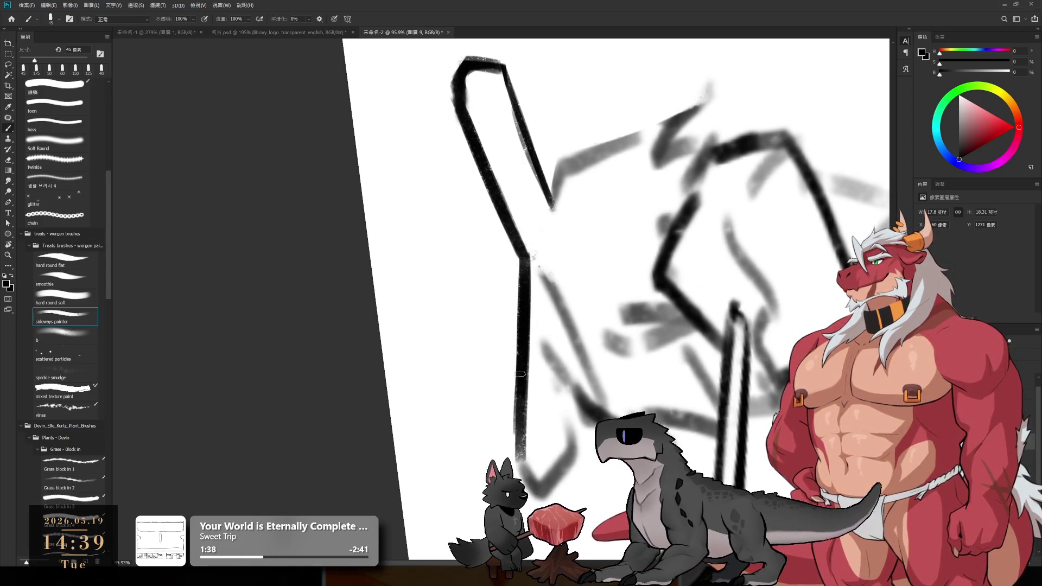
left_click_drag(524, 359, 514, 457)
left_click_drag(514, 398, 536, 324)
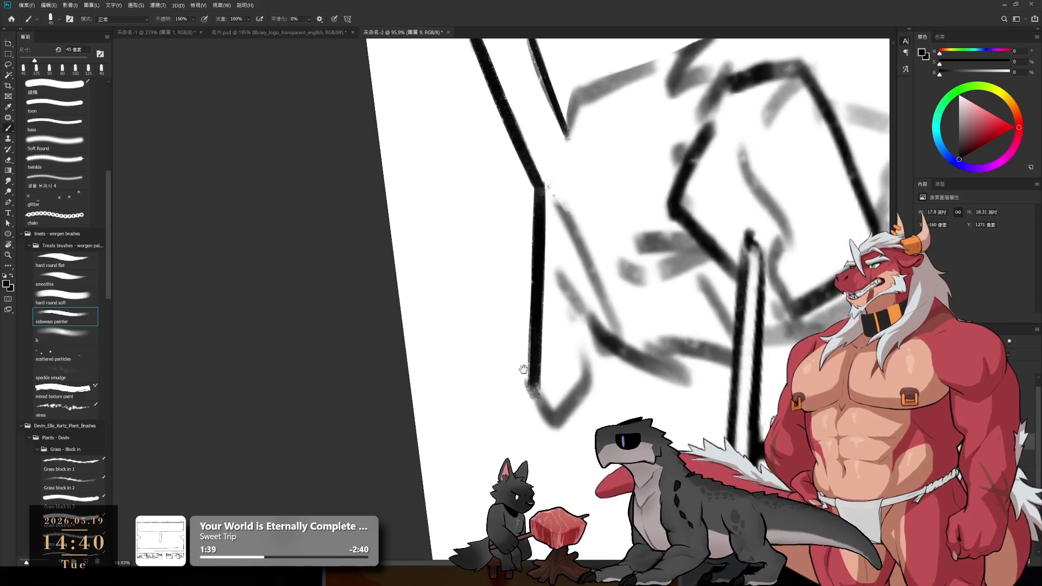
- Erase the line's lower end and nearby grey sketch, then ink a new black vertical line and darken the left one
key("e")
left_click_drag(543, 387, 579, 350)
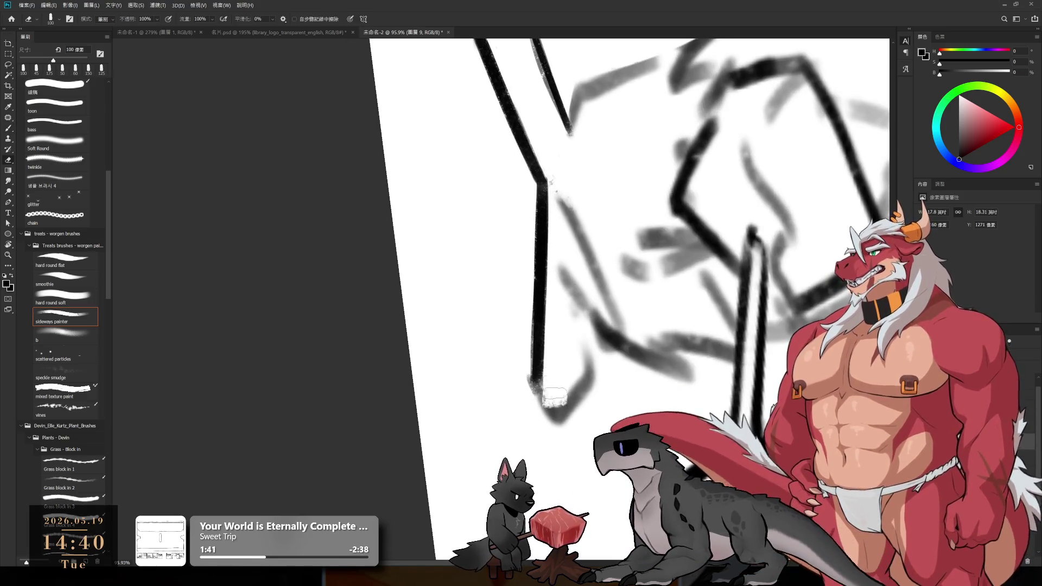
mouse_move(571, 309)
left_mouse_down()
mouse_move(584, 379)
mouse_move(584, 311)
mouse_move(577, 411)
left_mouse_up()
key("b")
left_click_drag(588, 334, 557, 423)
mouse_move(538, 371)
left_mouse_down()
mouse_move(538, 401)
mouse_move(559, 423)
left_mouse_up()
- Erase faint strokes left of the line and turn the canvas view back upright
key("e")
left_click_drag(528, 350, 521, 406)
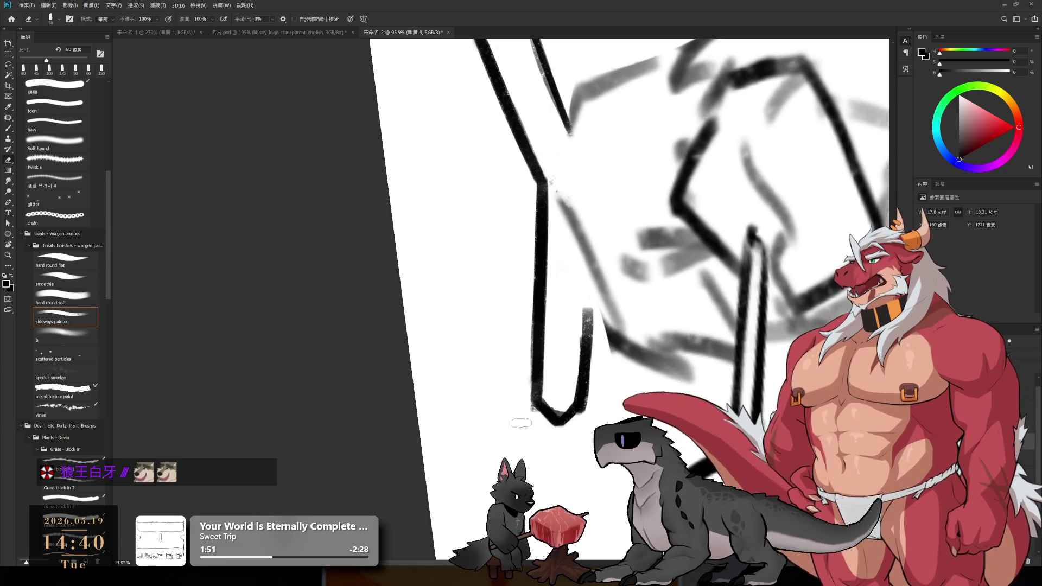
key("r")
left_click_drag(624, 338, 554, 187)
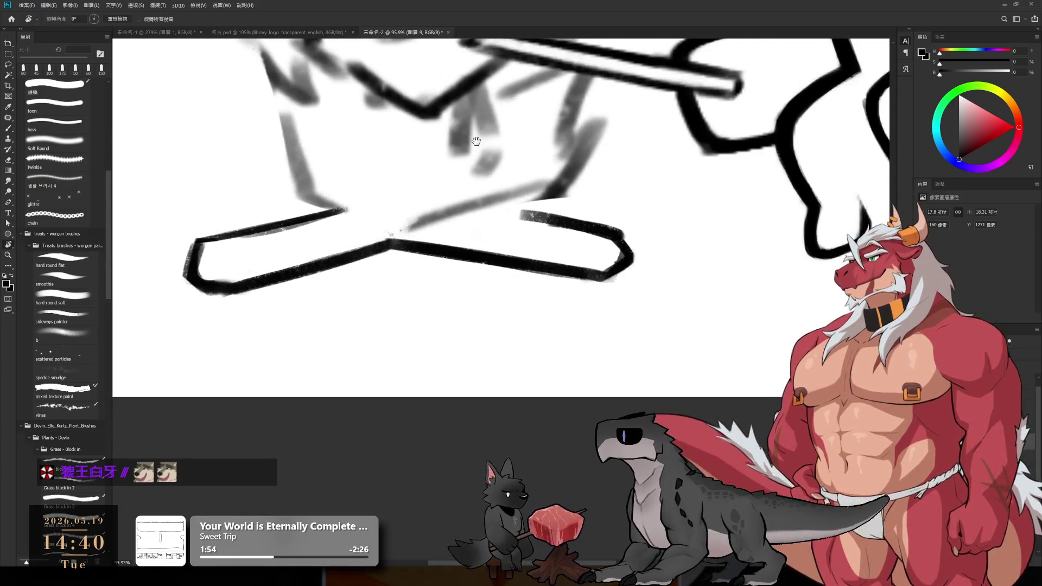
scroll(625, 372, "up", 3)
- Reposition the campfire sketch in view and ink a zigzag line for the logs
key("e")
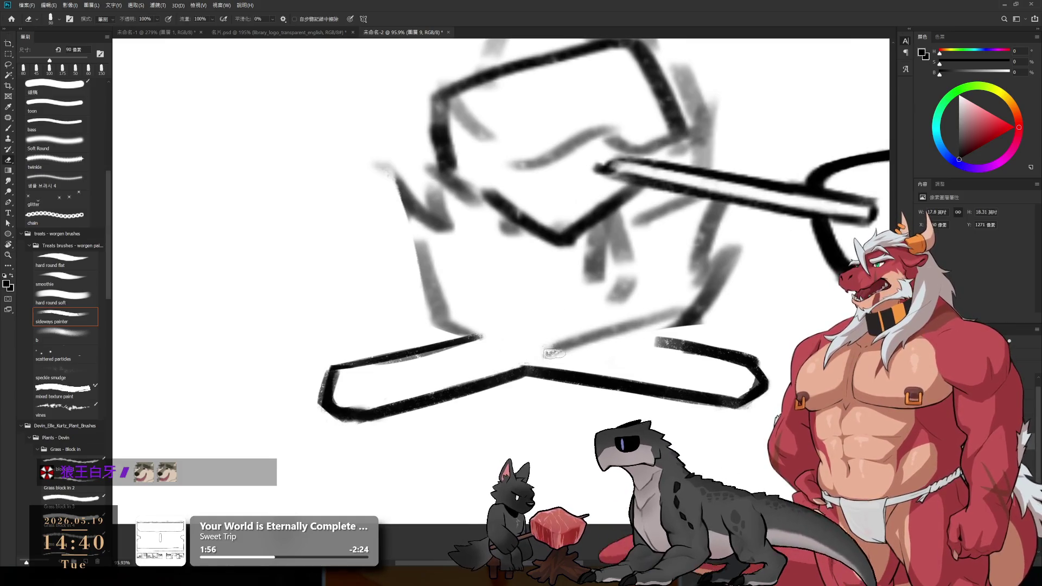
scroll(597, 330, "down", 5)
scroll(593, 171, "up", 4)
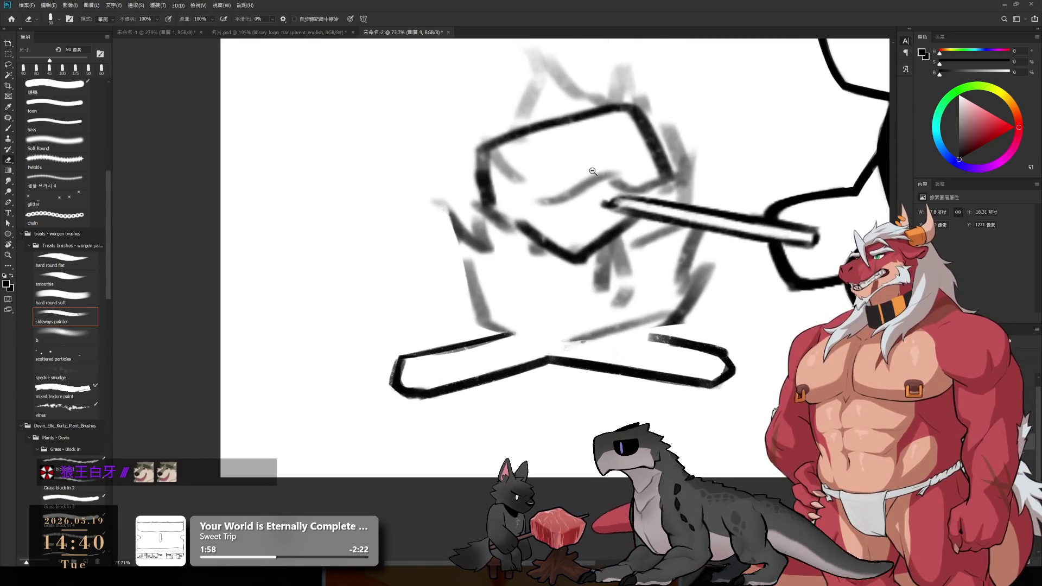
left_click_drag(594, 346, 564, 394)
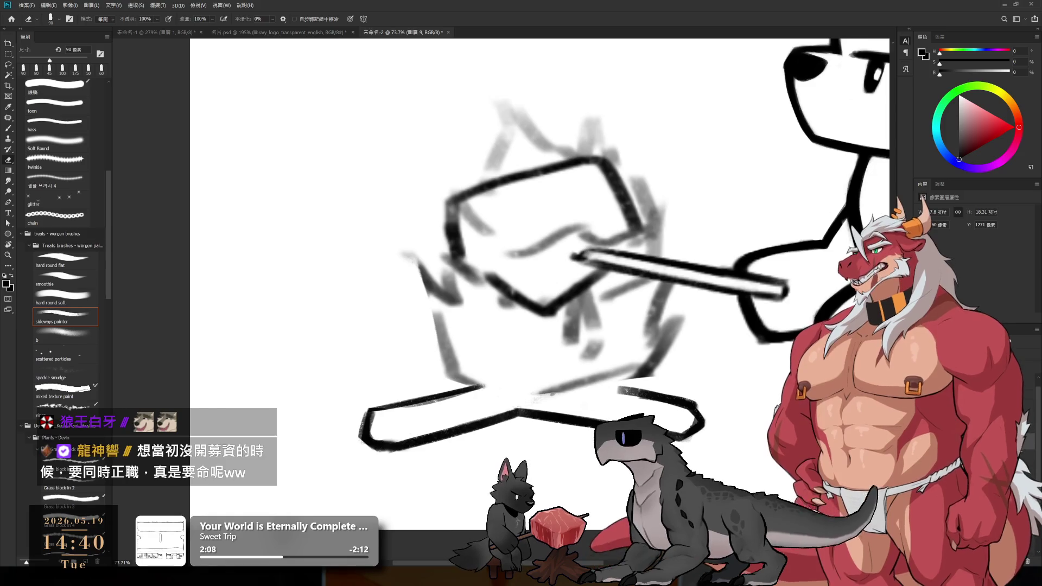
left_click_drag(450, 256, 503, 272)
key("r")
left_click_drag(634, 283, 487, 375)
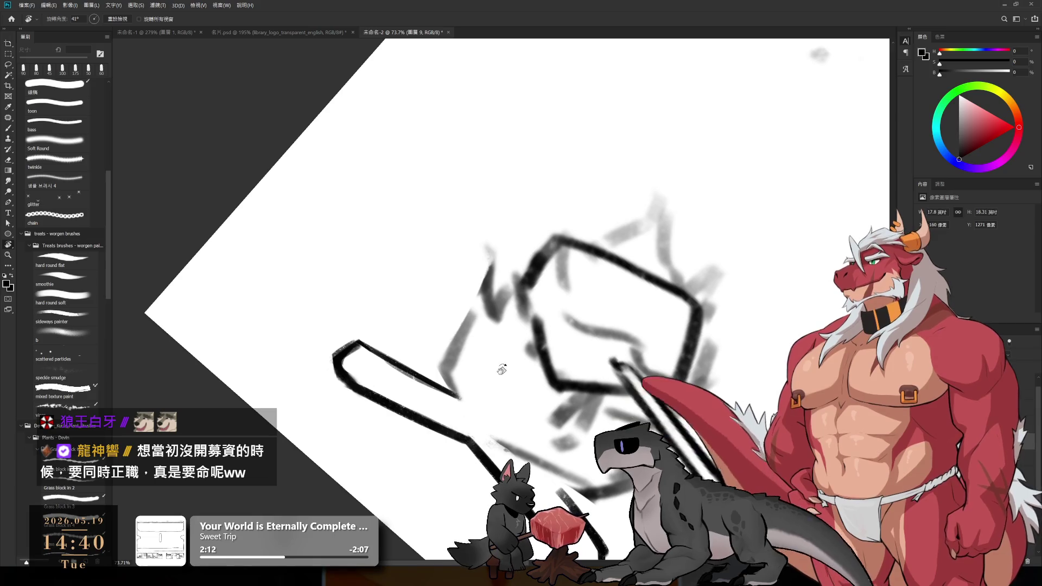
key("b")
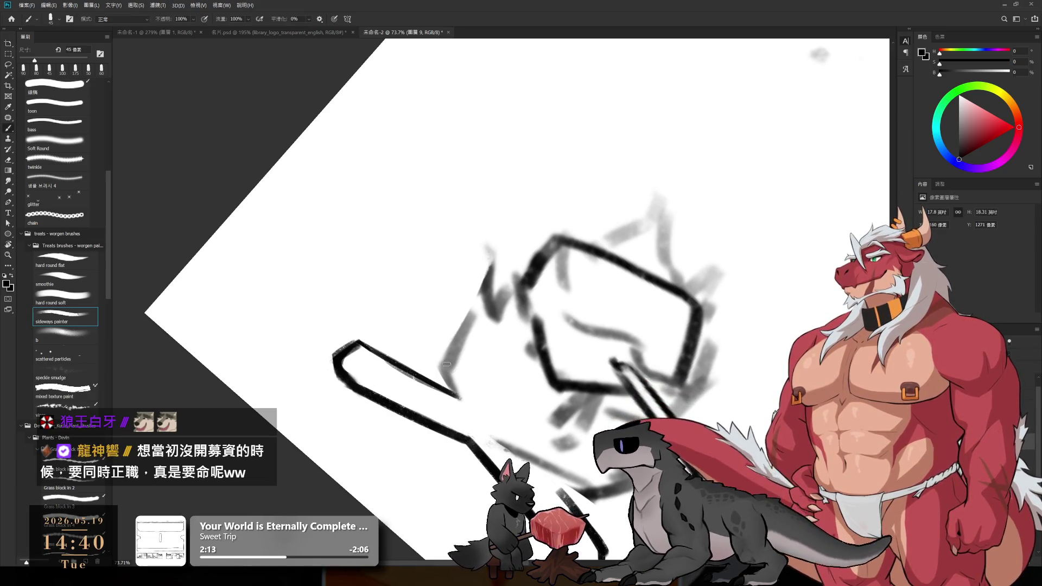
key("r")
left_click_drag(449, 297, 652, 206)
key("b")
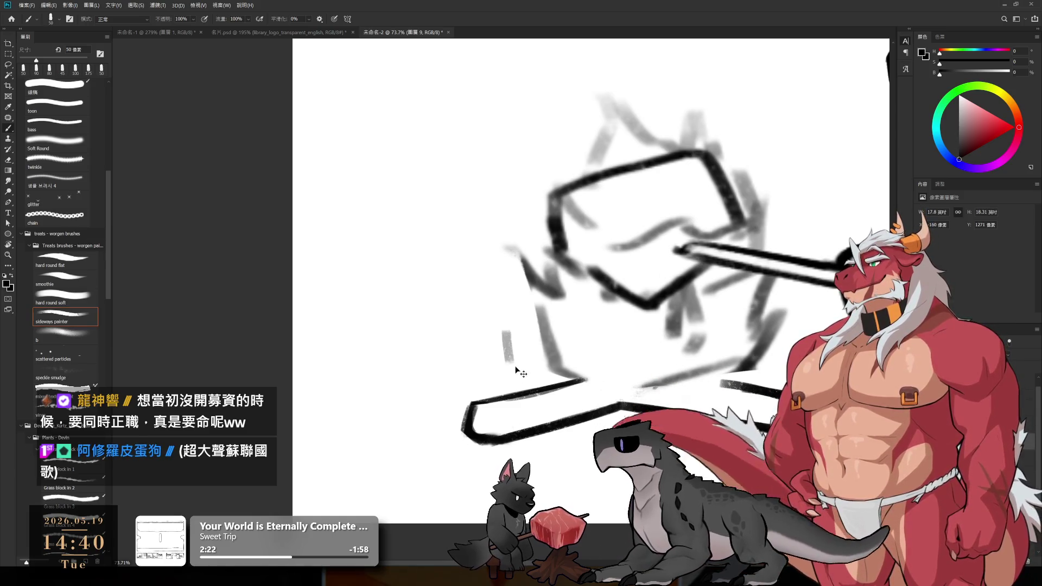
left_click_drag(500, 337, 539, 390)
- Add short dark strokes to the logs and below the campfire base, tilting the view as needed
key("r")
mouse_move(581, 318)
left_mouse_down()
mouse_move(489, 310)
mouse_move(448, 399)
left_mouse_up()
key("b")
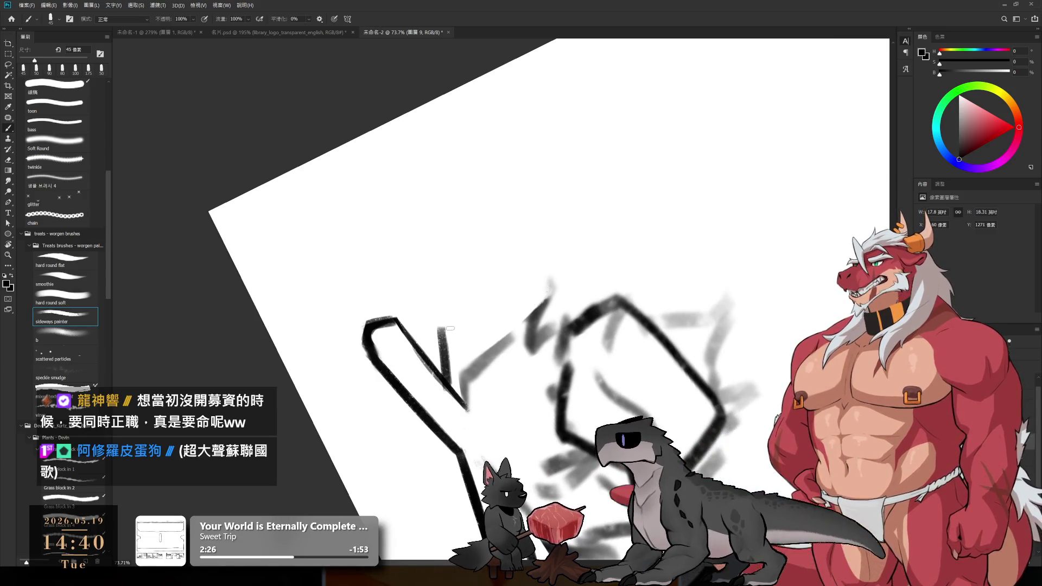
left_click_drag(470, 308, 477, 376)
key("r")
mouse_move(570, 245)
left_mouse_down()
mouse_move(671, 160)
mouse_move(568, 318)
mouse_move(560, 276)
left_mouse_up()
key("z")
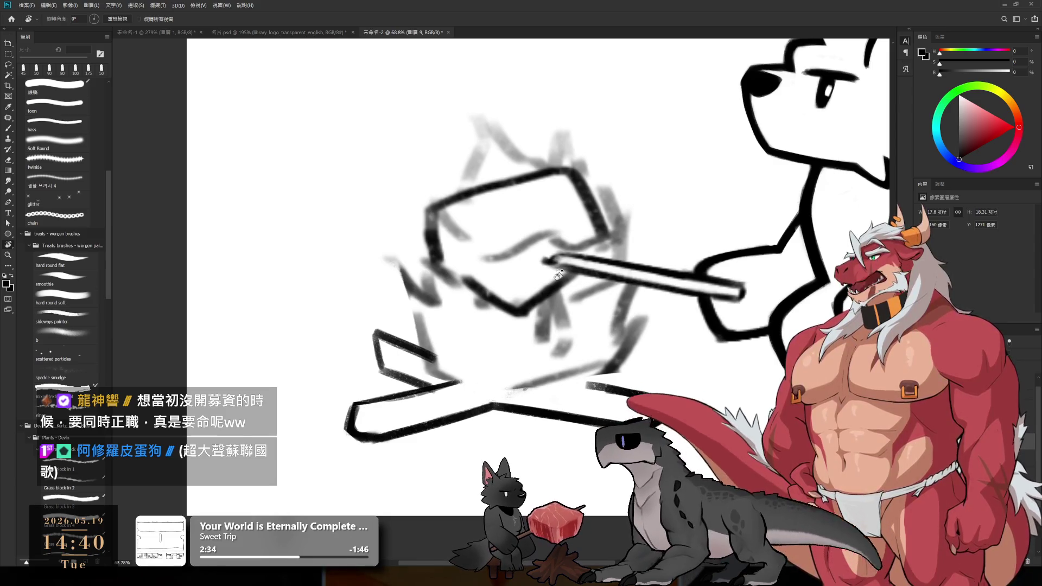
left_click_drag(554, 352, 677, 296)
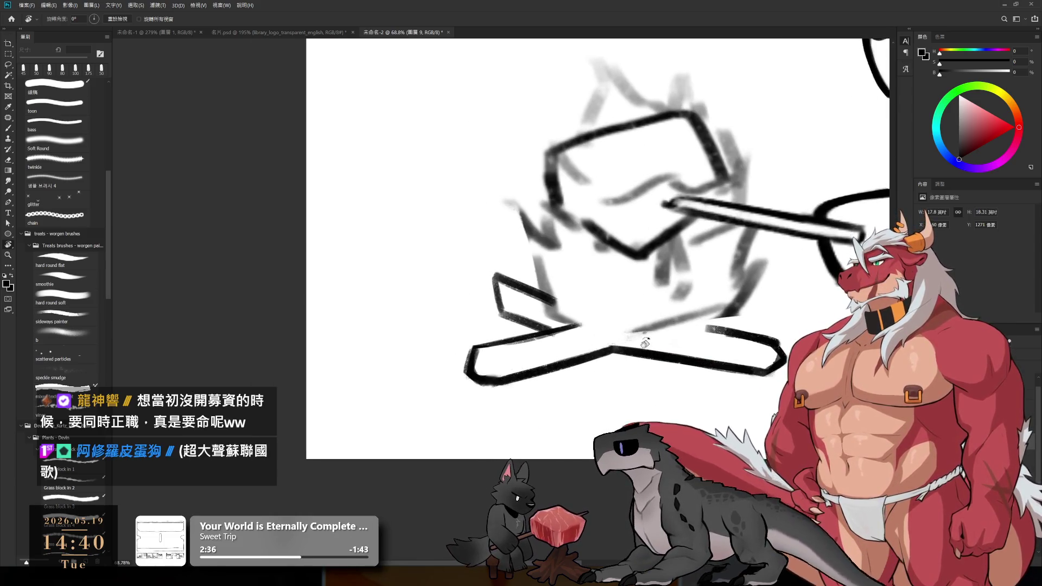
key("b")
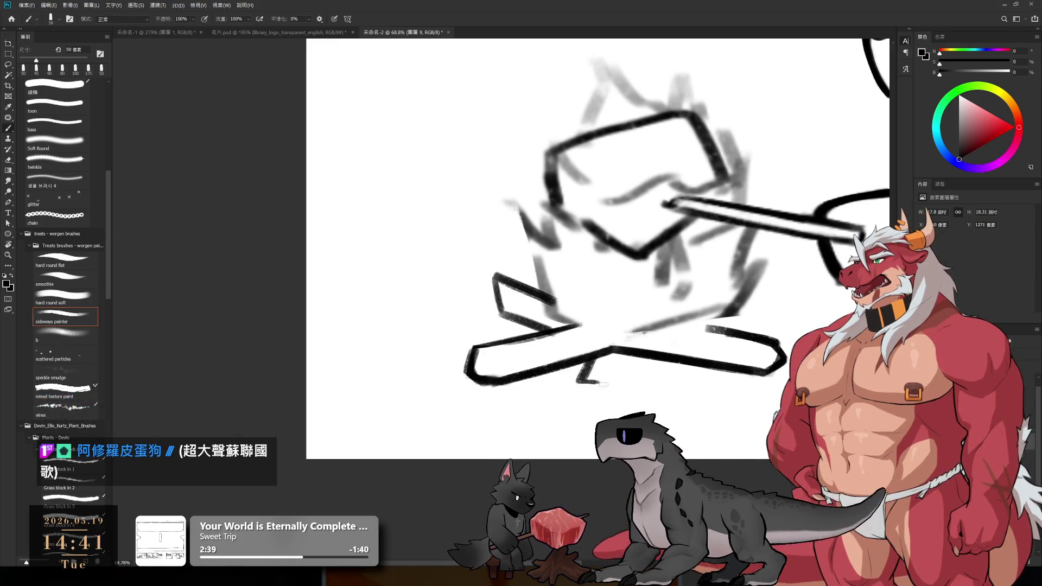
mouse_move(628, 352)
left_mouse_down()
mouse_move(605, 382)
mouse_move(580, 382)
mouse_move(612, 383)
left_mouse_up()
key("e")
key("b")
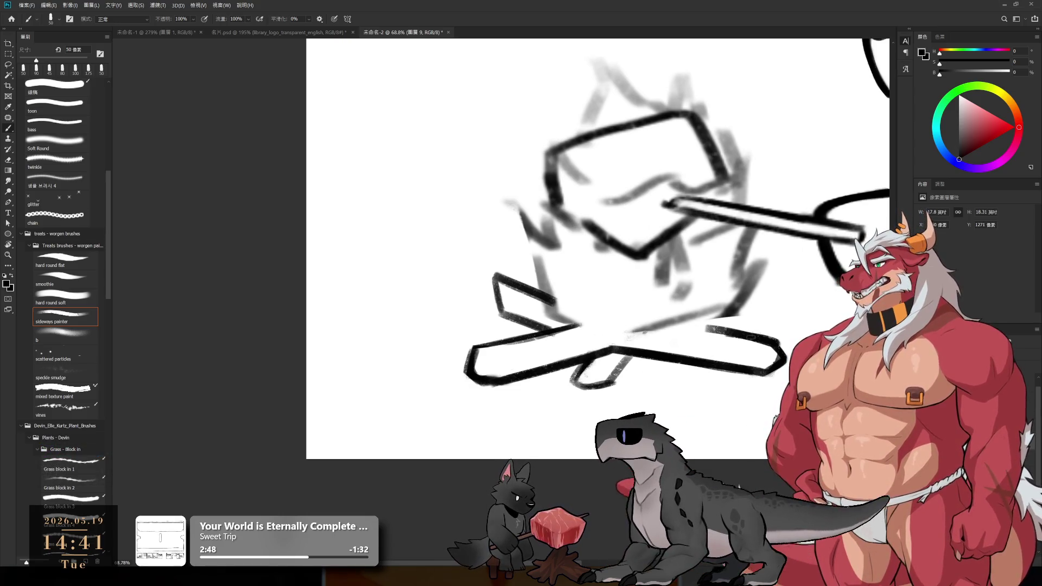
mouse_move(797, 317)
left_mouse_down()
mouse_move(671, 371)
mouse_move(733, 418)
left_mouse_up()
- Erase the grey sketch lines to the left of, beside and above the cube
key("e")
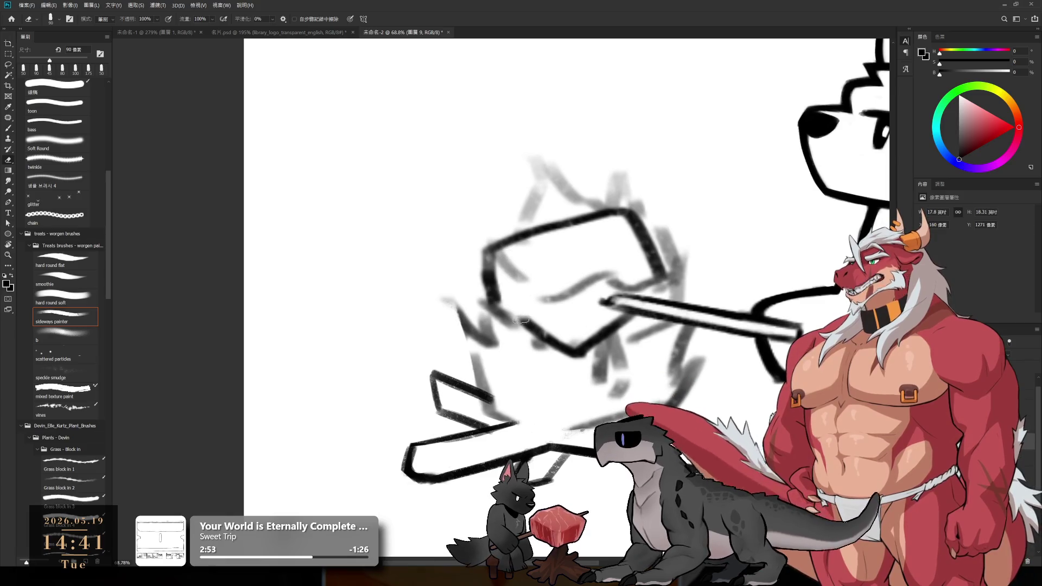
mouse_move(448, 299)
left_mouse_down()
mouse_move(505, 354)
mouse_move(503, 281)
mouse_move(537, 277)
left_mouse_up()
key("bracketleft")
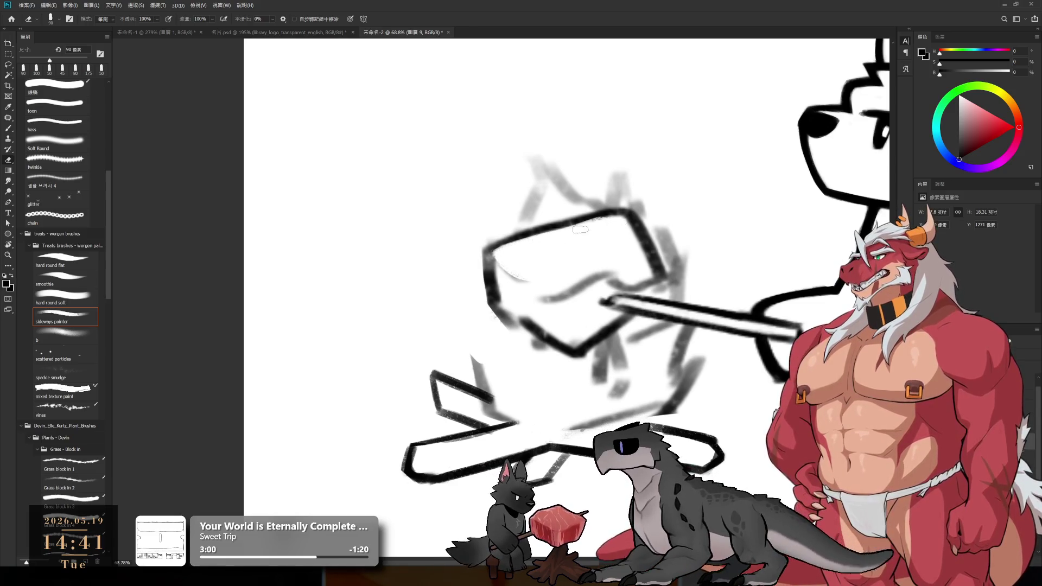
key("bracketright")
key("bracketright")
left_click_drag(644, 269, 619, 232)
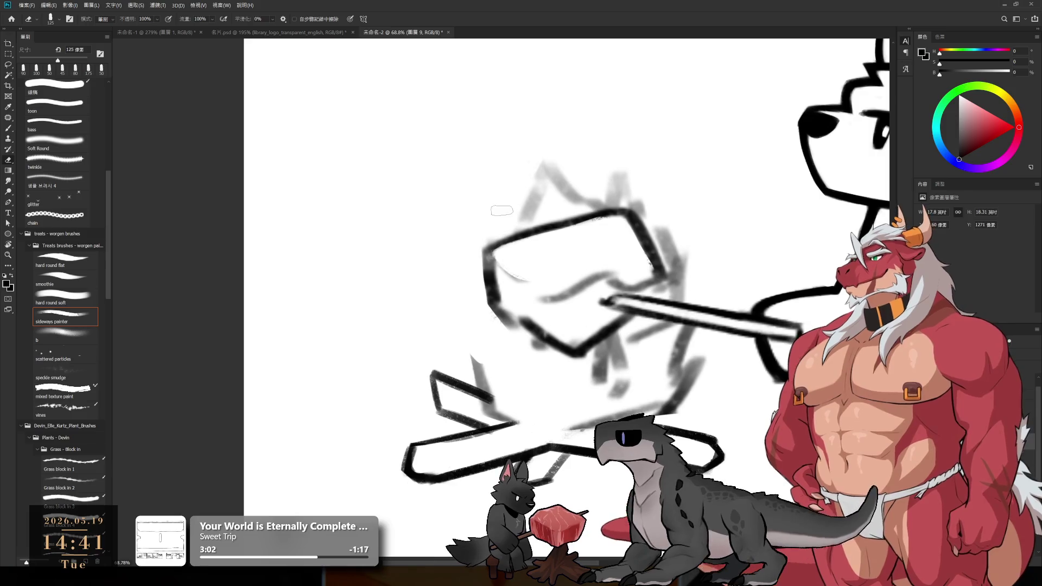
left_click_drag(537, 163, 529, 212)
mouse_move(487, 238)
left_mouse_down()
mouse_move(639, 178)
mouse_move(625, 198)
mouse_move(677, 320)
left_mouse_up()
- Erase grey sketch strokes below the cube and lighten the grey smudge inside it with a larger eraser
mouse_move(683, 283)
left_mouse_down()
mouse_move(733, 214)
mouse_move(718, 286)
mouse_move(680, 274)
left_mouse_up()
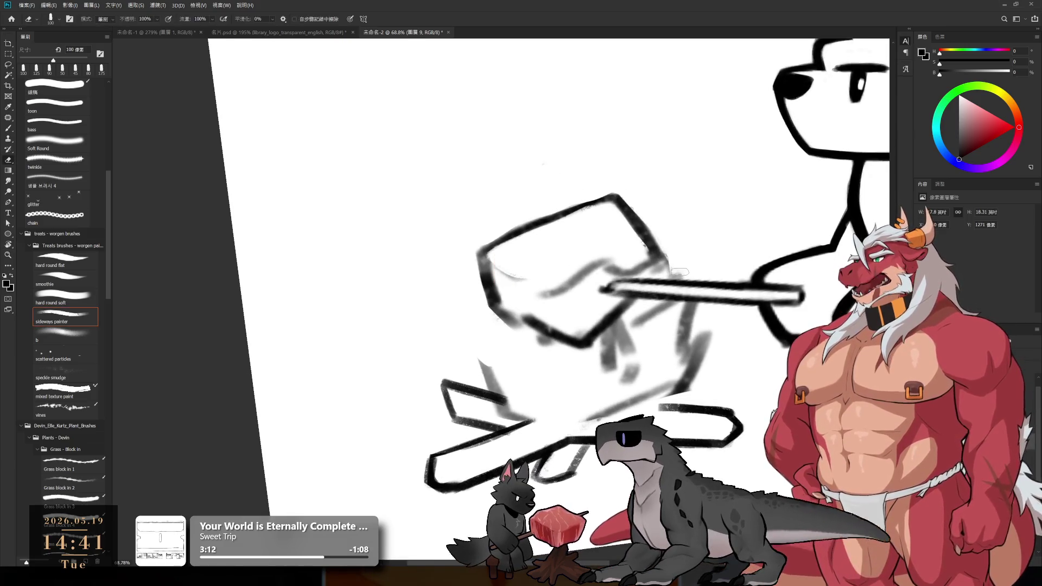
left_click_drag(685, 319, 693, 375)
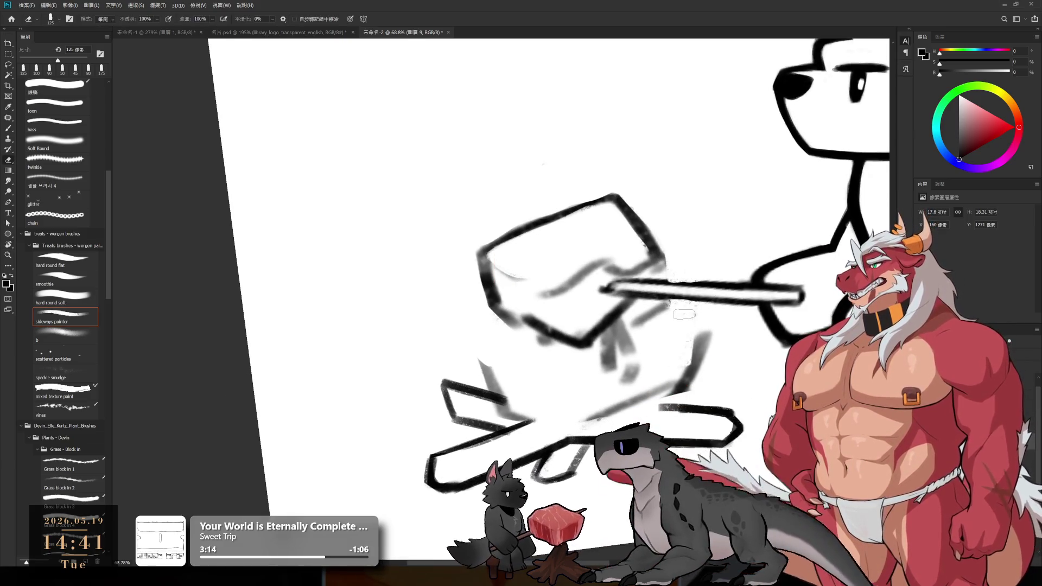
key("bracketright")
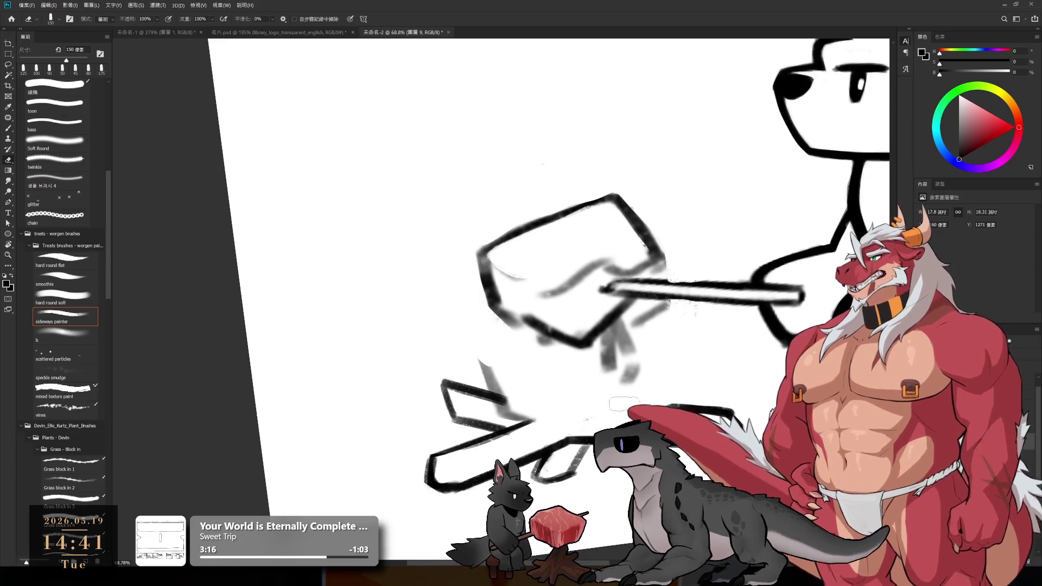
left_click_drag(682, 372, 559, 368)
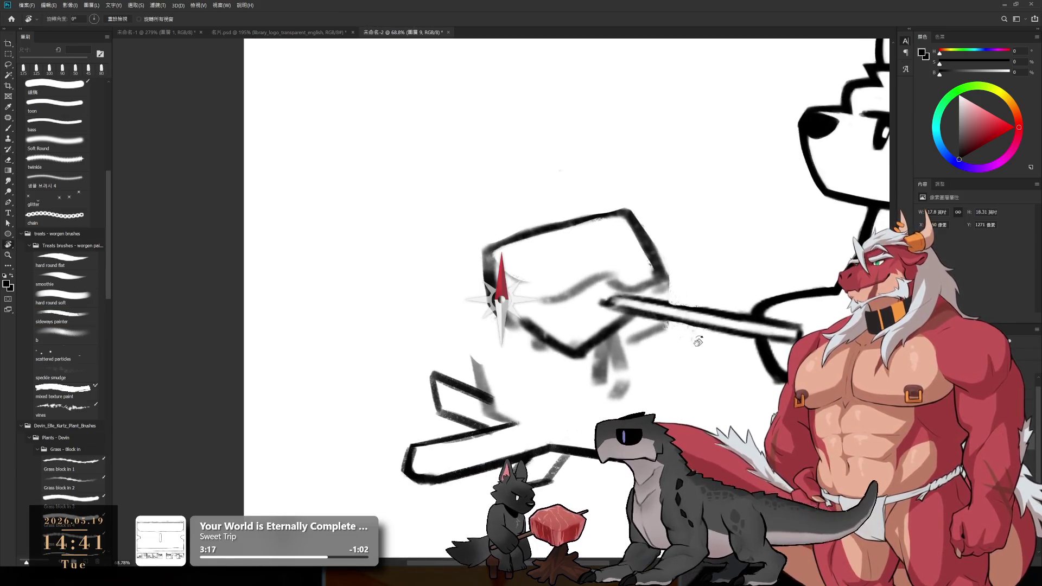
key("bracketright")
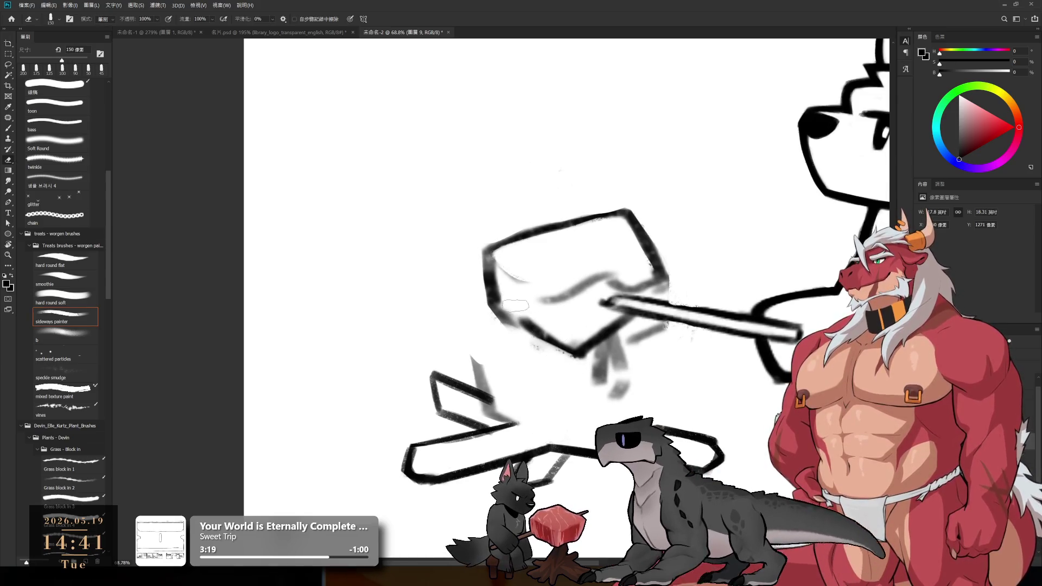
left_click_drag(546, 288, 583, 277)
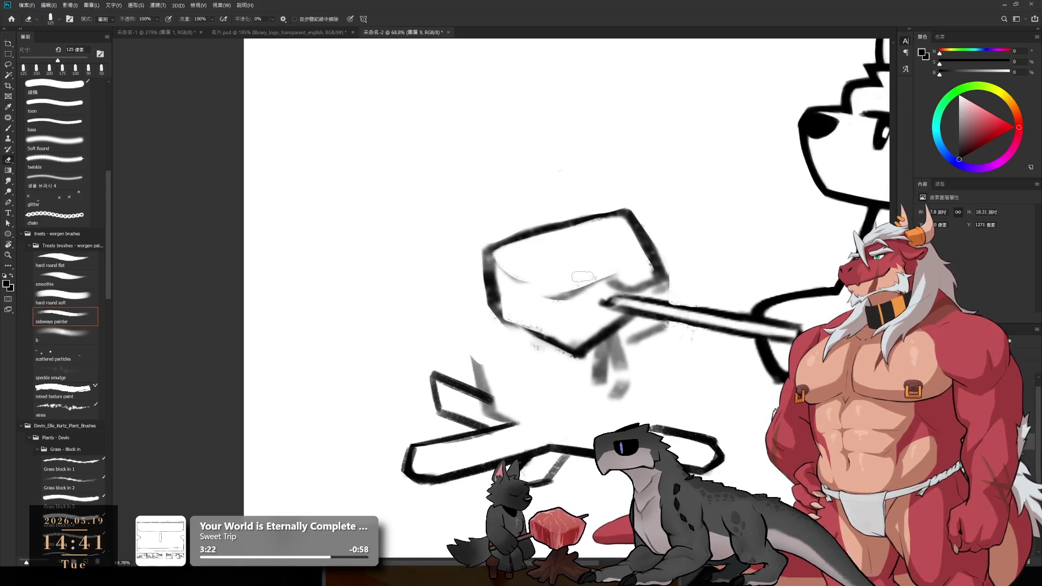
key("bracketleft")
key("bracketleft")
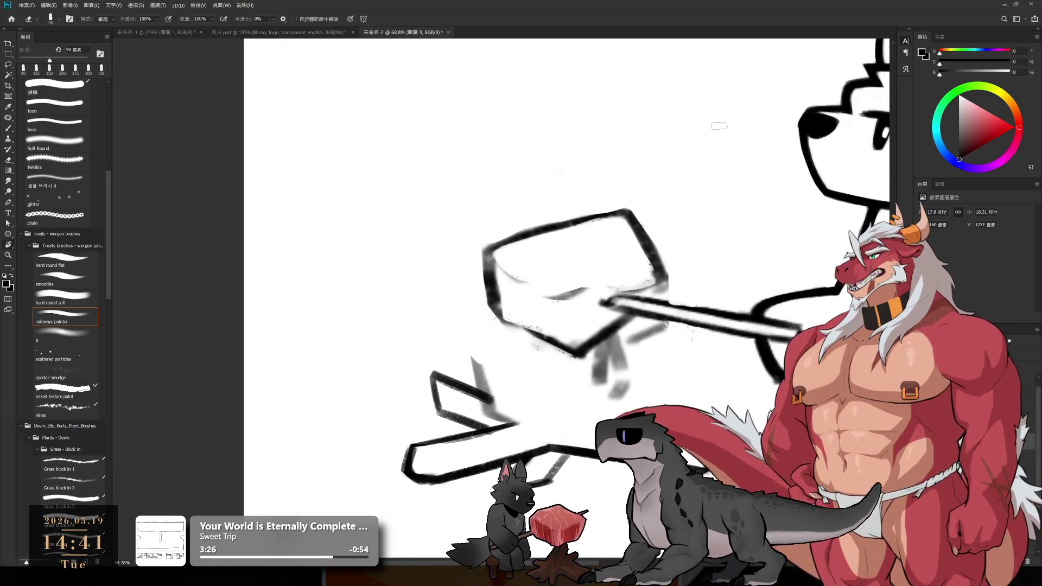
left_click_drag(719, 125, 600, 321)
key("b")
key("e")
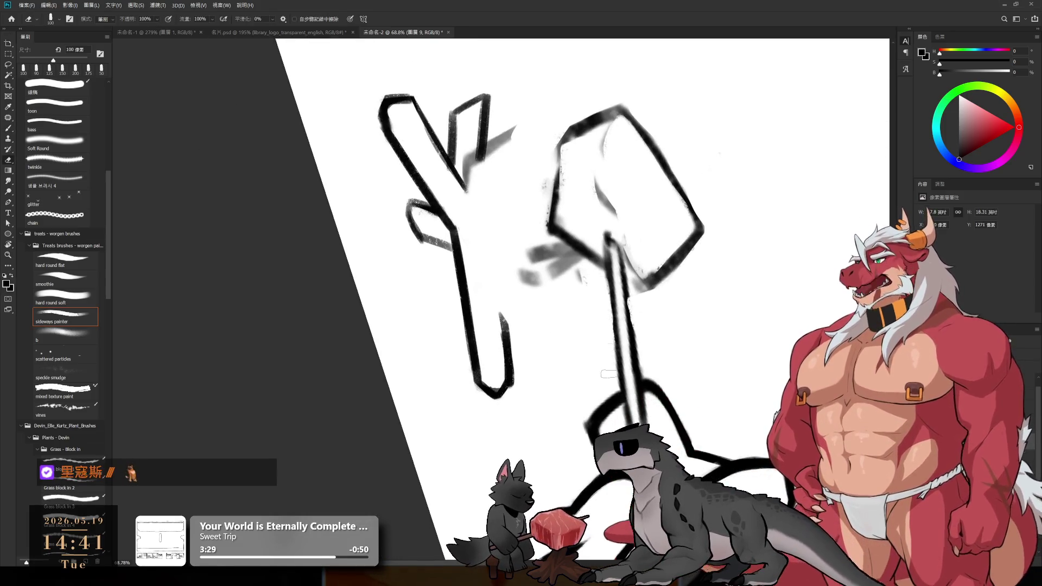
- Lighten the vertical stick line with a 50 px eraser
key("b")
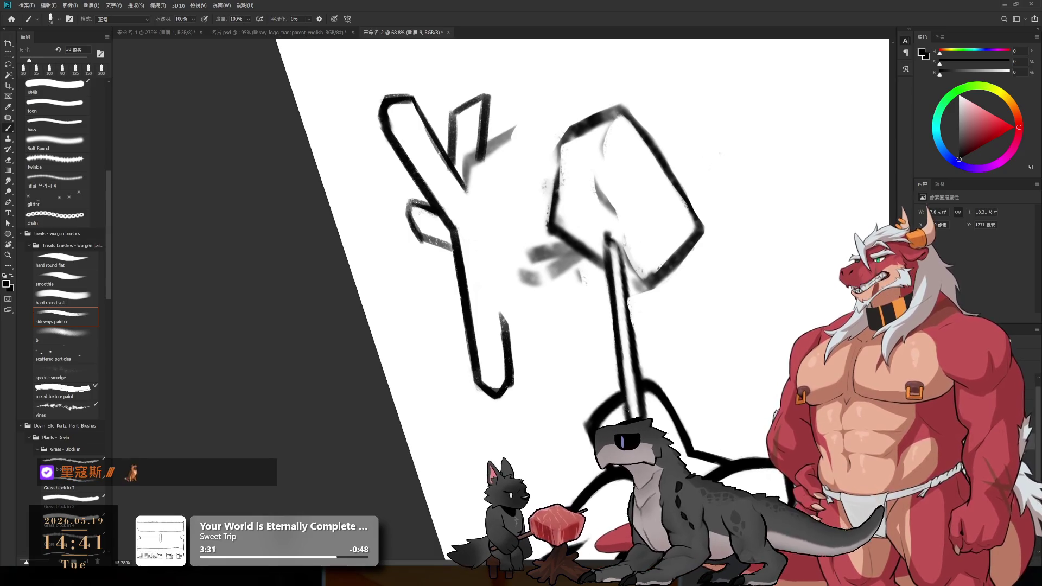
key("e")
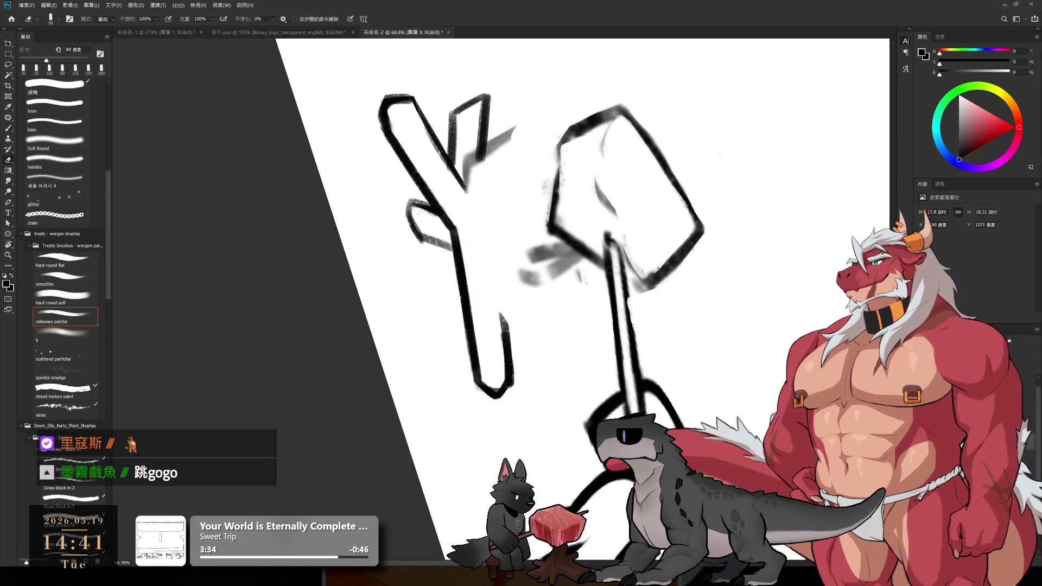
key("bracketleft")
key("bracketleft")
key("bracketleft")
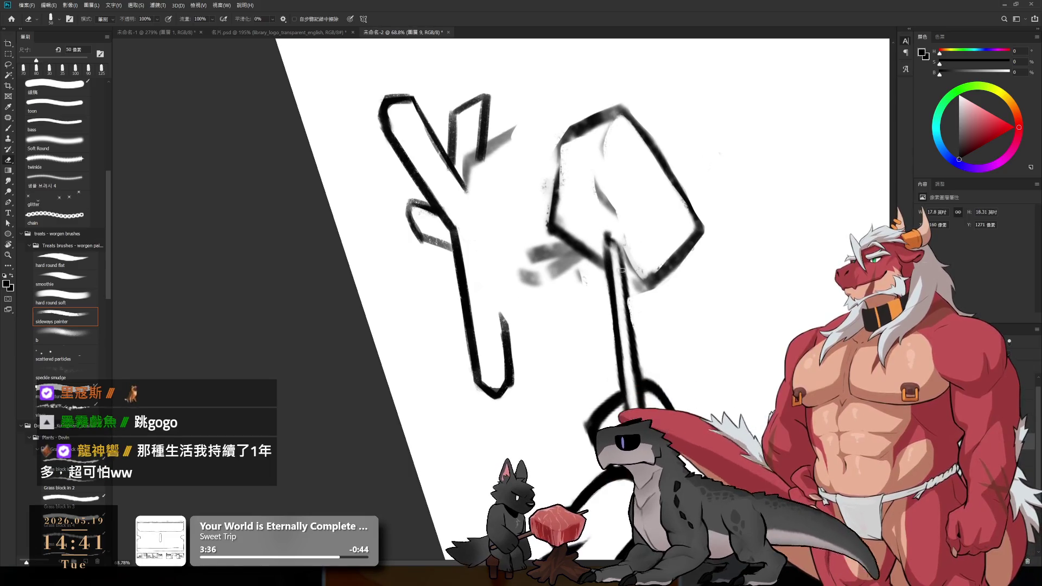
left_click_drag(619, 241, 634, 387)
left_click_drag(616, 263, 629, 375)
key("b")
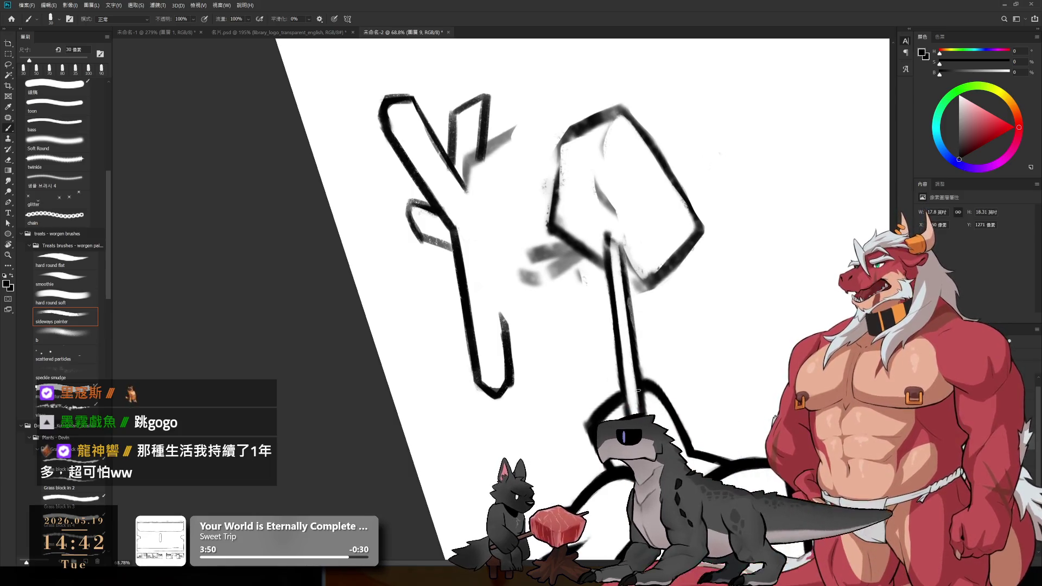
- Turn the canvas to frame the cube and the gripping hand, ready to erase
key("e")
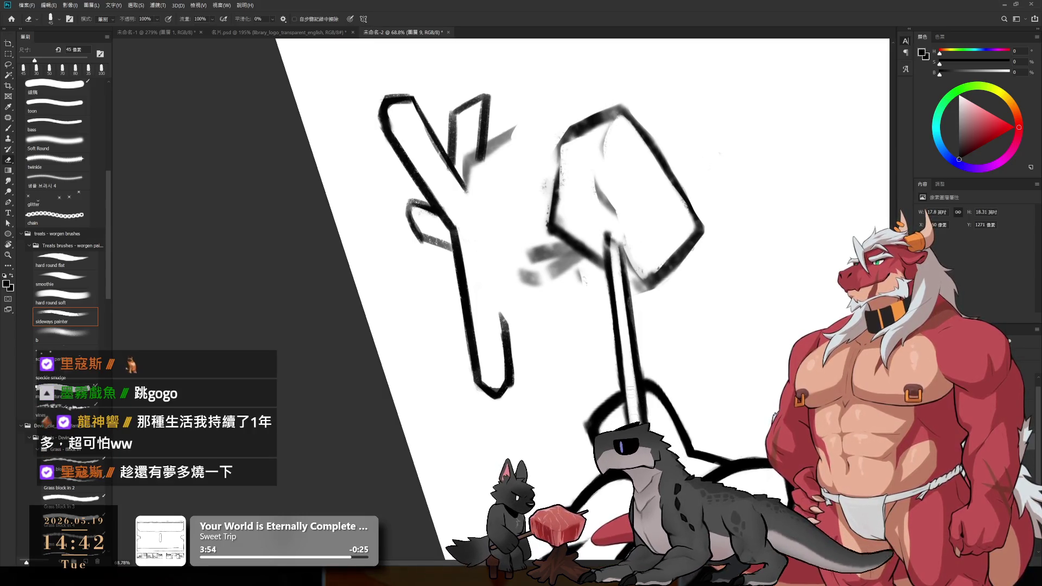
key("b")
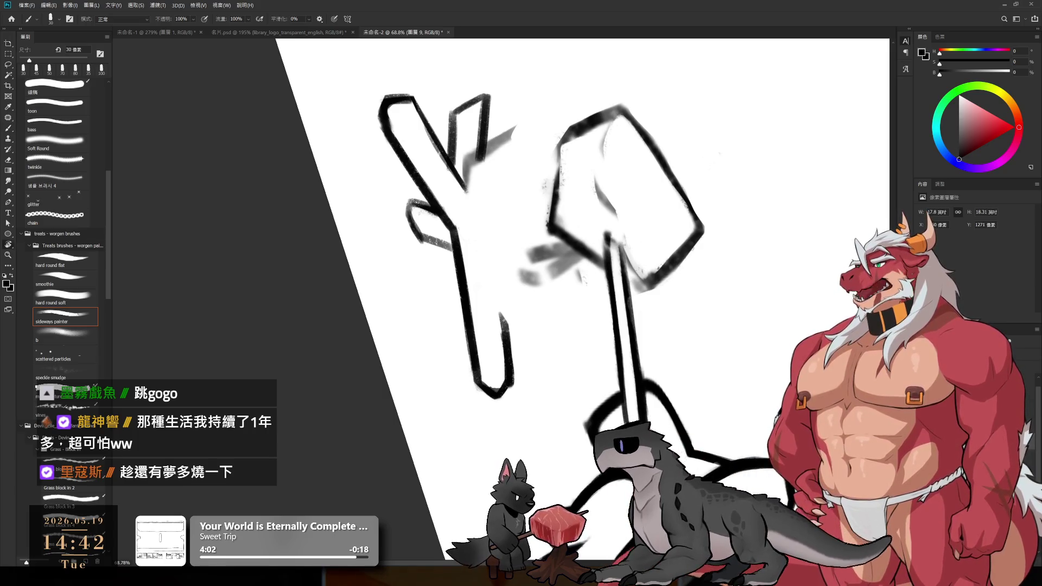
key("r")
left_click_drag(521, 294, 680, 228)
key("e")
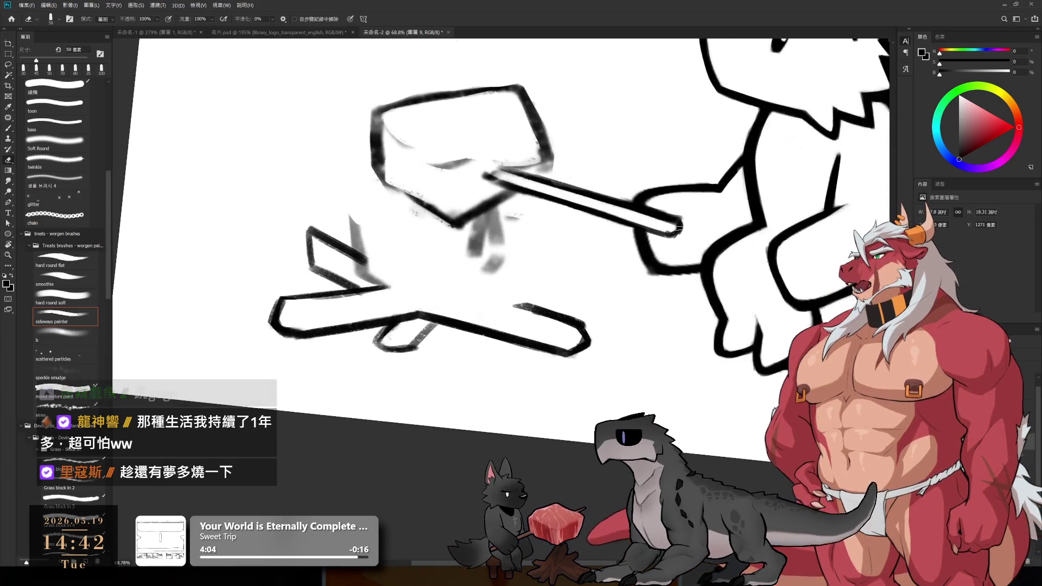
- Level the canvas upright, then turn it about 60 degrees clockwise for erasing
key("b")
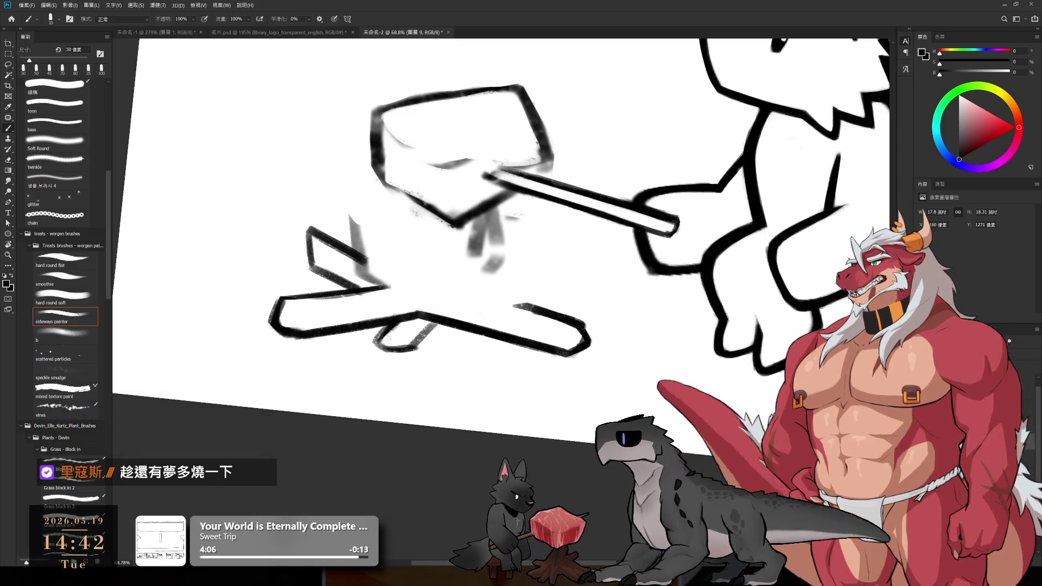
key("e")
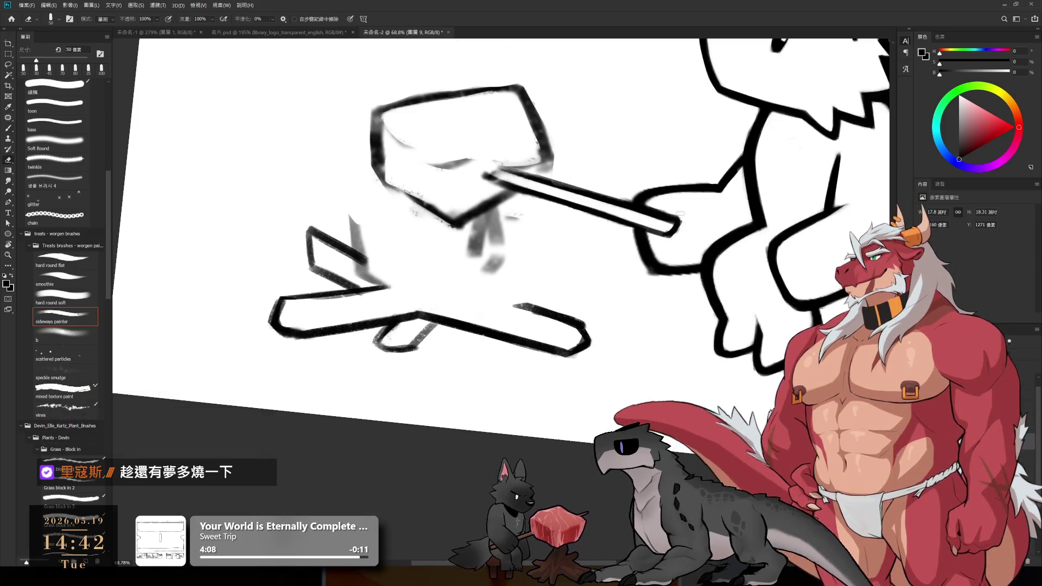
scroll(673, 245, "down", 5)
scroll(668, 187, "up", 2)
scroll(669, 169, "up", 2)
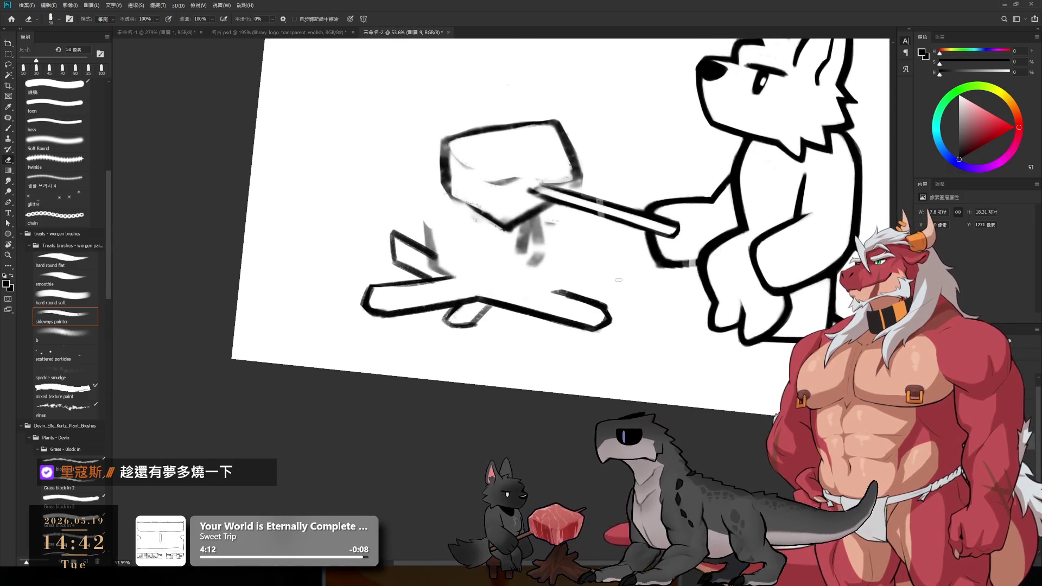
key("r")
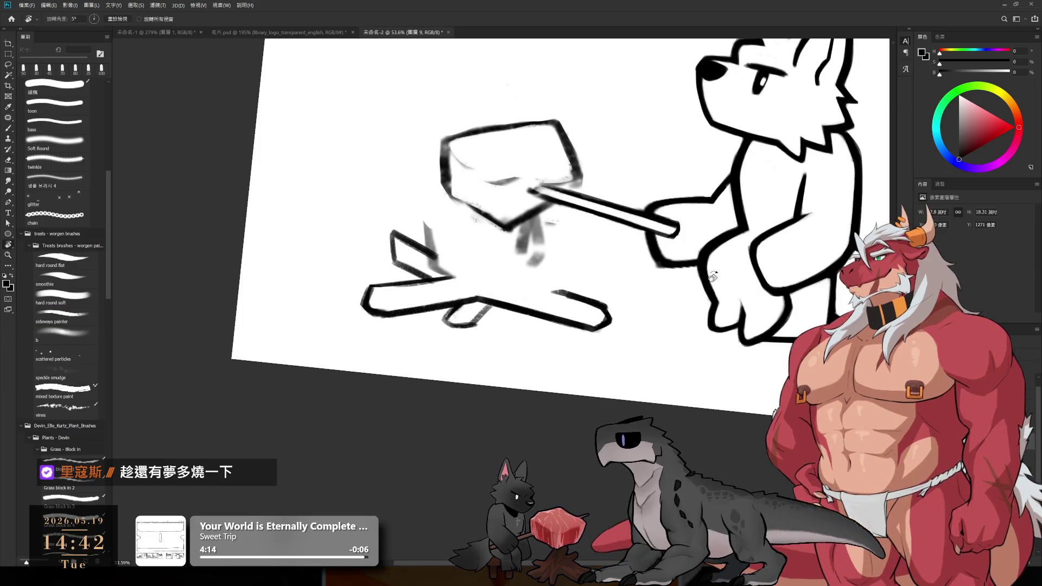
left_click_drag(713, 276, 718, 76)
scroll(698, 261, "down", 1)
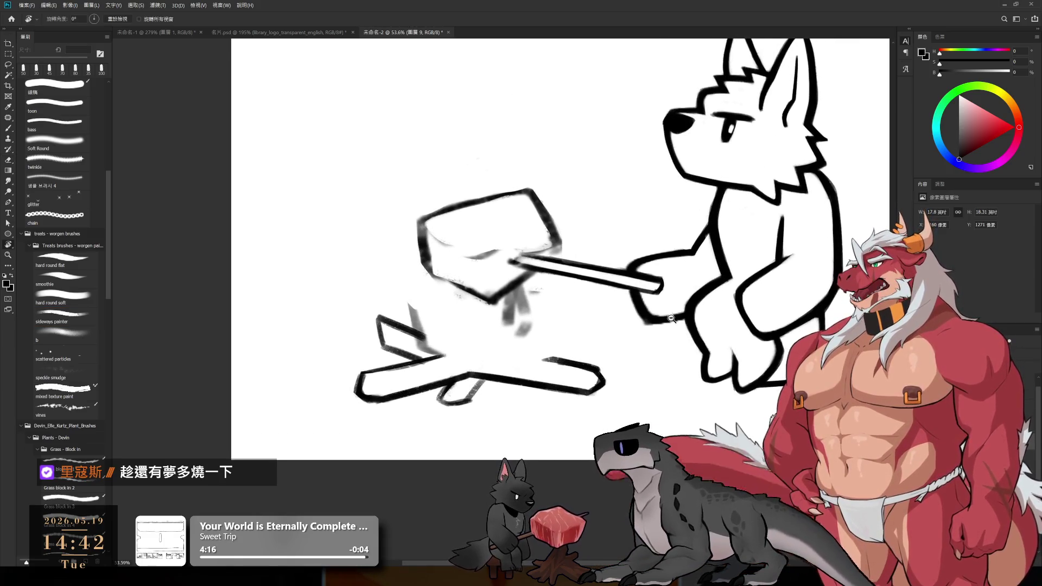
scroll(699, 261, "up", 3)
key("e")
key("b")
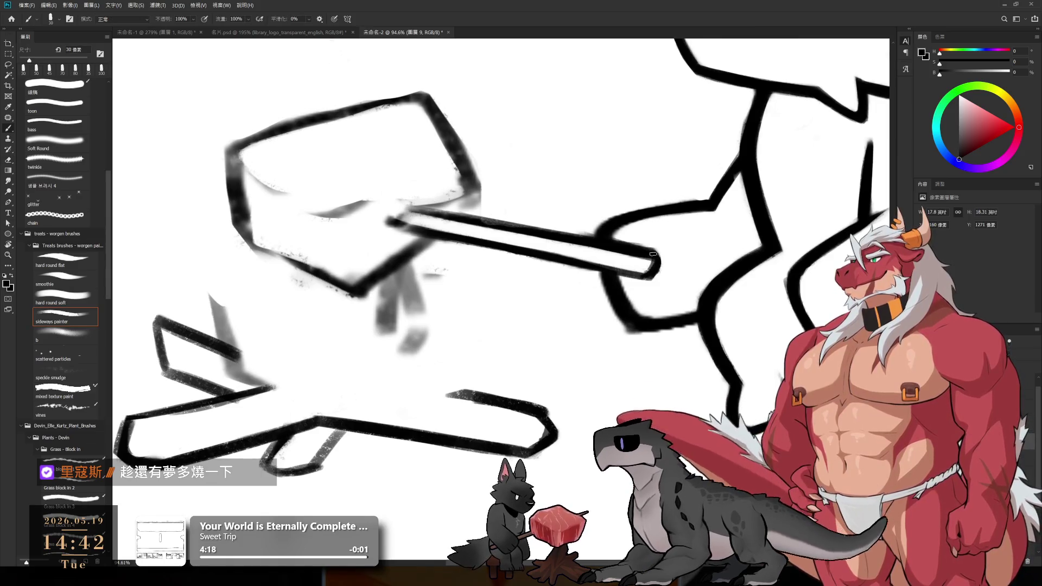
key("r")
left_click_drag(583, 258, 580, 351)
- Lighten the grey strokes along the stick beneath the cube and rotate to a new angle
key("e")
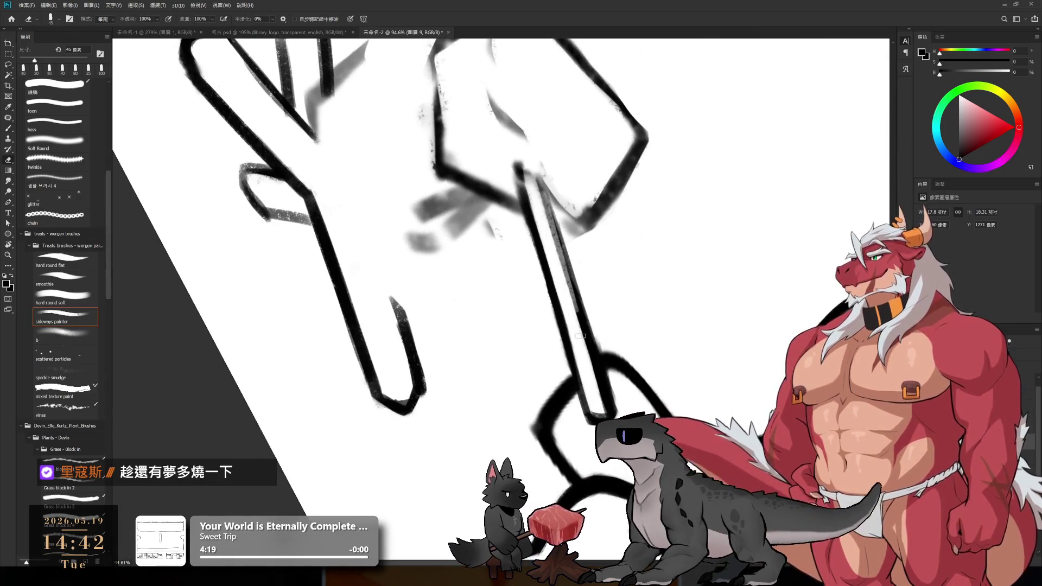
left_click_drag(556, 259, 606, 408)
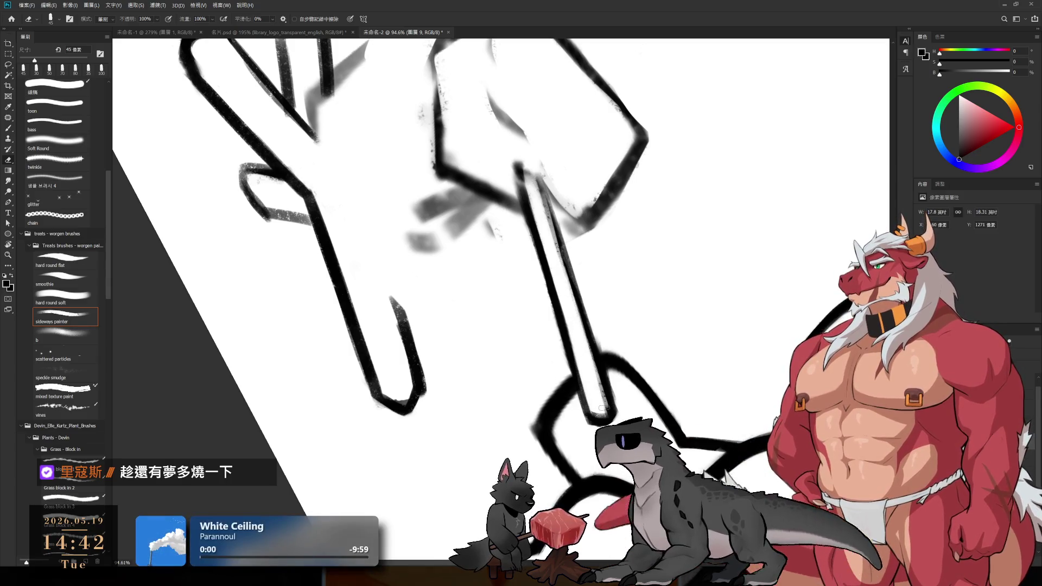
key("b")
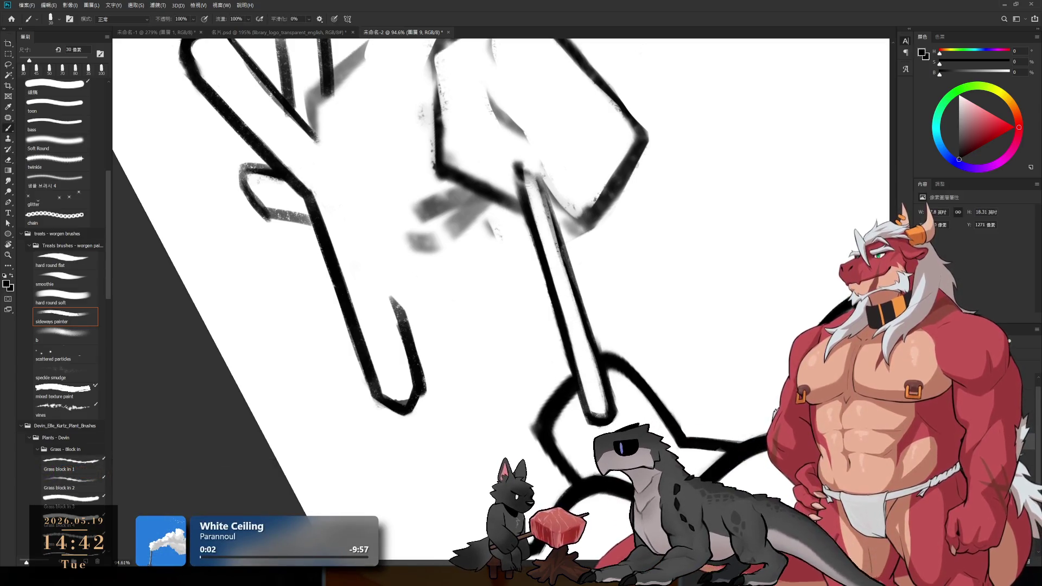
key("r")
mouse_move(616, 86)
left_mouse_down()
mouse_move(662, 329)
mouse_move(644, 342)
left_mouse_up()
key("e")
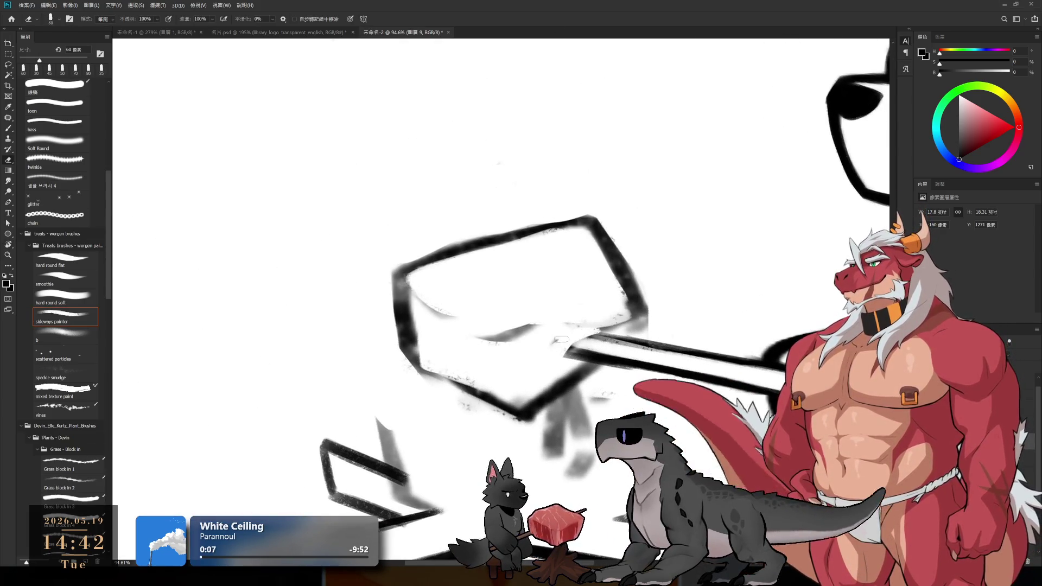
- Erase the grey smudges and faint marks around the cube with a 70–100 px eraser, rotating the canvas to about 125°
key("bracketright")
left_click_drag(559, 338, 614, 312)
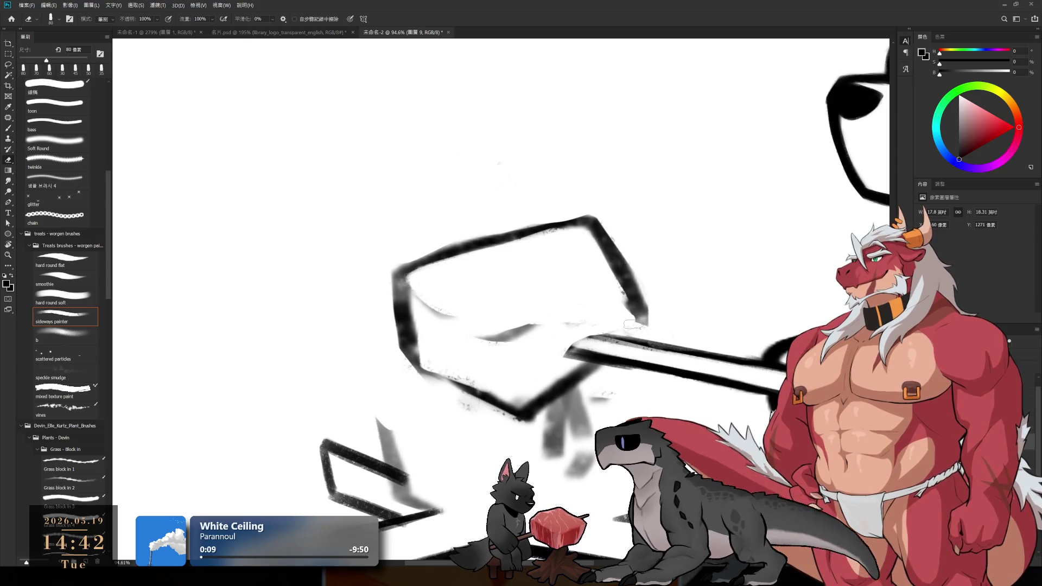
left_click_drag(590, 245, 628, 314)
key("b")
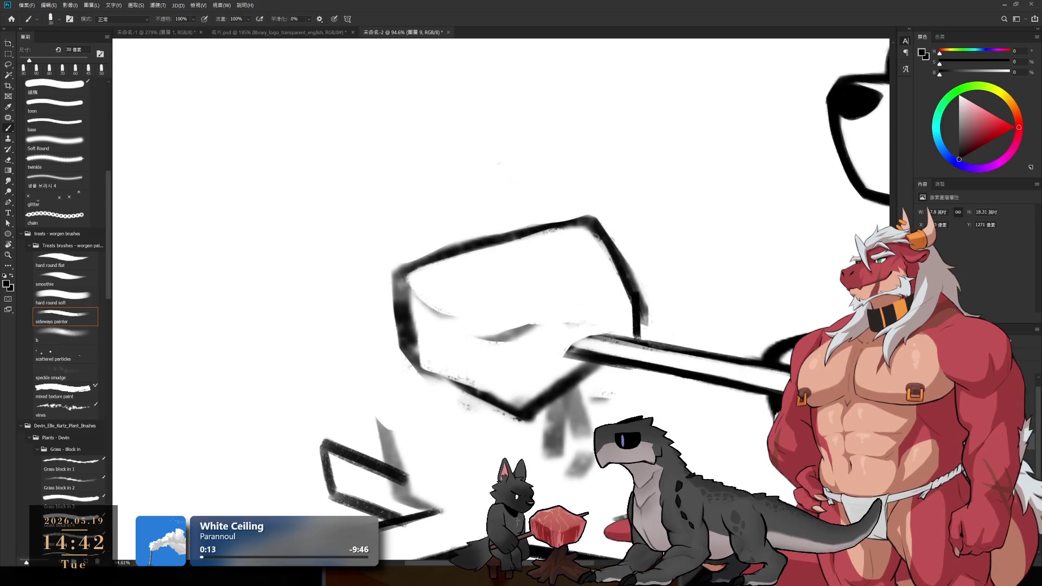
key("ctrl+z")
key("e")
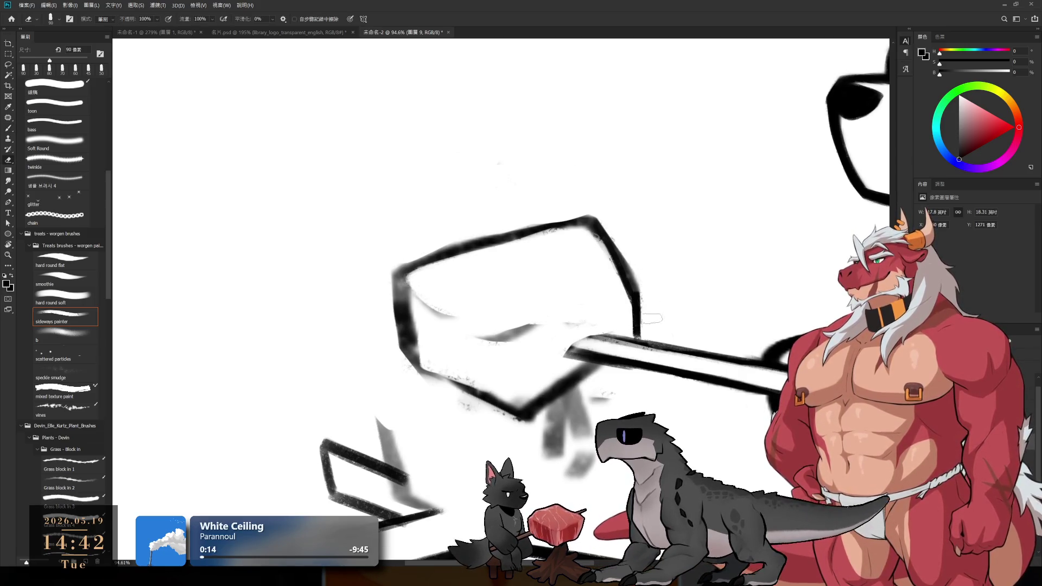
key("r")
left_click_drag(582, 378, 612, 348)
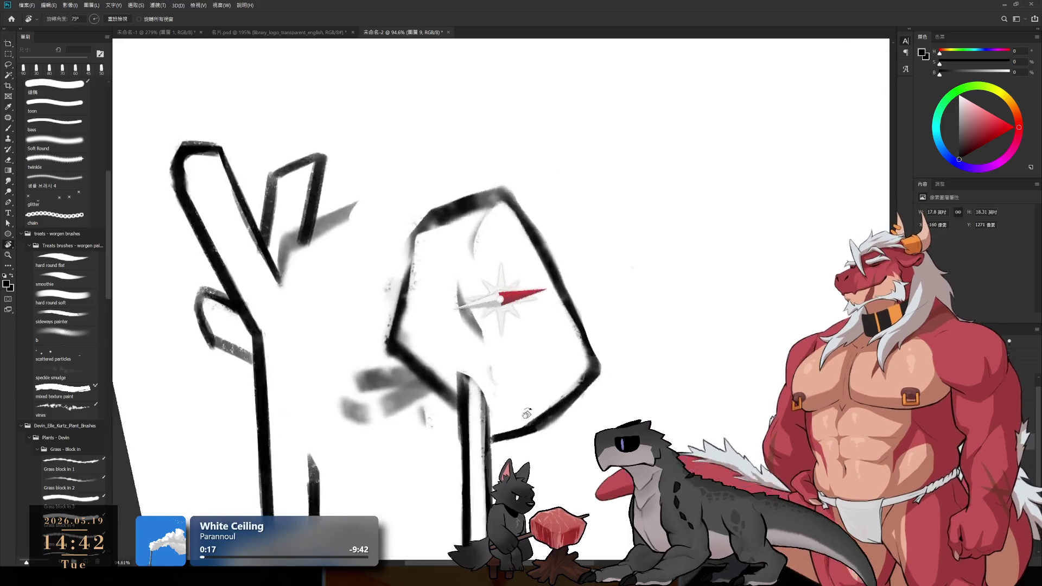
key("e")
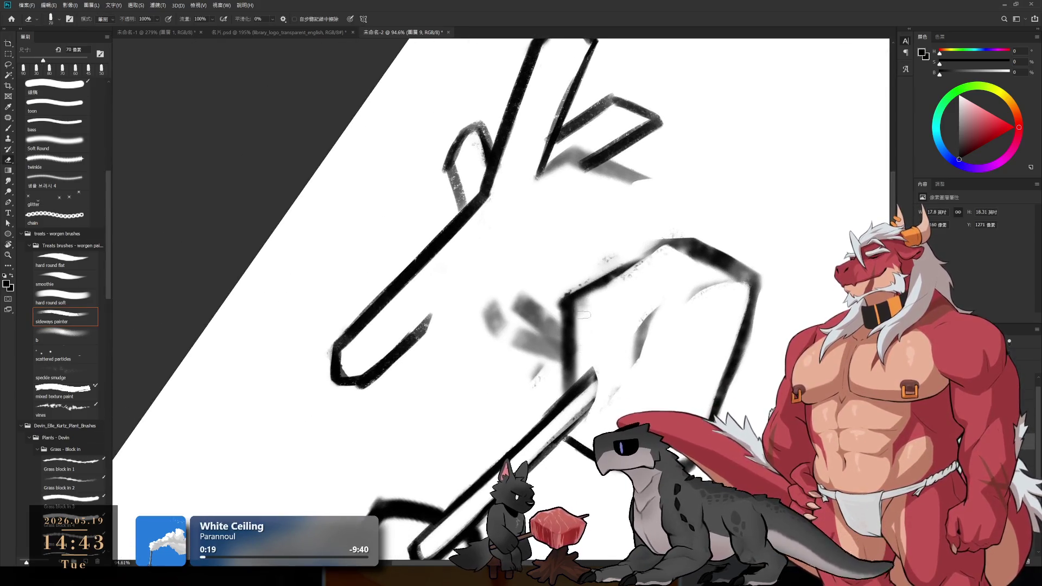
key("b")
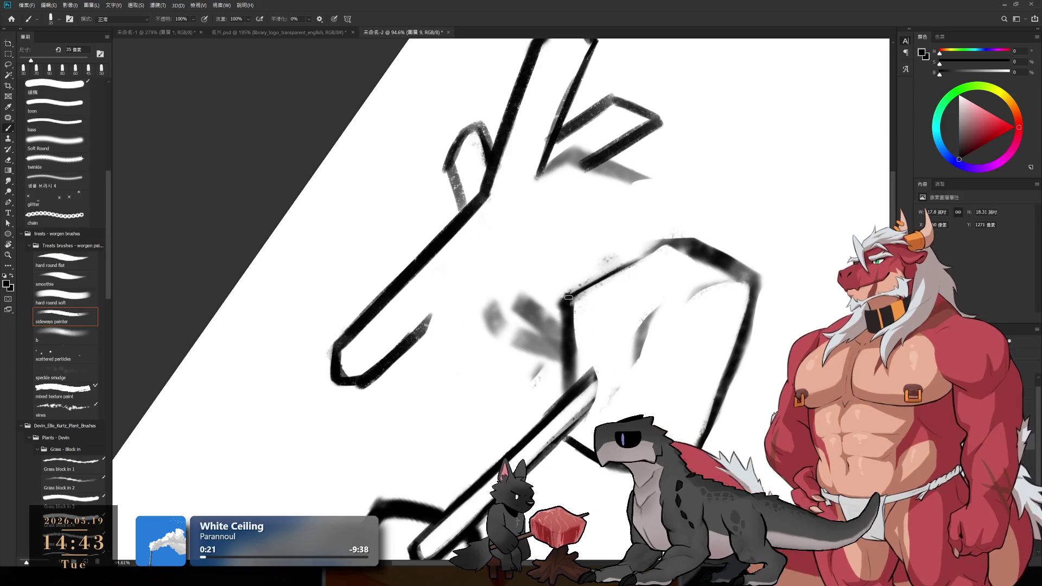
key("e")
key("b")
key("e")
left_click_drag(489, 314, 549, 281)
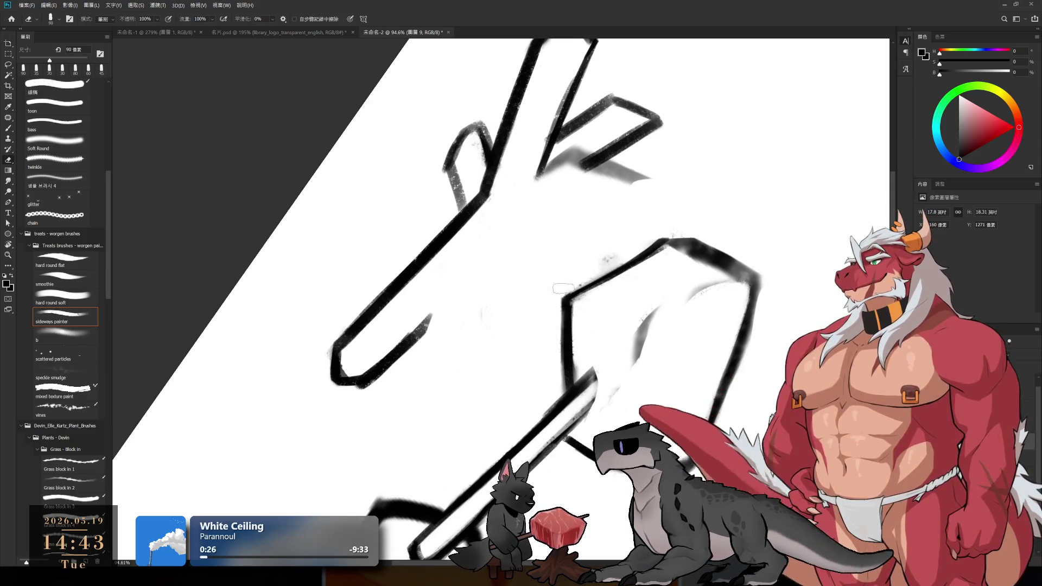
key("bracketright")
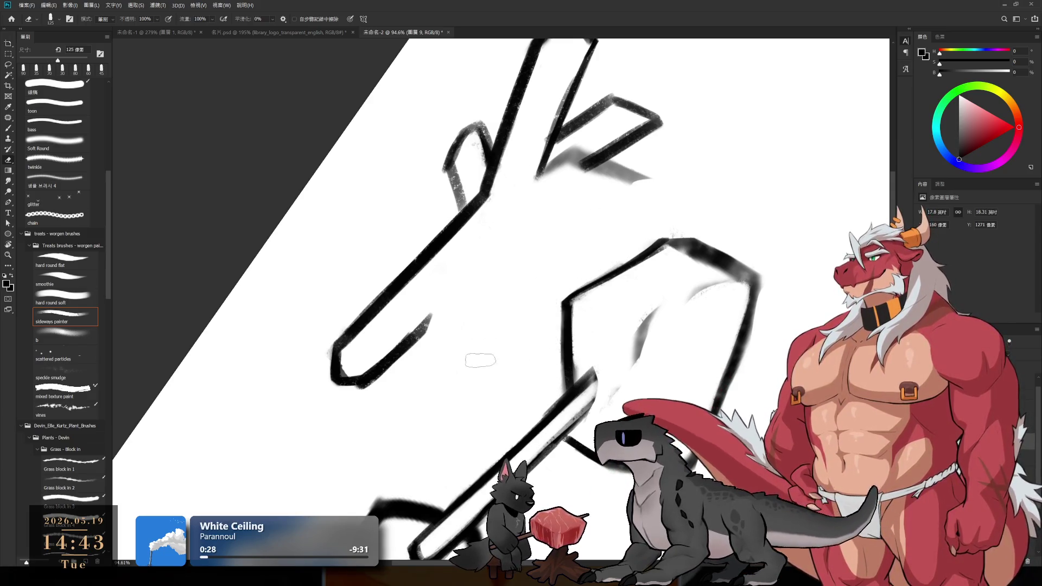
- Rotate and zoom out the canvas, pick the sideways painter brush, then straighten the view
key("r")
left_click_drag(564, 374, 610, 341)
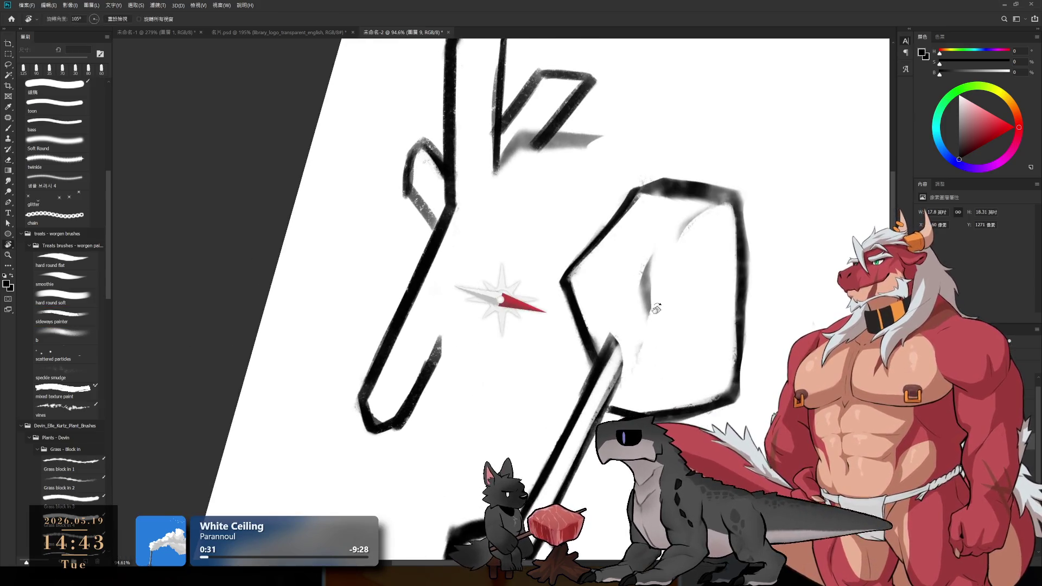
key("b")
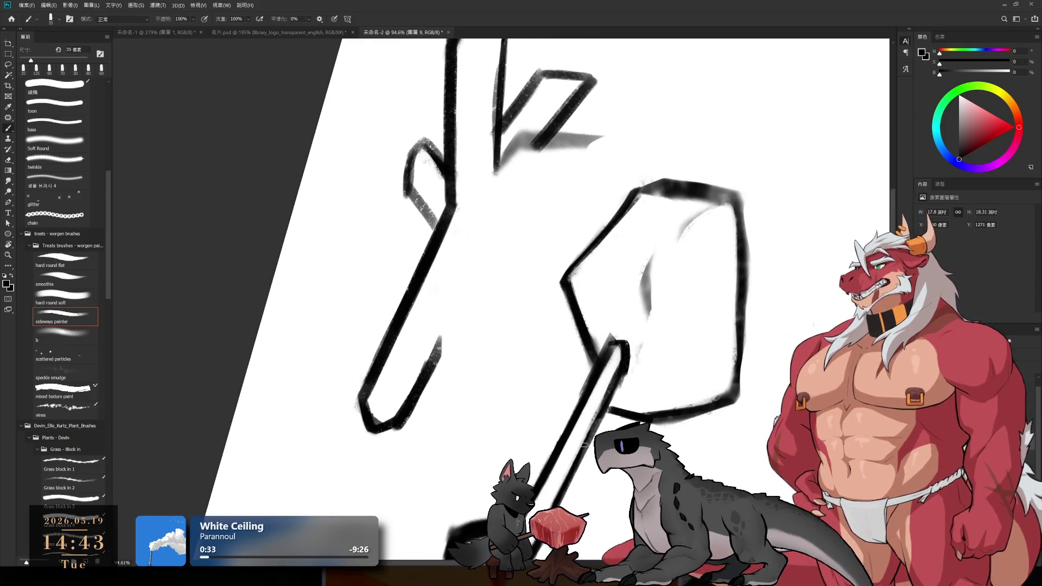
key("r")
mouse_move(625, 350)
left_mouse_down()
mouse_move(691, 313)
mouse_move(671, 292)
left_mouse_up()
left_click(65, 318)
key("e")
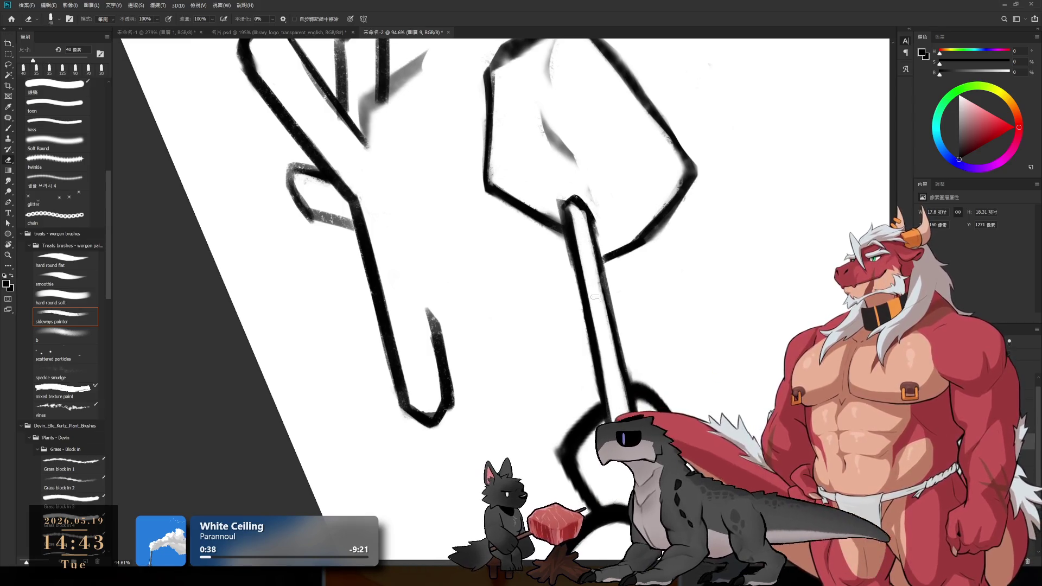
key("space")
key("r")
mouse_move(688, 237)
left_mouse_down()
mouse_move(820, 76)
mouse_move(437, 203)
mouse_move(538, 258)
mouse_move(624, 272)
mouse_move(579, 234)
left_mouse_up()
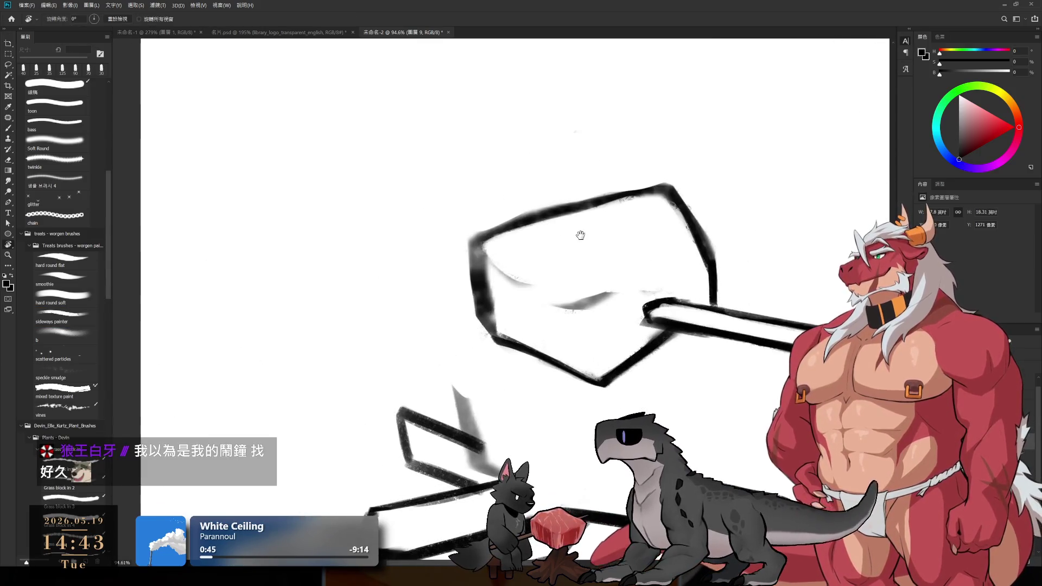
key("e")
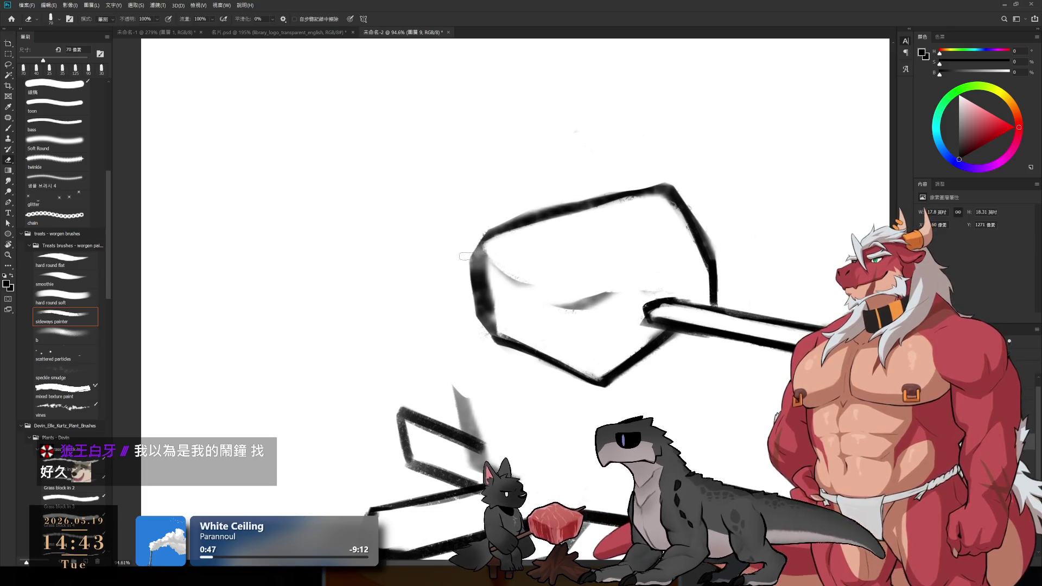
- Thicken the cube's top-left corner and thin the outer edge of its left outline
key("b")
left_click_drag(499, 229, 477, 269)
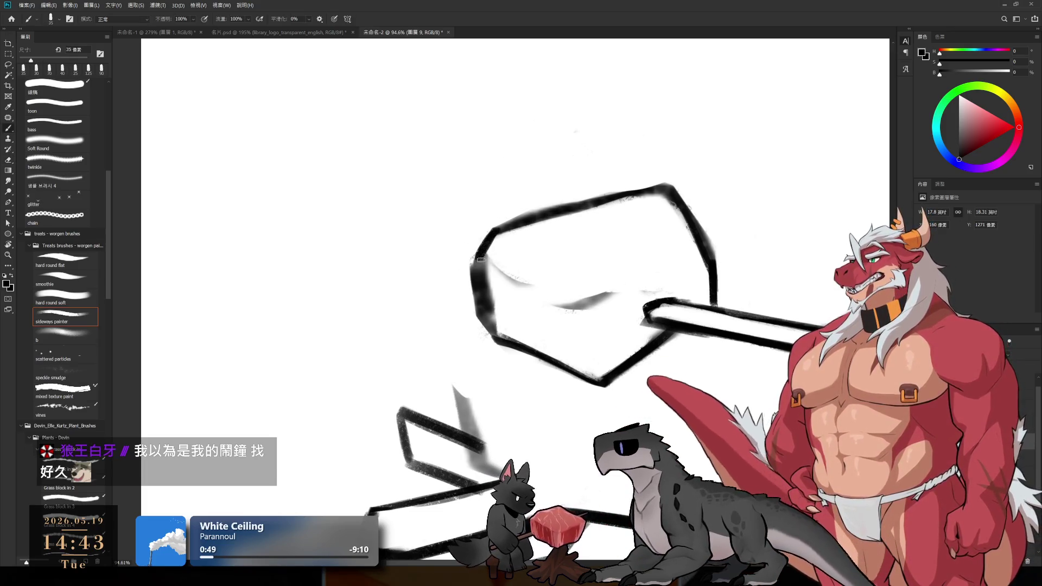
key("e")
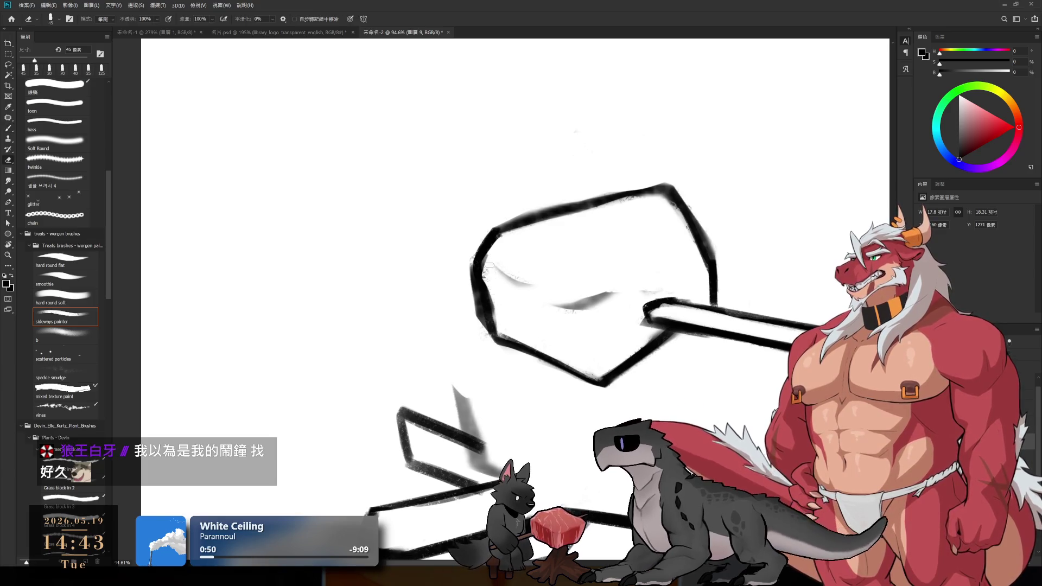
left_click_drag(472, 265, 467, 284)
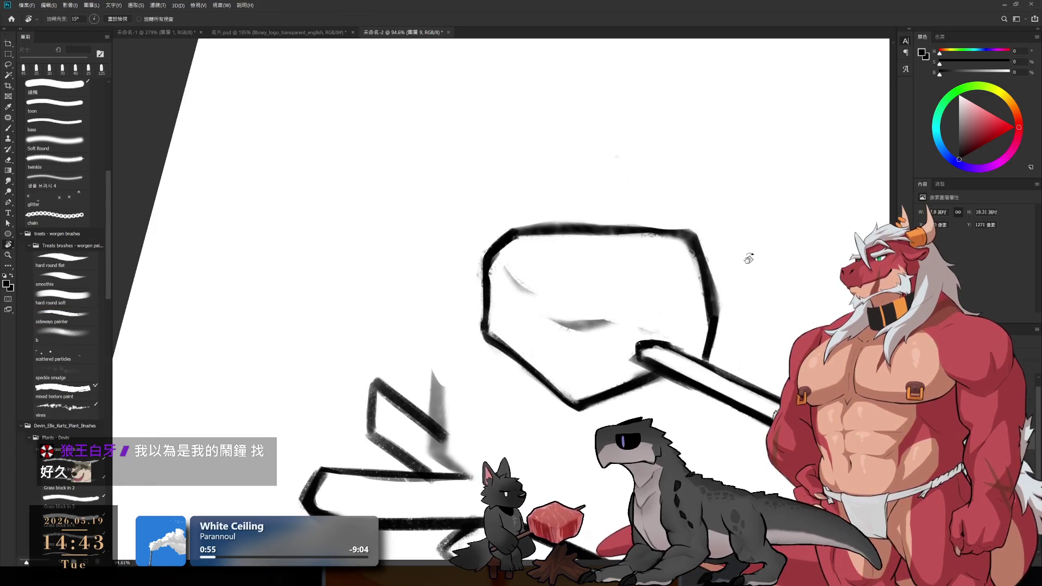
key("b")
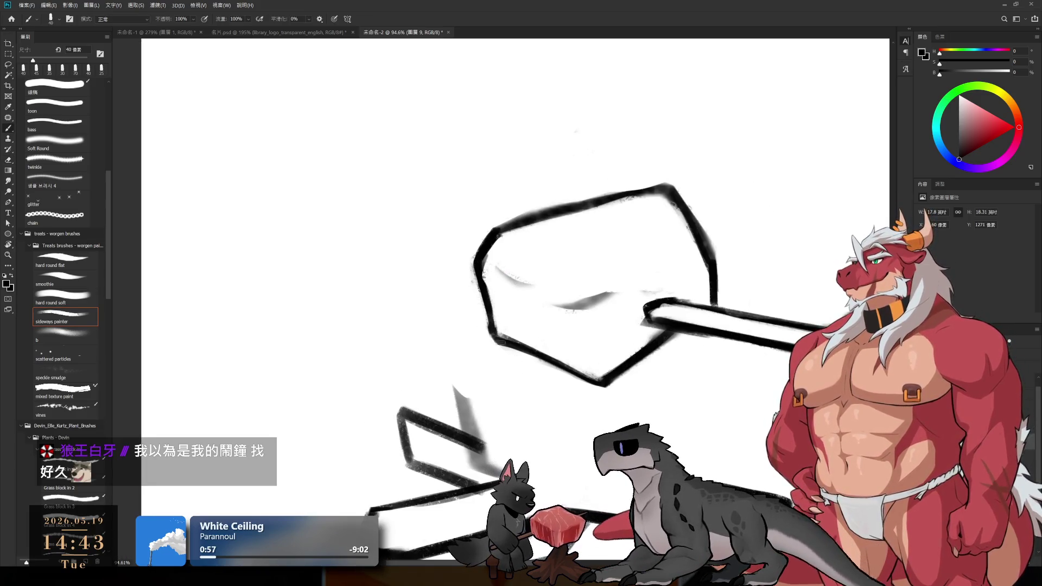
key("e")
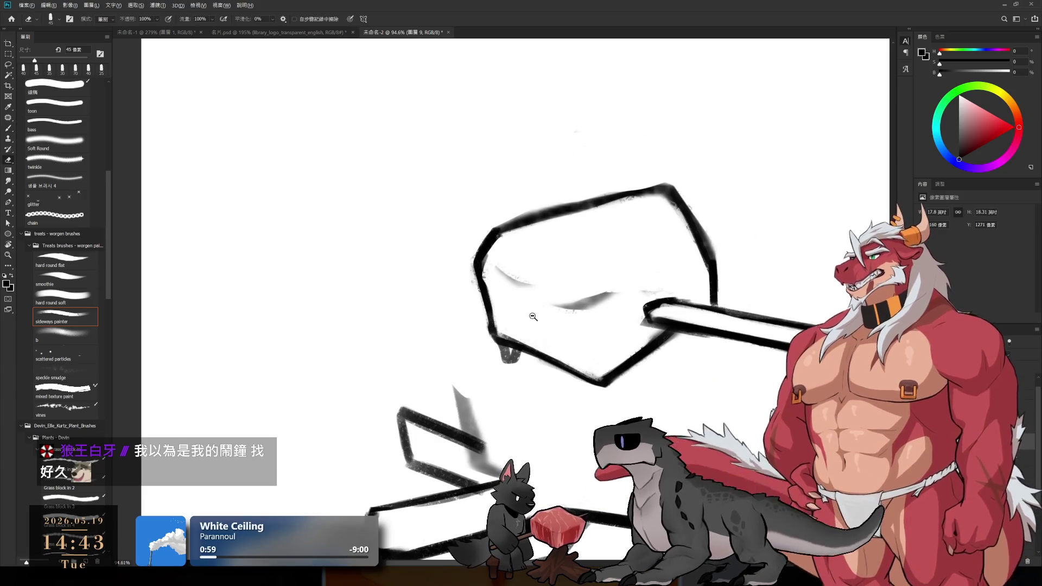
scroll(507, 286, "down", 3)
scroll(507, 286, "up", 2)
scroll(521, 277, "up", 1)
scroll(538, 255, "down", 5)
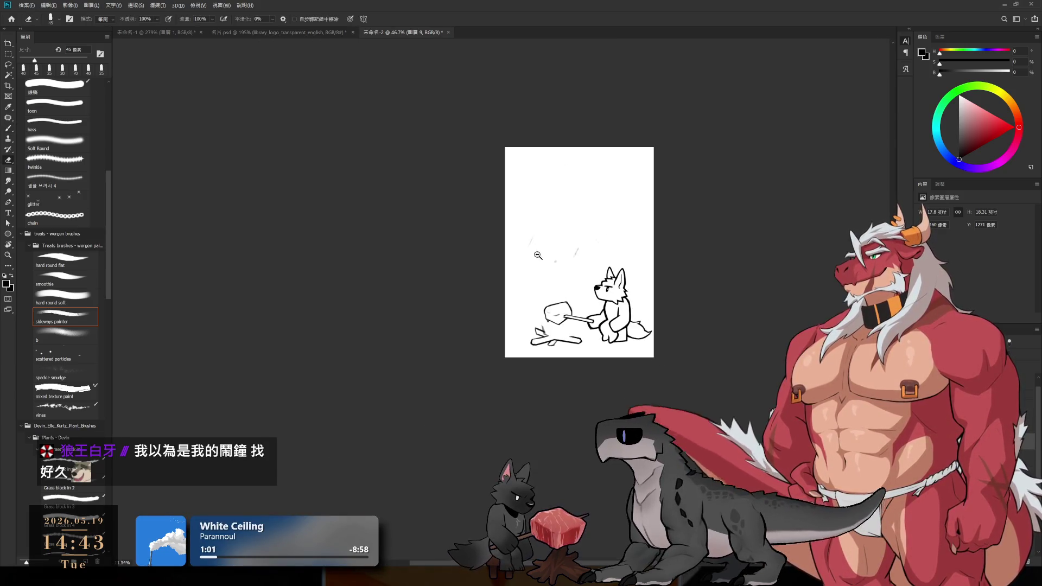
scroll(635, 295, "up", 2)
- Darken the grey shading under the wolf's jaw with a 50 px brush, then reposition the view
key("b")
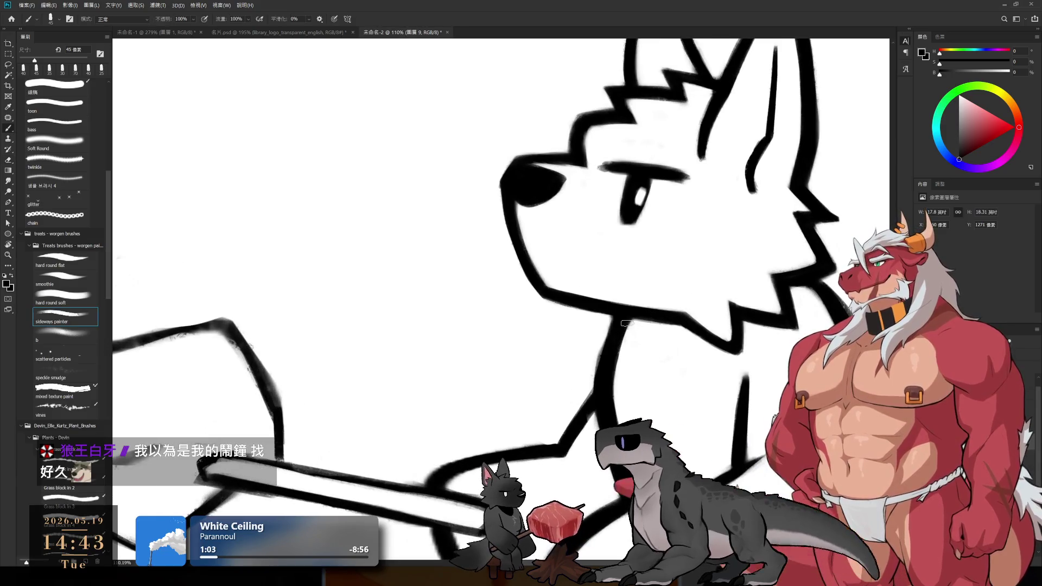
key("bracketright")
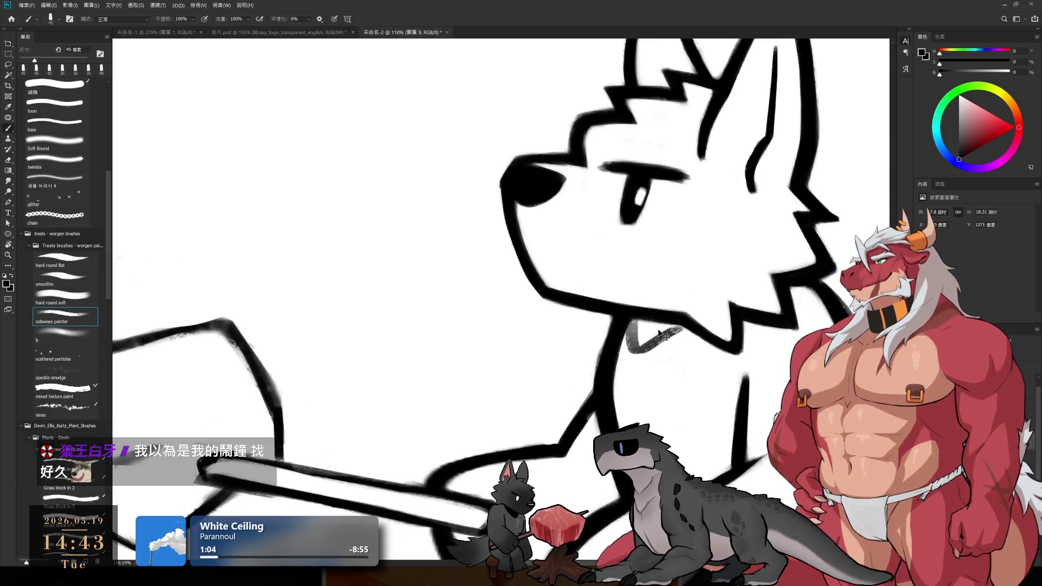
left_click_drag(607, 352, 625, 351)
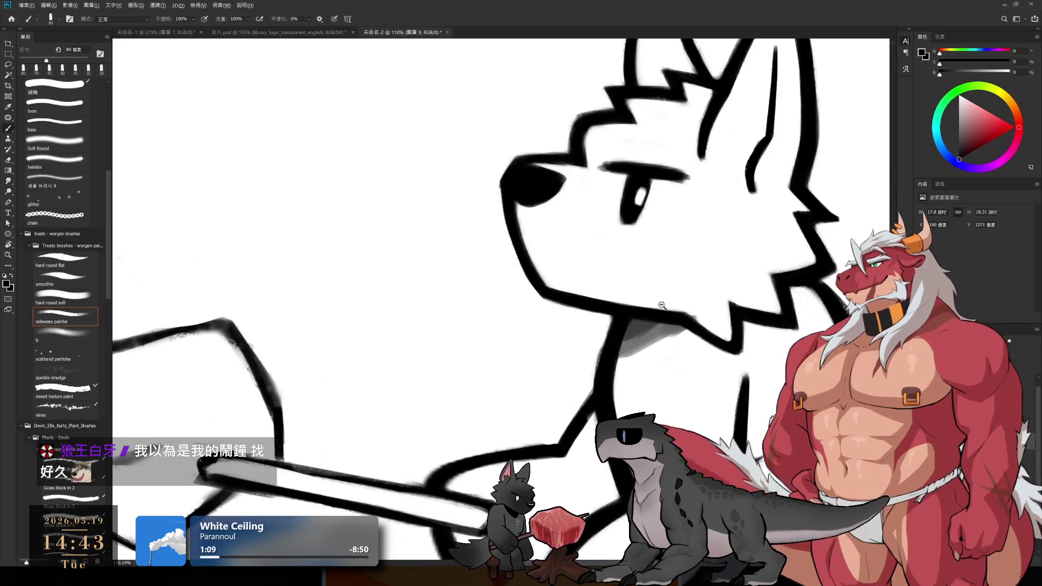
scroll(625, 351, "down", 5)
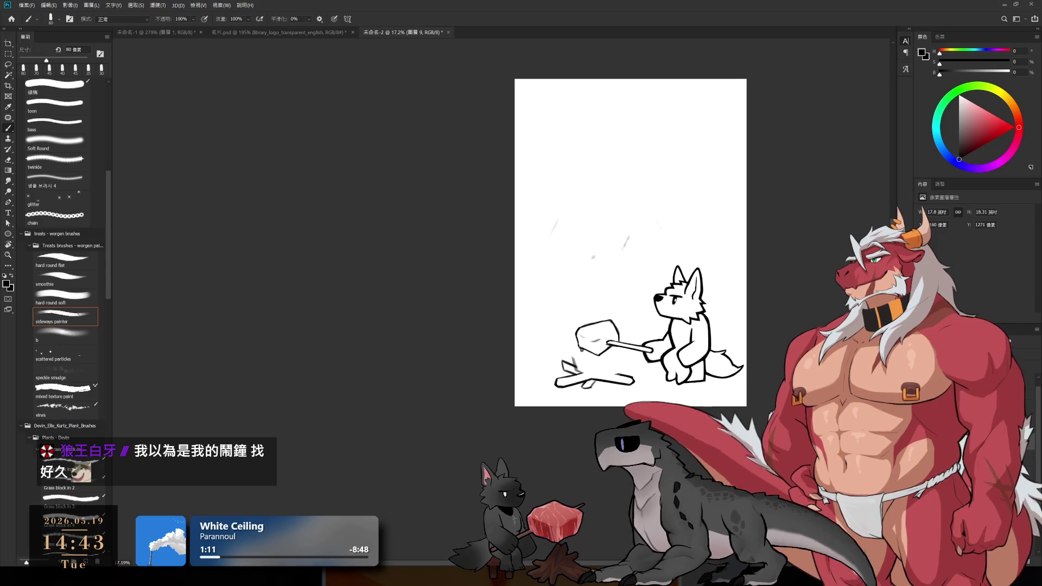
scroll(823, 322, "up", 2)
scroll(823, 322, "up", 1)
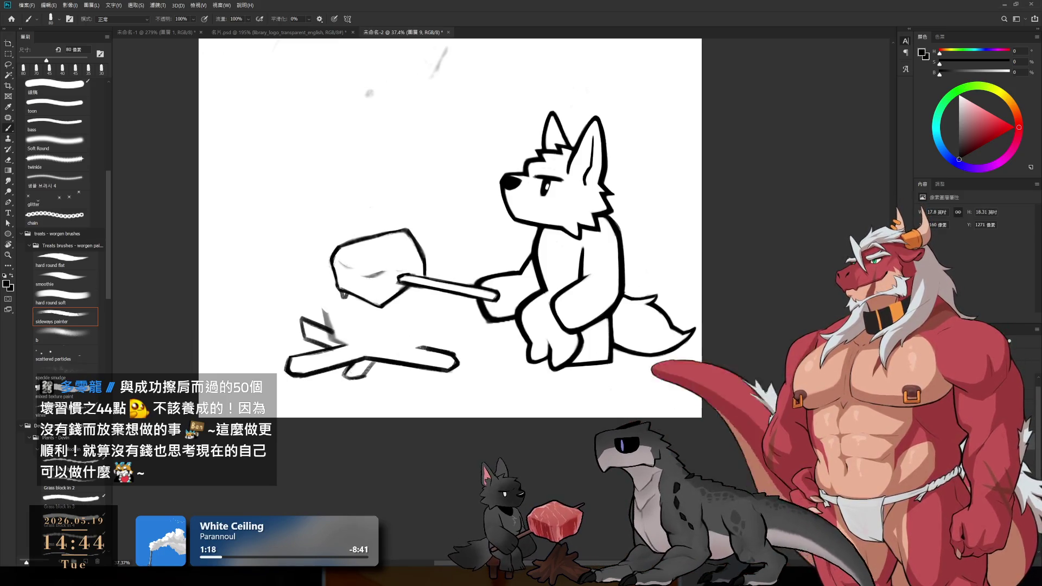
scroll(632, 168, "down", 4)
scroll(708, 187, "up", 2)
scroll(709, 187, "up", 2)
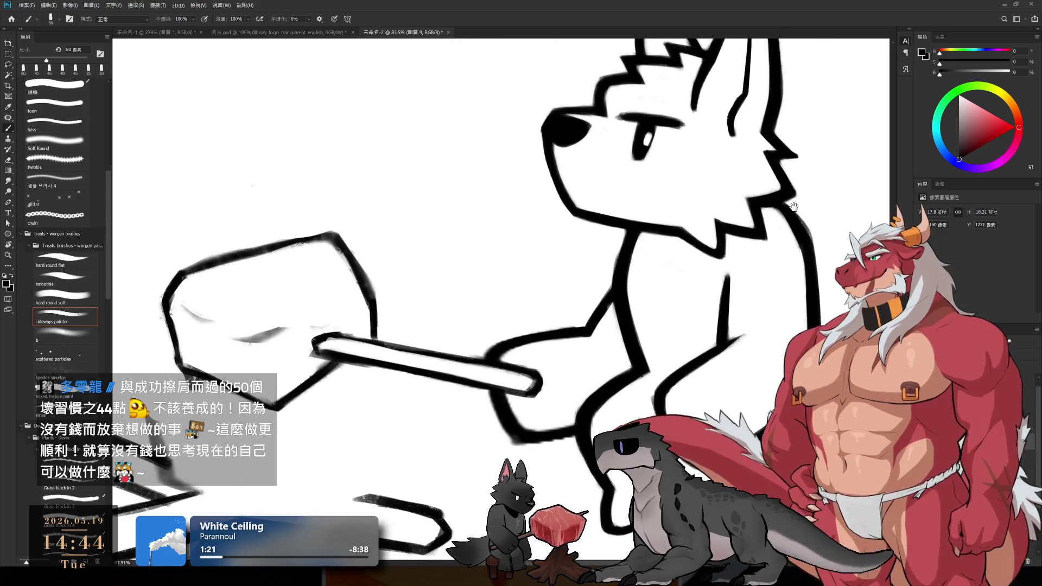
scroll(715, 239, "up", 1)
key("e")
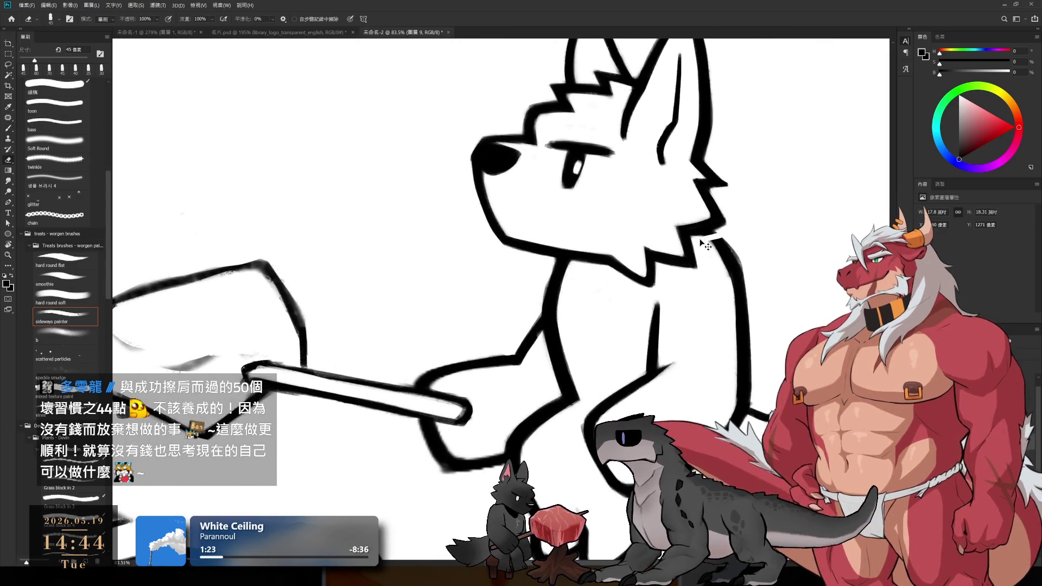
mouse_move(766, 214)
left_mouse_down()
mouse_move(510, 356)
mouse_move(707, 338)
mouse_move(575, 391)
left_mouse_up()
scroll(545, 362, "down", 3)
scroll(545, 360, "up", 1)
key("l")
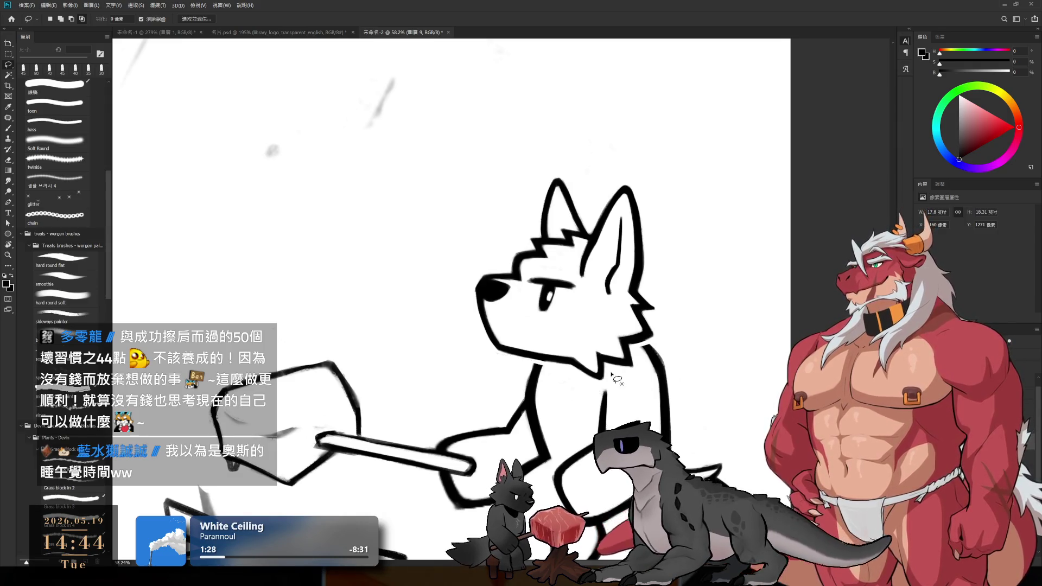
scroll(652, 351, "up", 2)
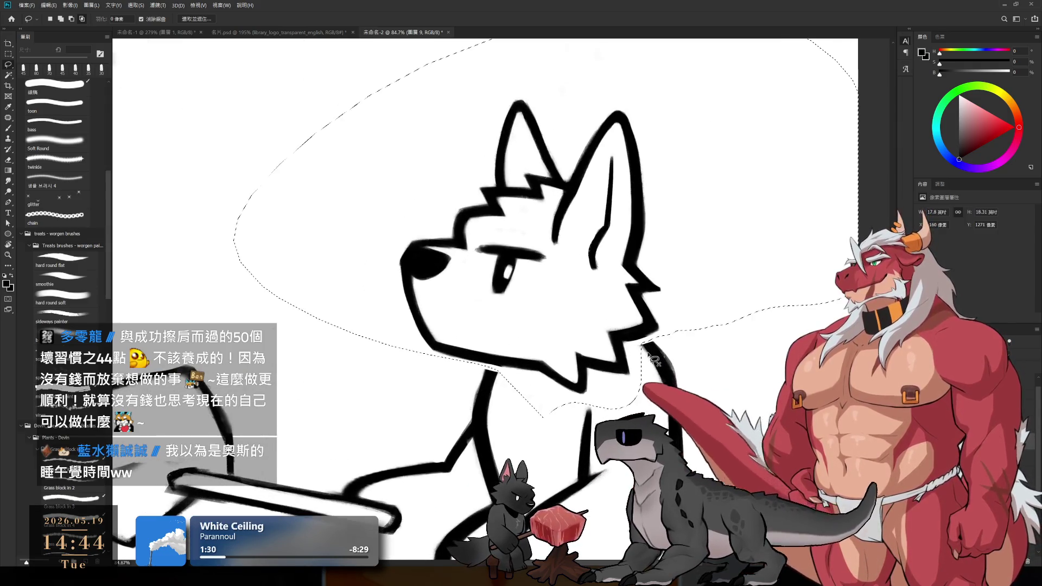
scroll(701, 334, "down", 4)
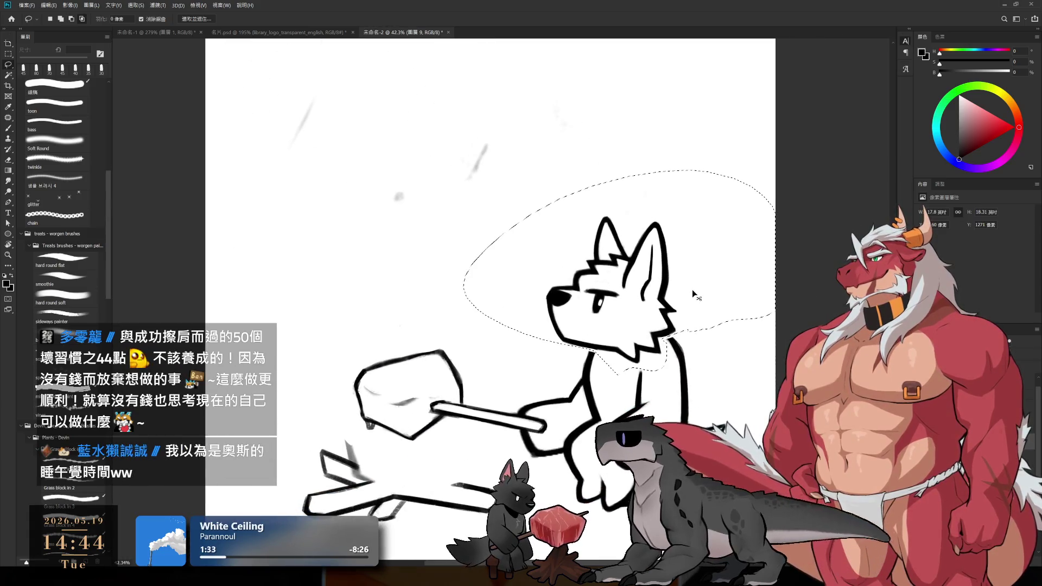
- Transform the selected head, nudge it slightly down, confirm and clear the selection
key("ctrl+t")
left_click_drag(692, 278, 691, 282)
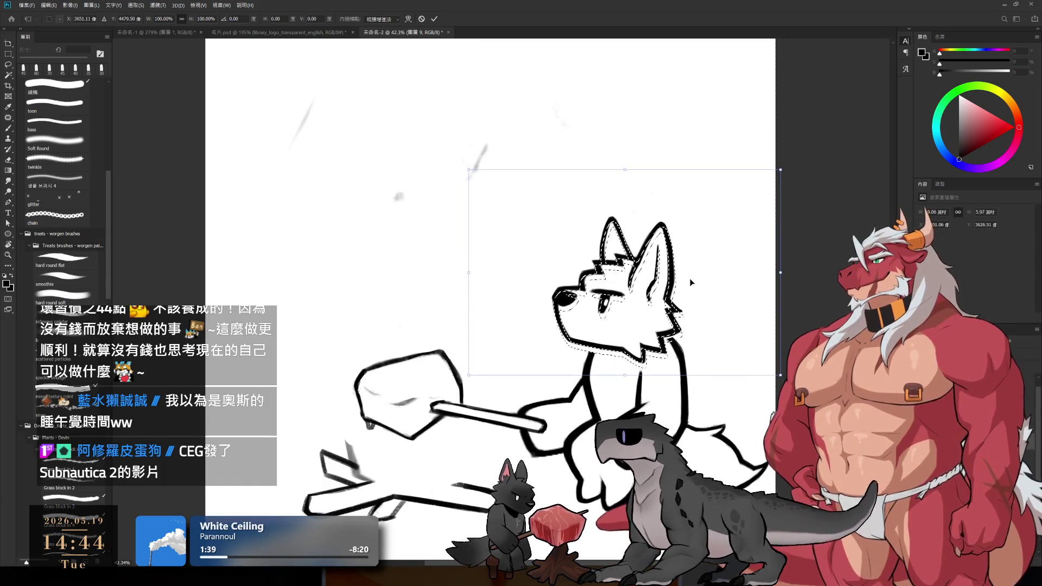
key("Return")
key("ctrl+d")
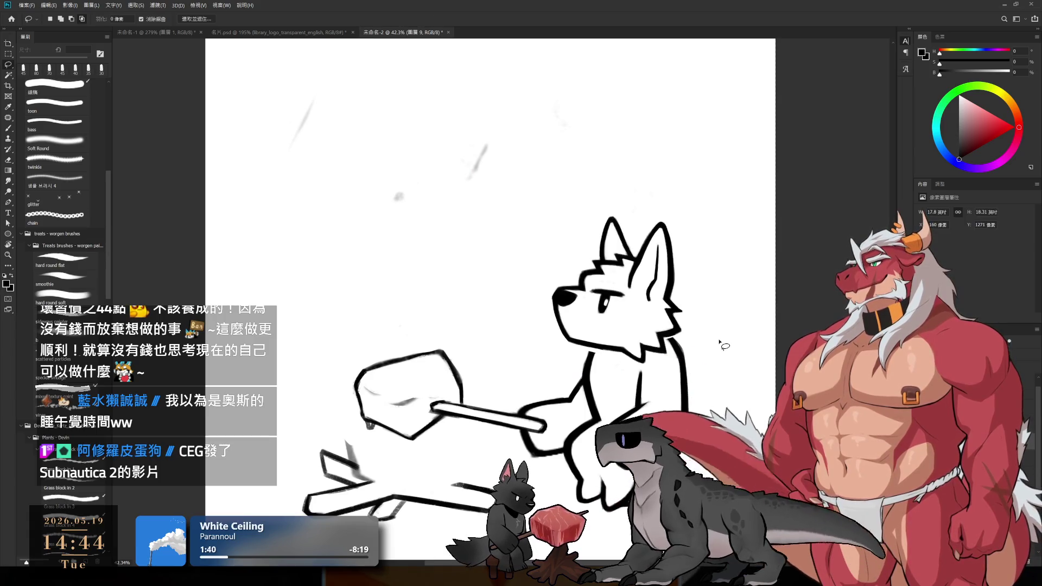
key("b")
scroll(629, 268, "up", 5)
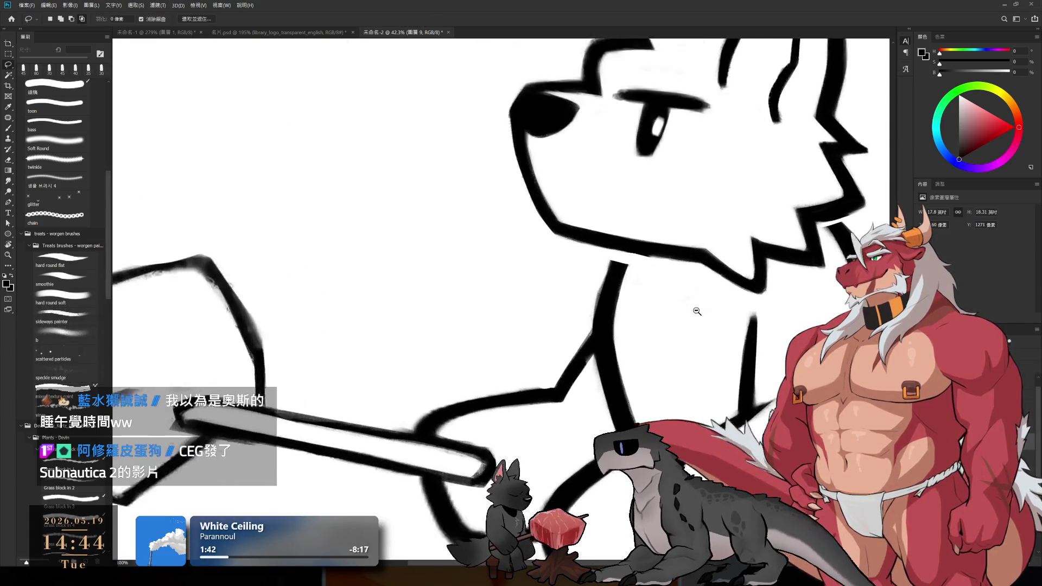
- Erase the old neck line below the jaw and draw a new neck line running downward
mouse_move(629, 268)
left_mouse_down()
mouse_move(595, 390)
mouse_move(624, 261)
mouse_move(601, 396)
mouse_move(607, 285)
left_mouse_up()
key("b")
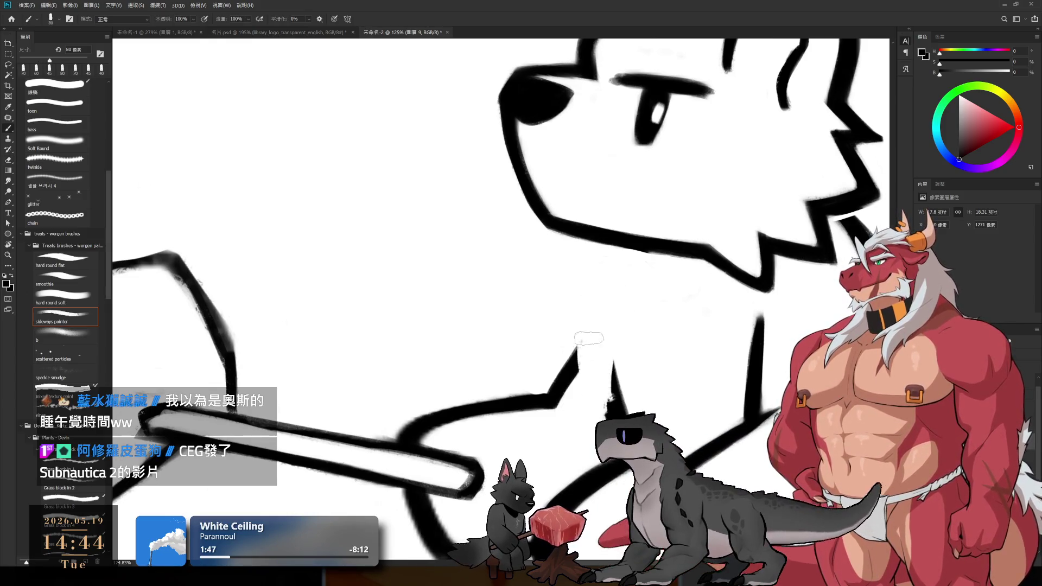
mouse_move(595, 343)
left_mouse_down()
mouse_move(618, 308)
mouse_move(561, 388)
left_mouse_up()
left_click_drag(615, 305, 572, 386)
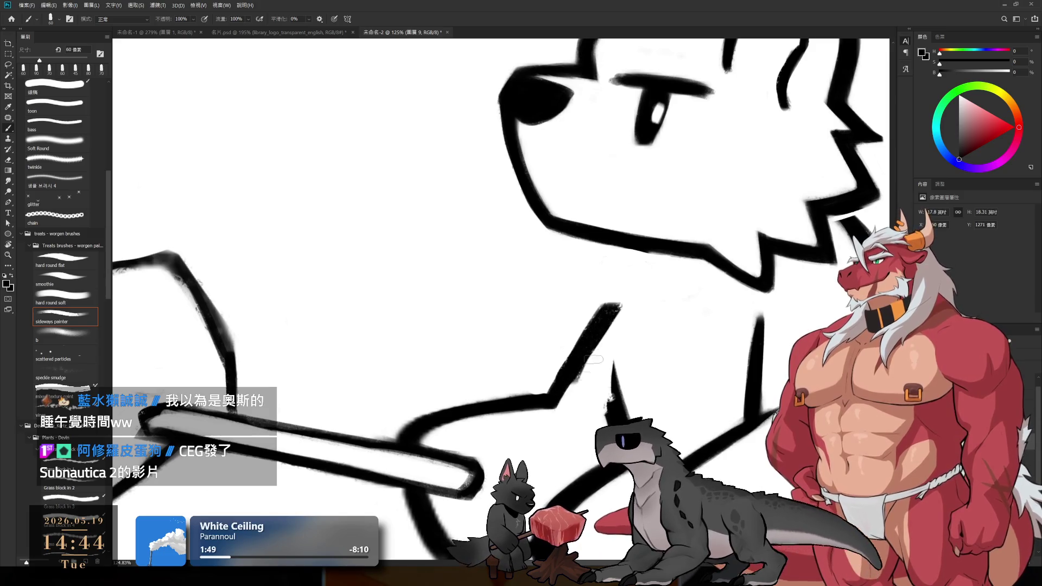
key("e")
key("b")
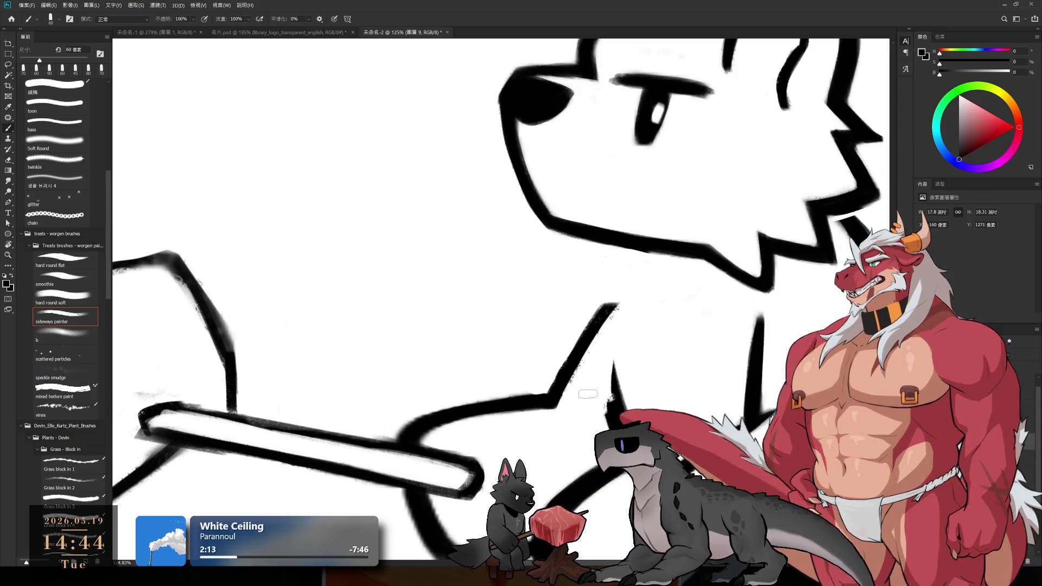
left_click_drag(612, 440, 588, 395)
- Redraw the vertical neck stroke under the jaw, retrying until it meets the head outline
key("e")
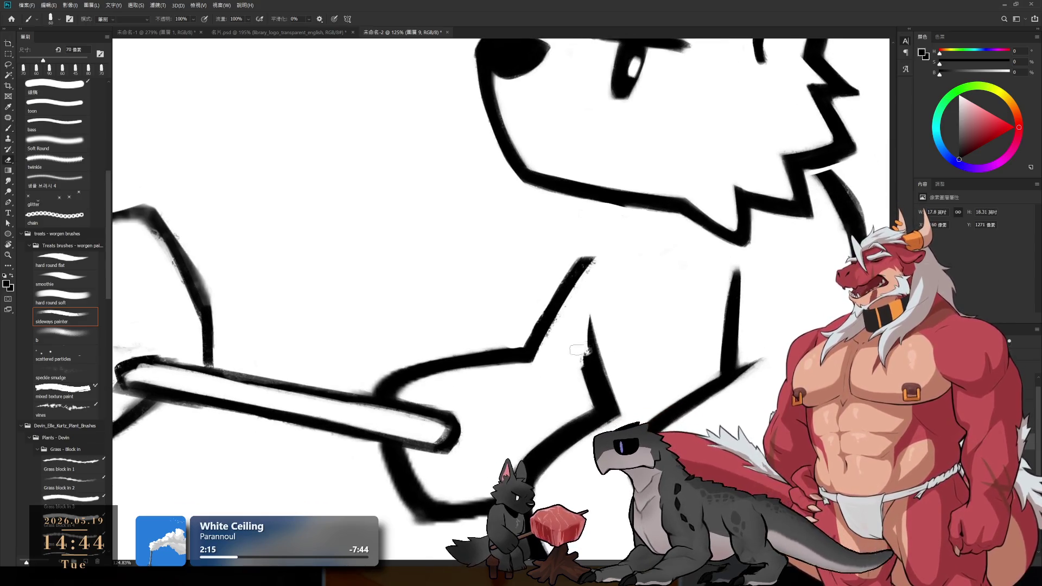
key("b")
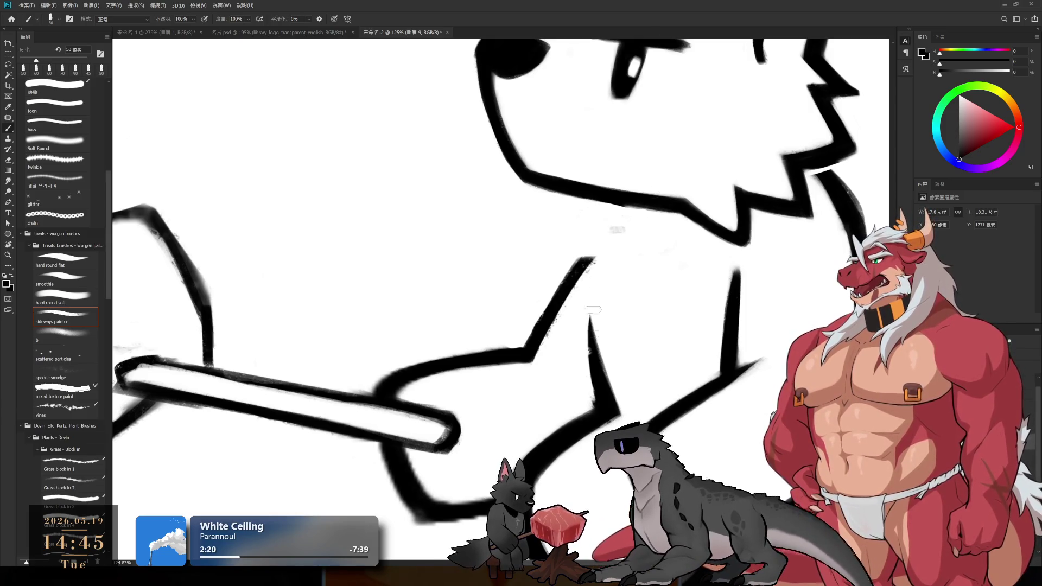
left_click_drag(604, 232, 588, 389)
key("ctrl+z")
left_click_drag(607, 218, 588, 390)
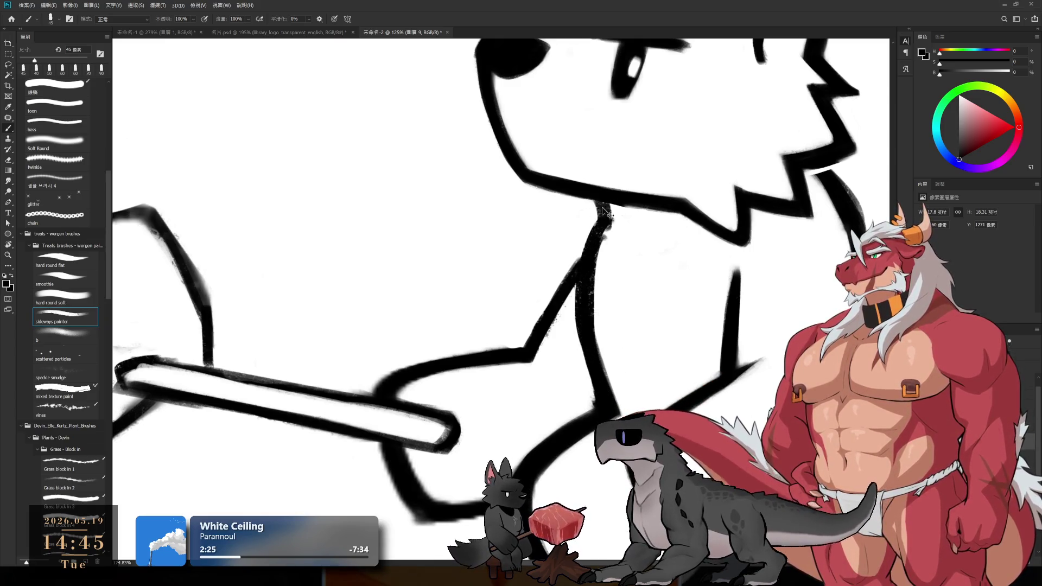
key("ctrl+z")
left_click_drag(604, 216, 611, 194)
scroll(597, 228, "down", 5)
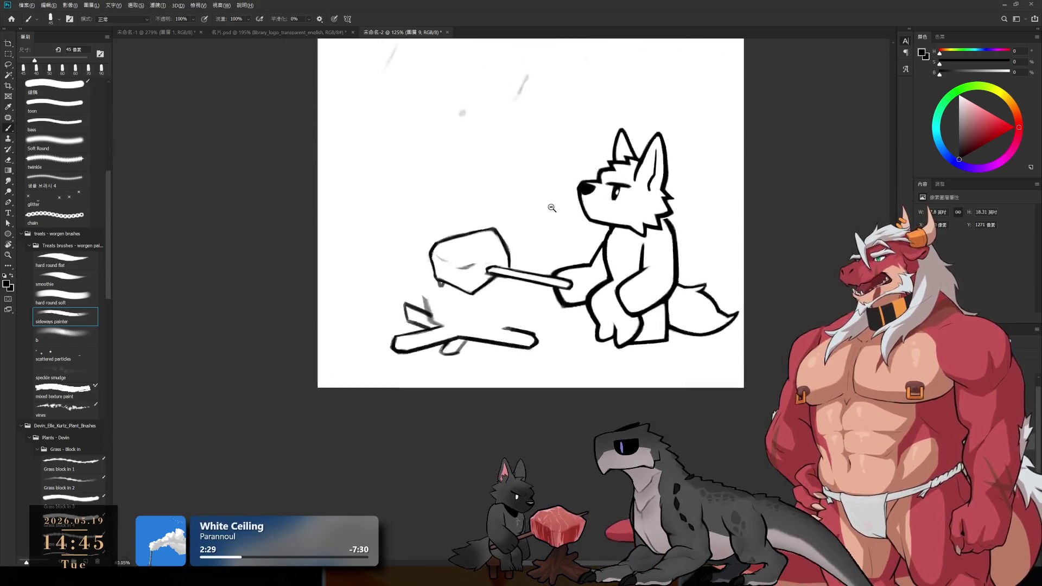
scroll(583, 118, "up", 5)
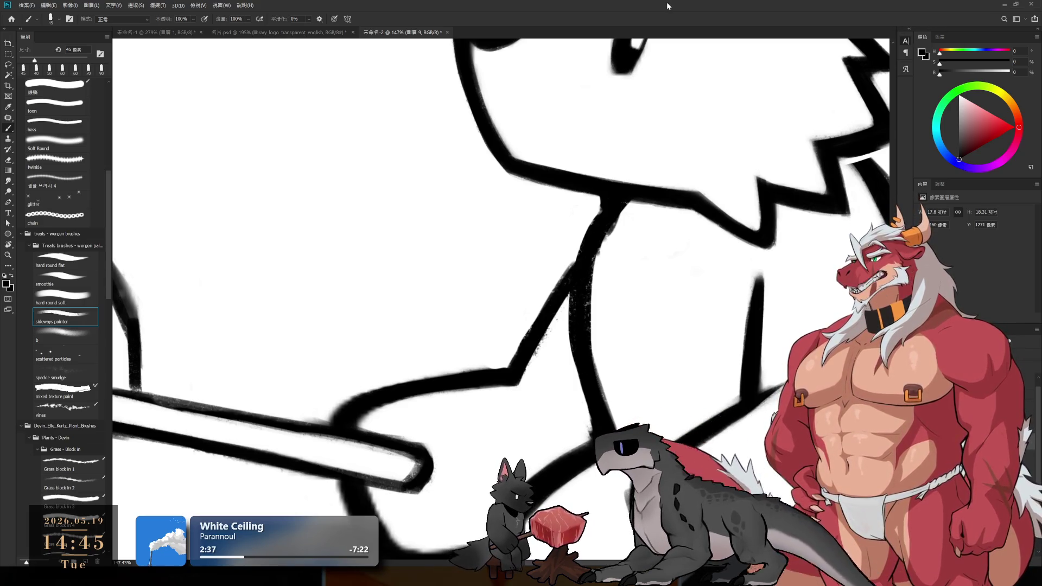
- Erase a stray neck-line segment and the lower shoulder line, rotating the canvas for easier strokes
key("e")
left_click_drag(595, 269, 621, 209)
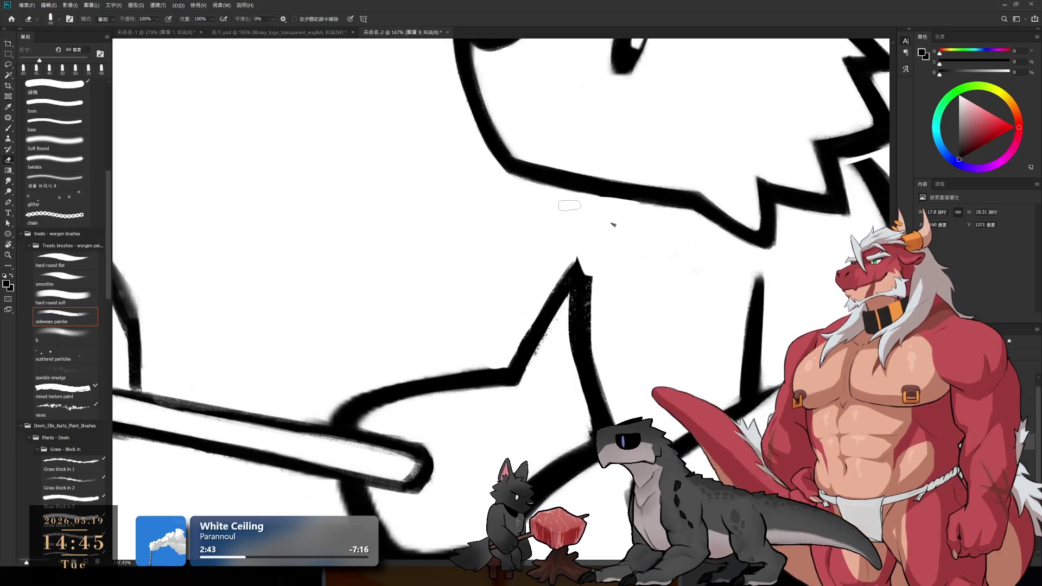
key("r")
mouse_move(613, 225)
left_mouse_down()
mouse_move(620, 360)
mouse_move(612, 336)
left_mouse_up()
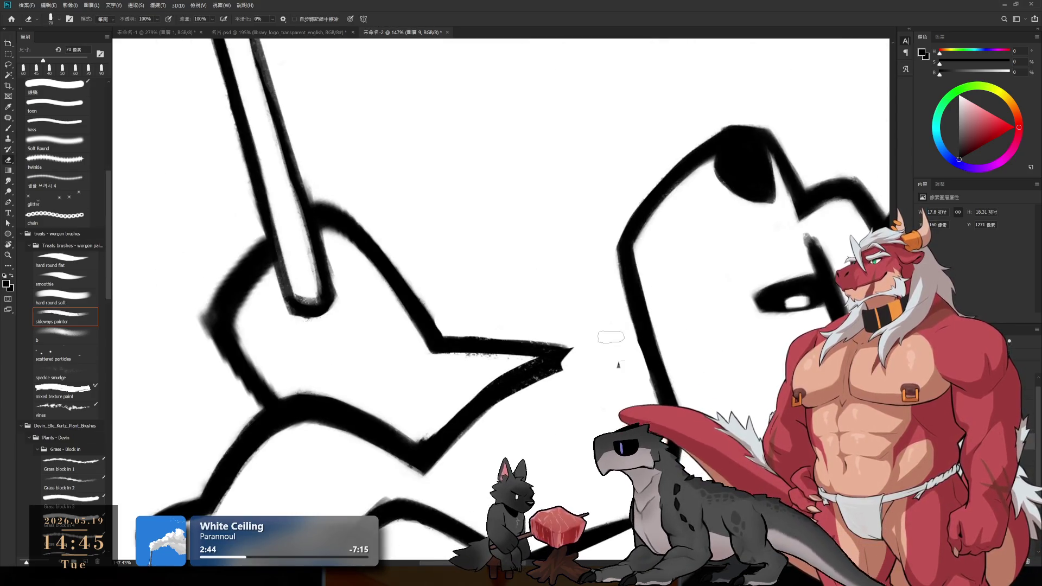
key("r")
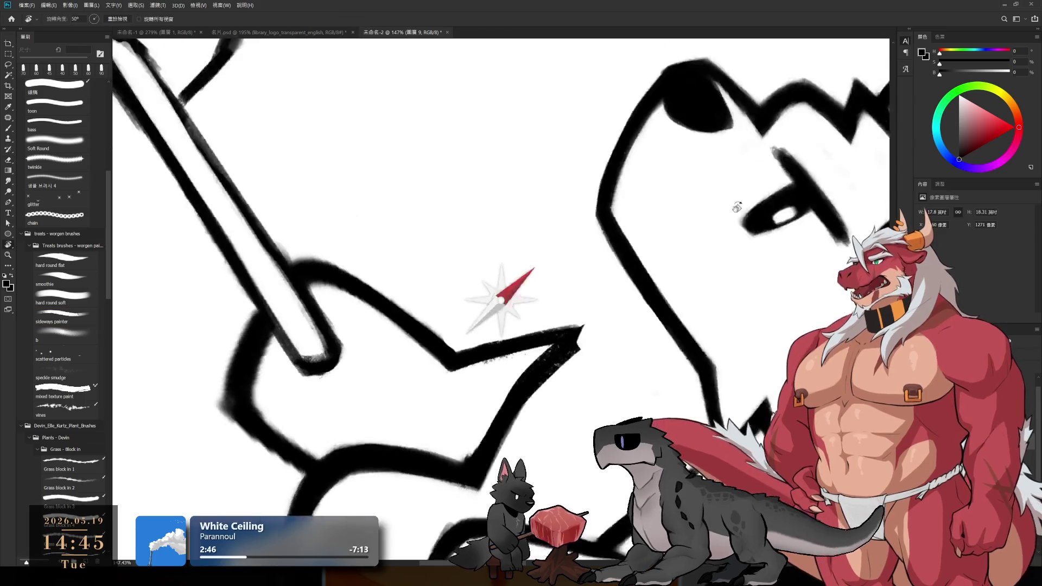
left_click_drag(693, 354, 574, 33)
left_click_drag(649, 287, 568, 255)
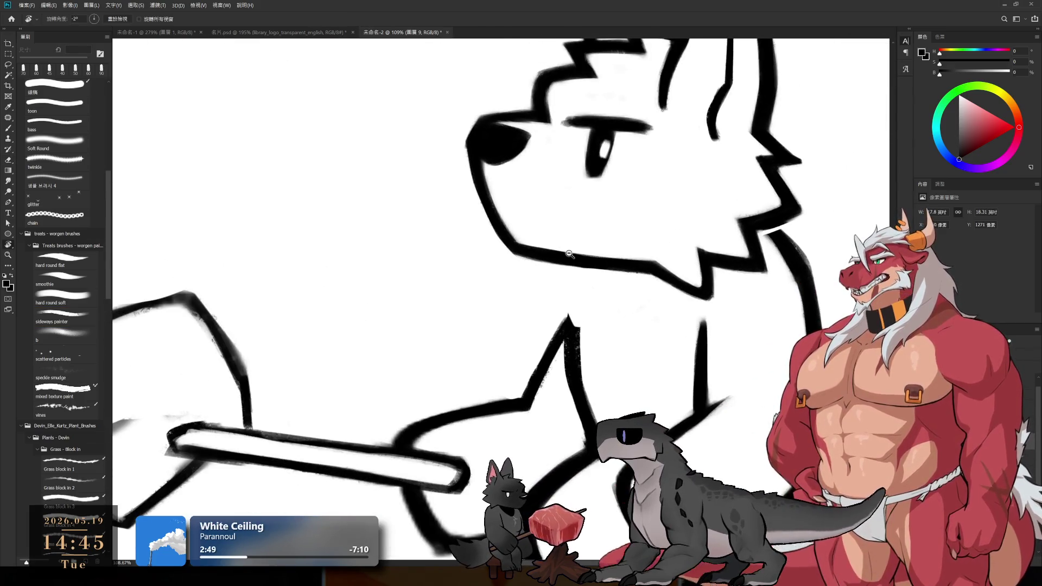
key("e")
mouse_move(580, 324)
left_mouse_down()
mouse_move(572, 370)
mouse_move(586, 325)
left_mouse_up()
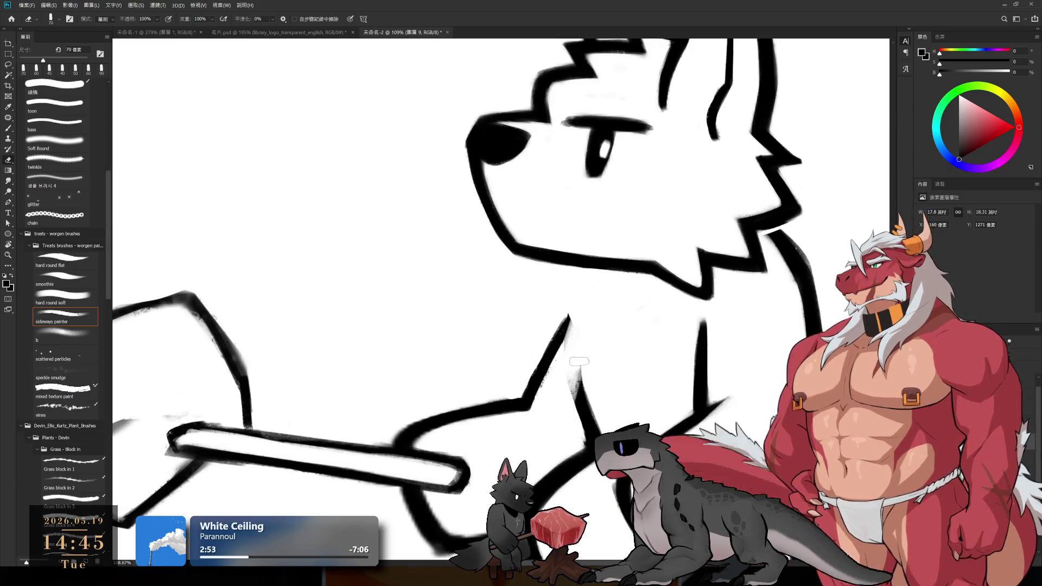
- Redraw the wolf's shoulder line more smoothly and lightly trim its lower end
key("b")
left_click_drag(583, 287, 561, 346)
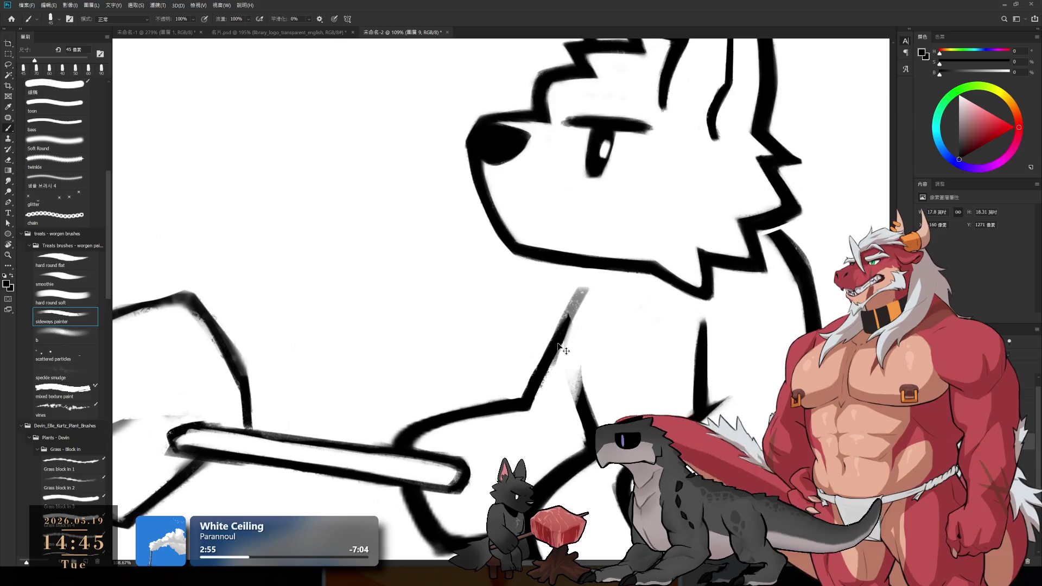
left_click_drag(601, 276, 562, 342)
key("ctrl+z")
left_click_drag(602, 276, 542, 376)
key("e")
left_click_drag(570, 342, 554, 407)
key("b")
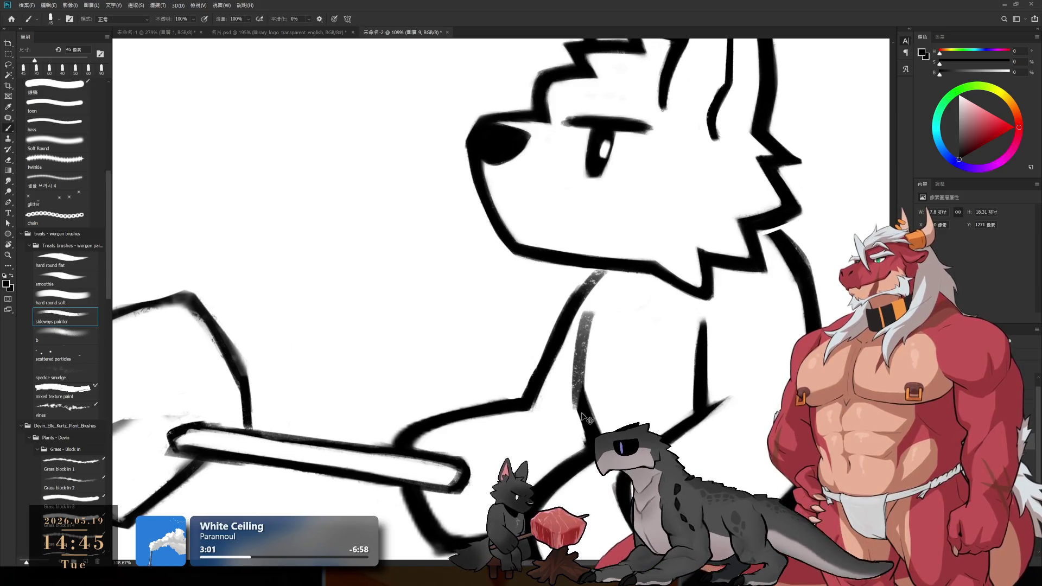
mouse_move(592, 310)
left_mouse_down()
mouse_move(574, 407)
mouse_move(606, 309)
left_mouse_up()
key("e")
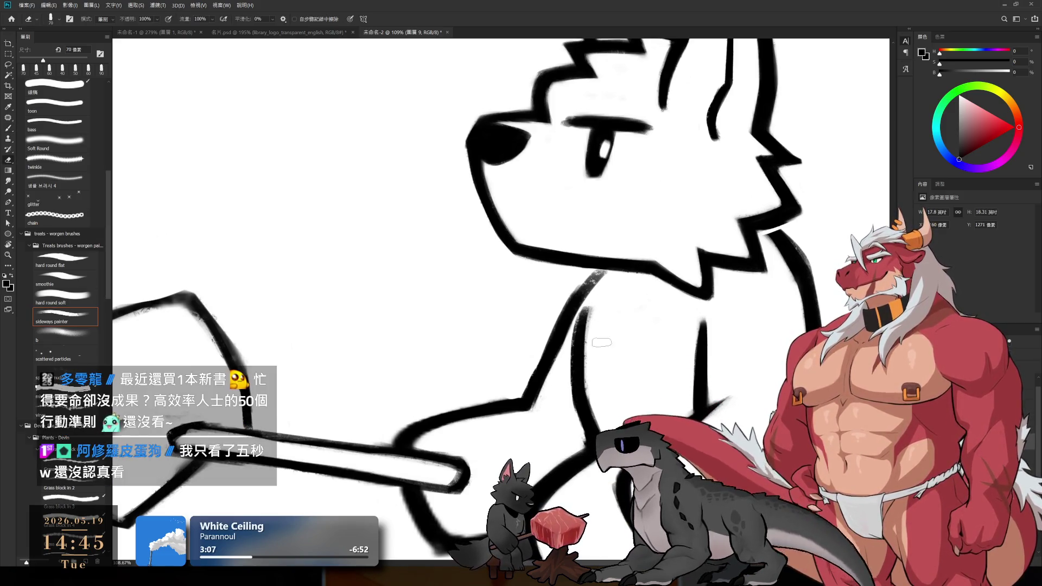
scroll(572, 324, "down", 5)
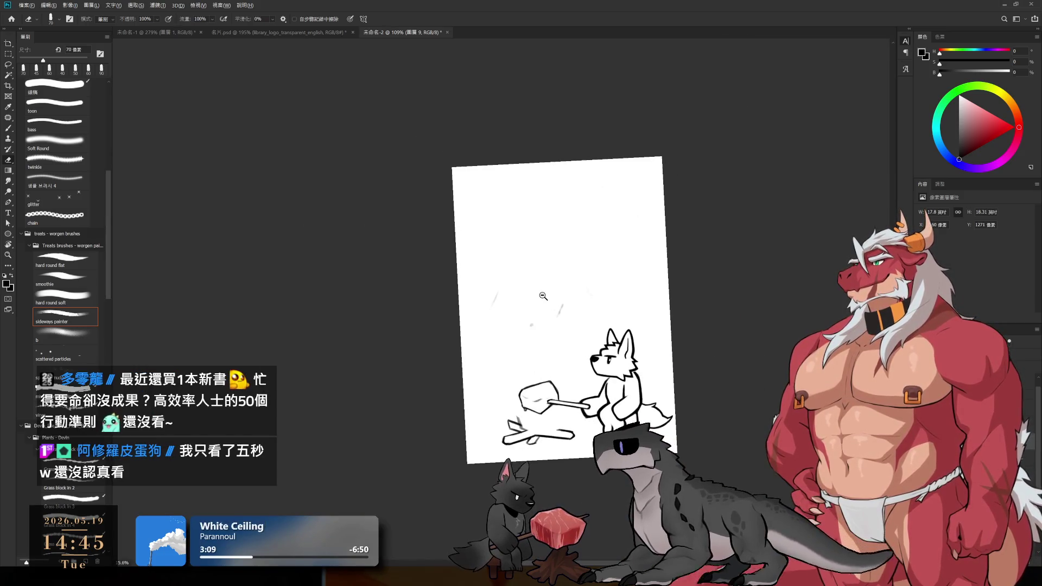
scroll(573, 324, "up", 6)
- Soften the shoulder line's left edge and fill the speckled junction gap solid black with a 35 px brush
key("e")
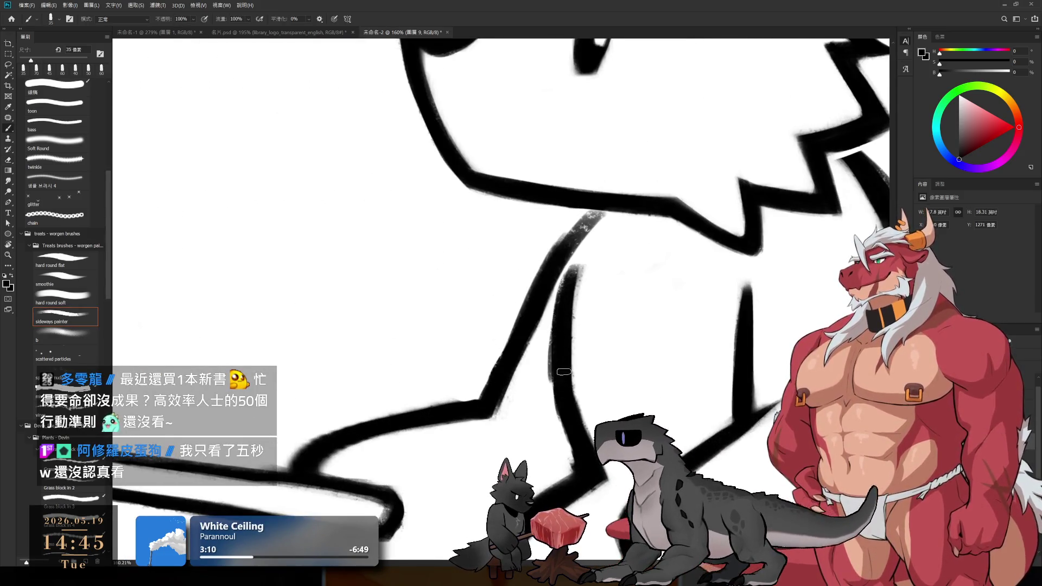
key("bracketleft")
key("bracketleft")
key("bracketleft")
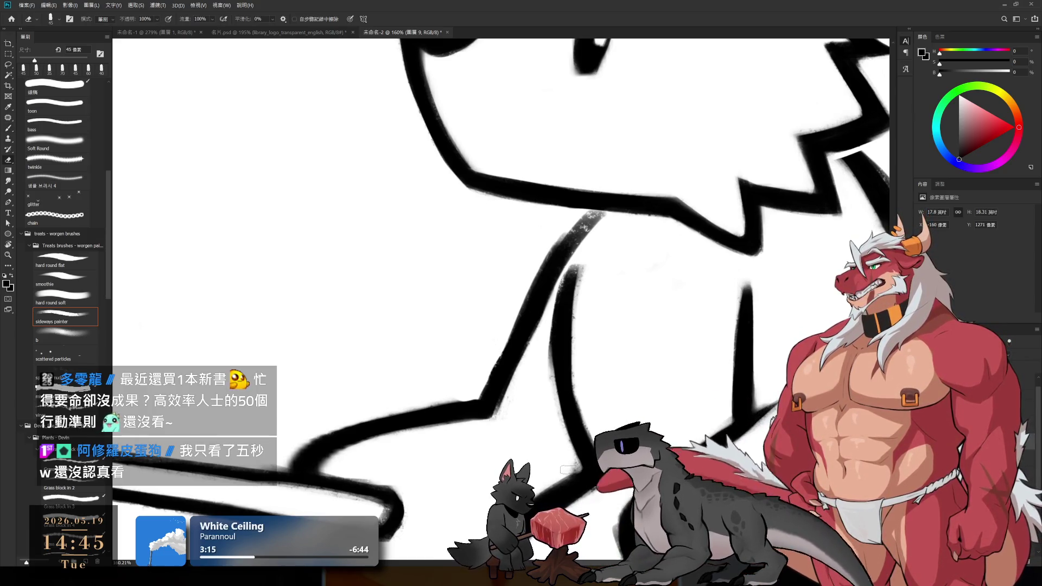
key("b")
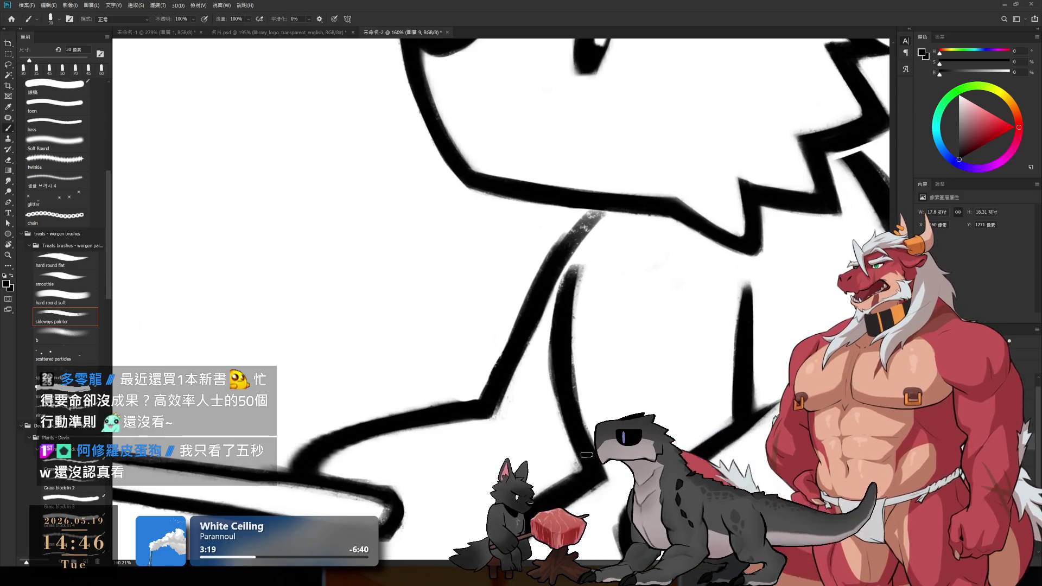
left_click_drag(587, 455, 572, 406)
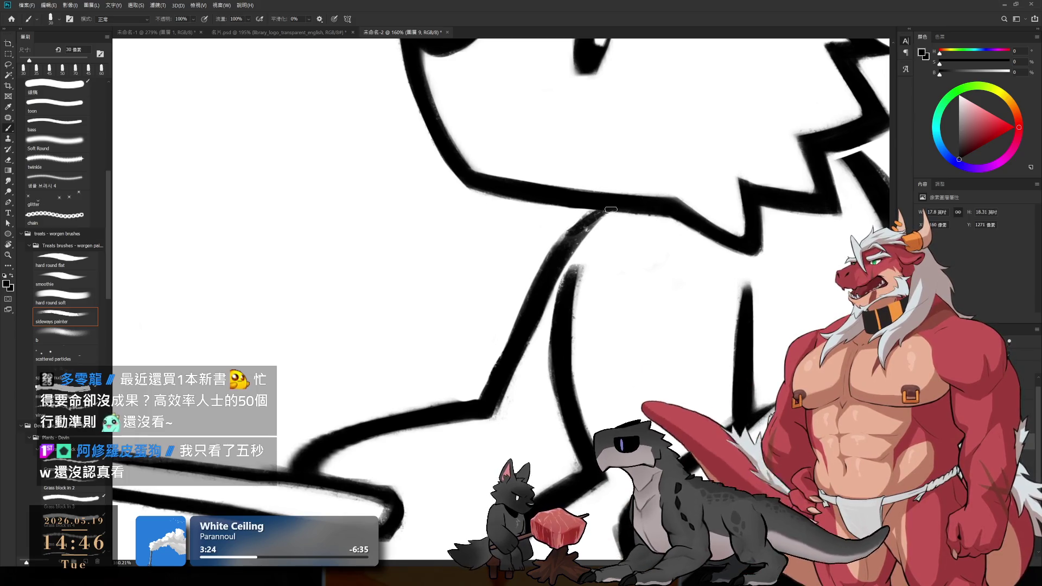
left_click_drag(588, 222, 577, 236)
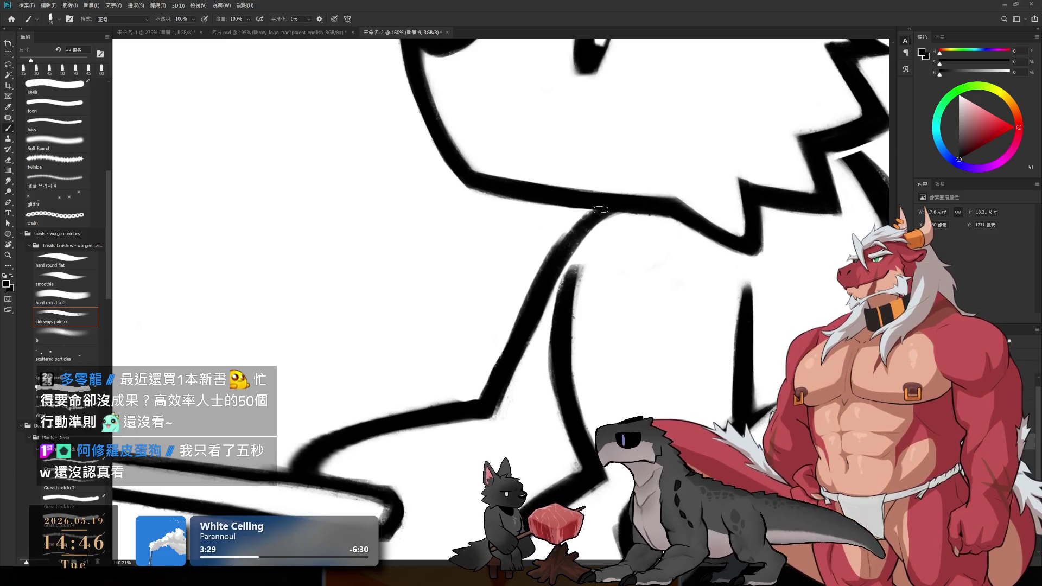
scroll(695, 222, "down", 3, "alt")
scroll(692, 225, "down", 2, "alt")
scroll(676, 226, "up", 3, "alt")
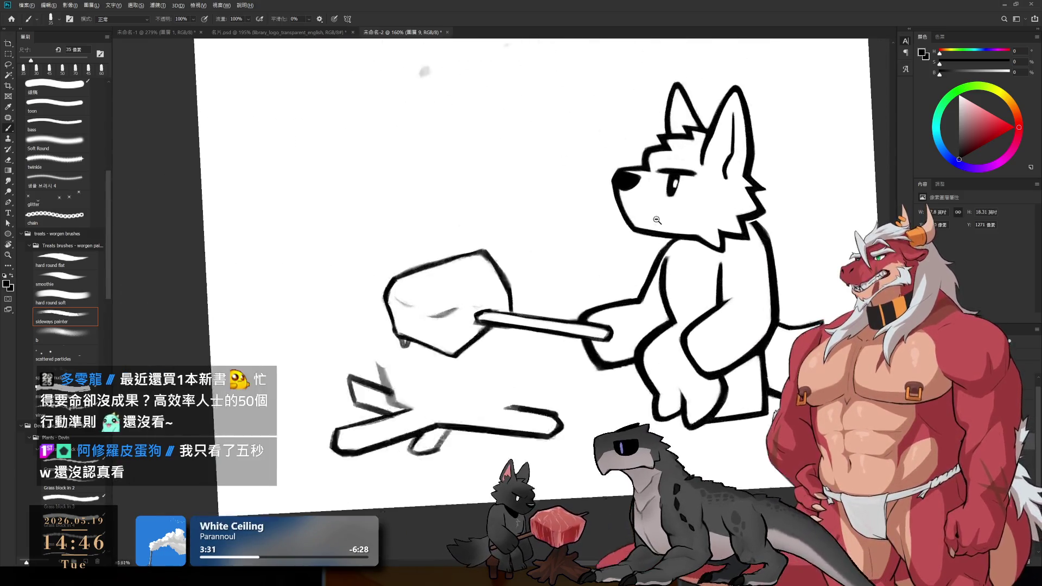
scroll(668, 228, "up", 2, "alt")
scroll(670, 228, "down", 3, "alt")
scroll(664, 210, "up", 1, "alt")
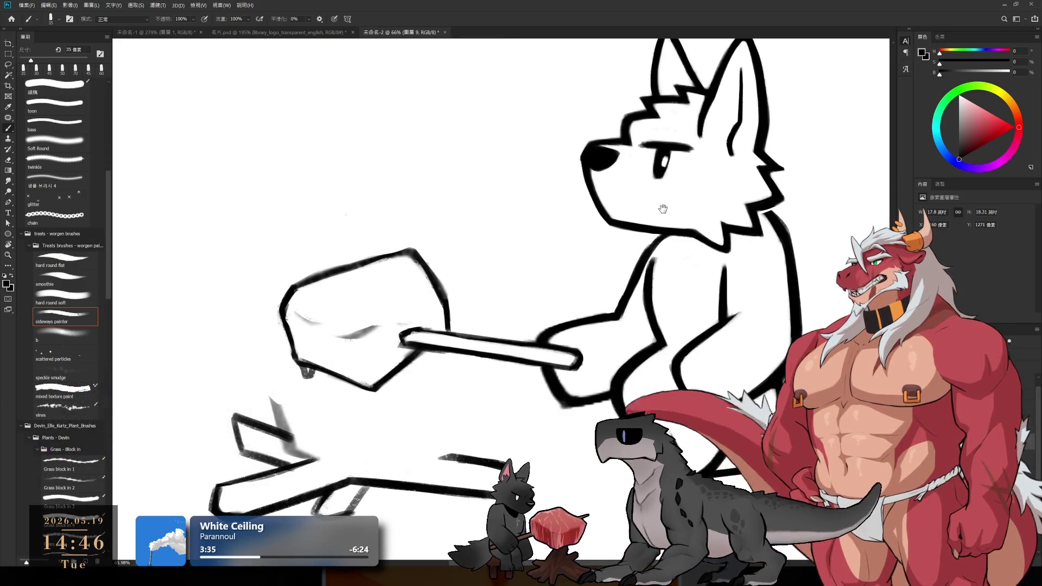
scroll(619, 203, "down", 1, "alt")
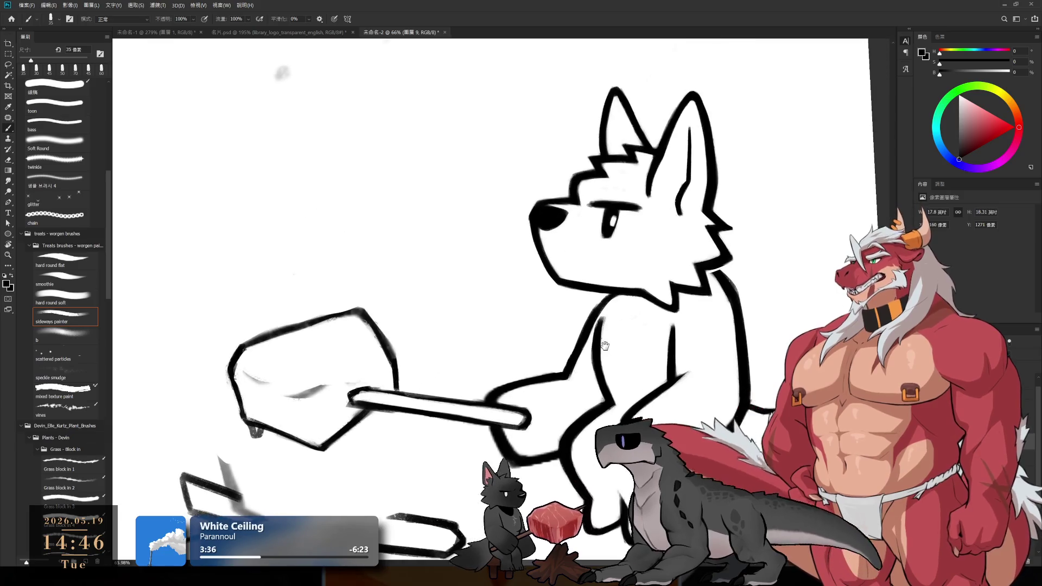
scroll(567, 191, "down", 1, "alt")
scroll(671, 282, "up", 5, "alt")
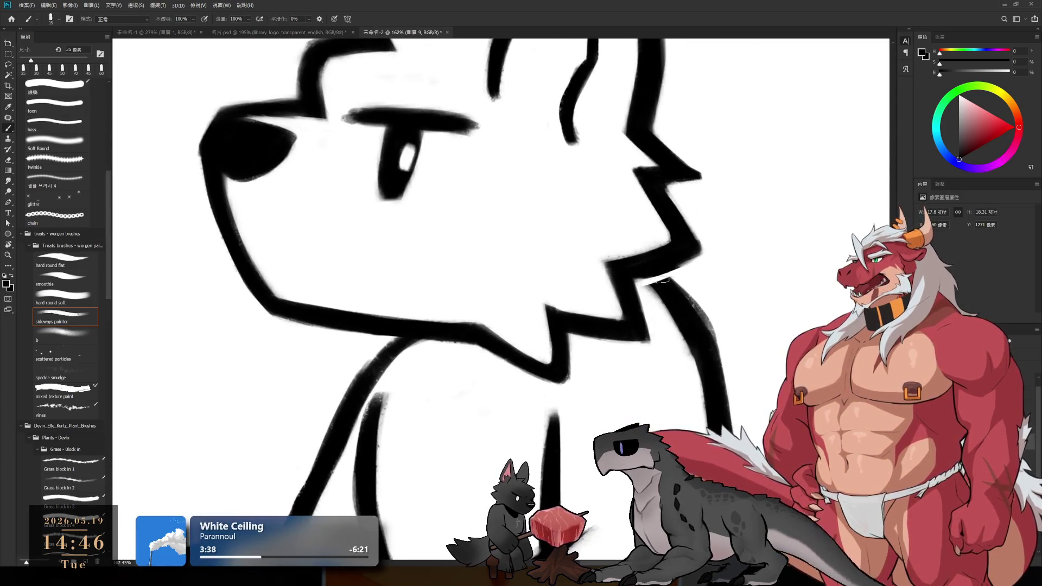
scroll(661, 281, "up", 2, "alt")
scroll(659, 281, "down", 2, "alt")
scroll(659, 278, "down", 1, "alt")
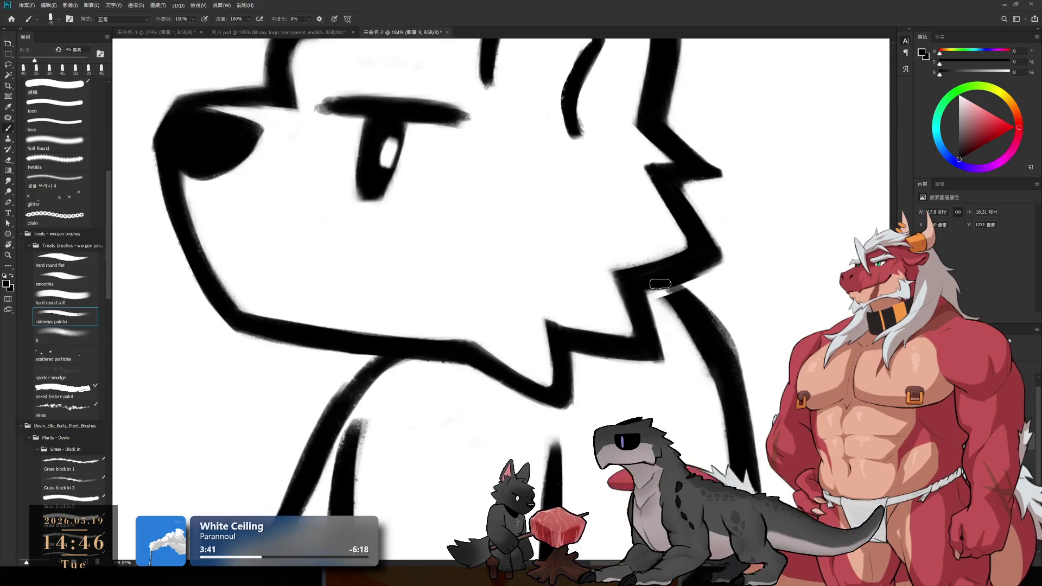
key("e")
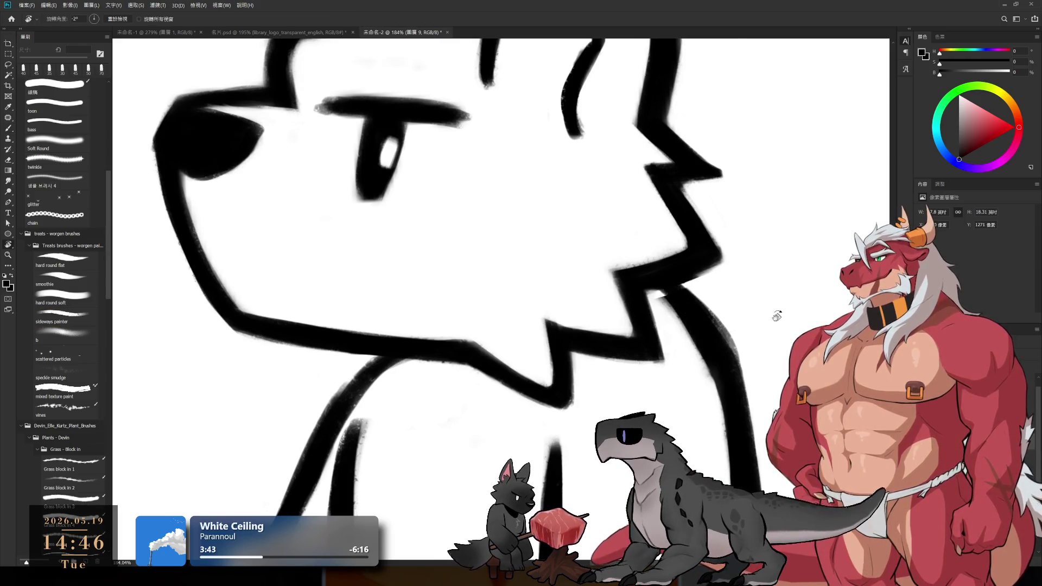
- Touch up the chin fur lines with brush and eraser, turning the canvas to reach them
left_click_drag(721, 424, 650, 350)
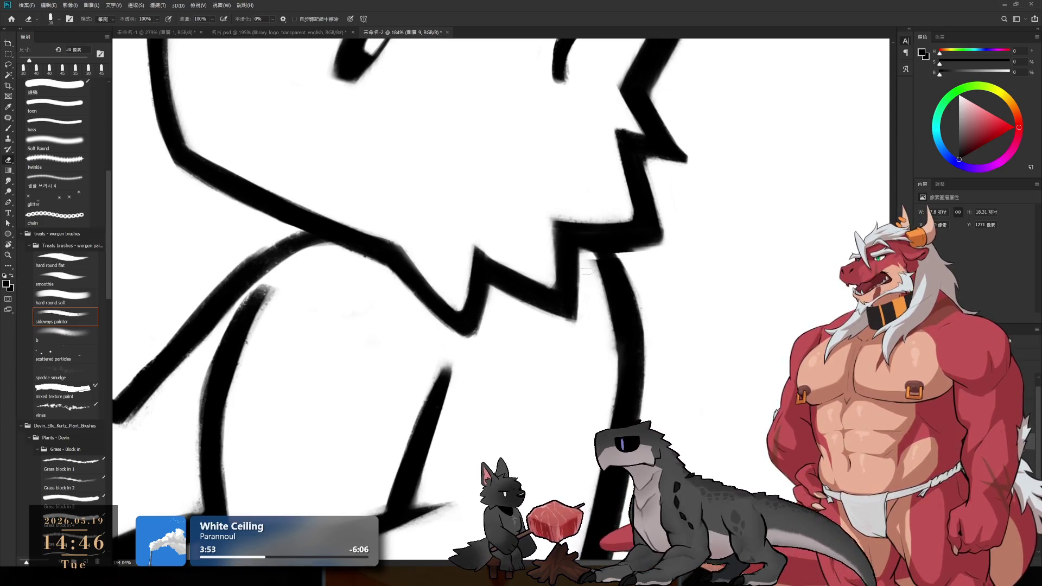
key("b")
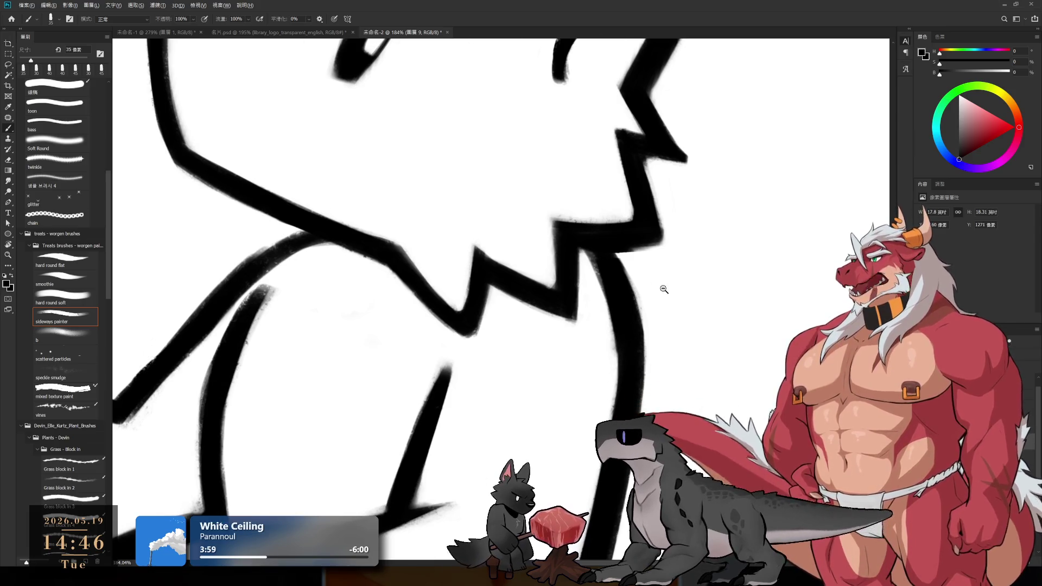
left_click_drag(664, 289, 654, 274)
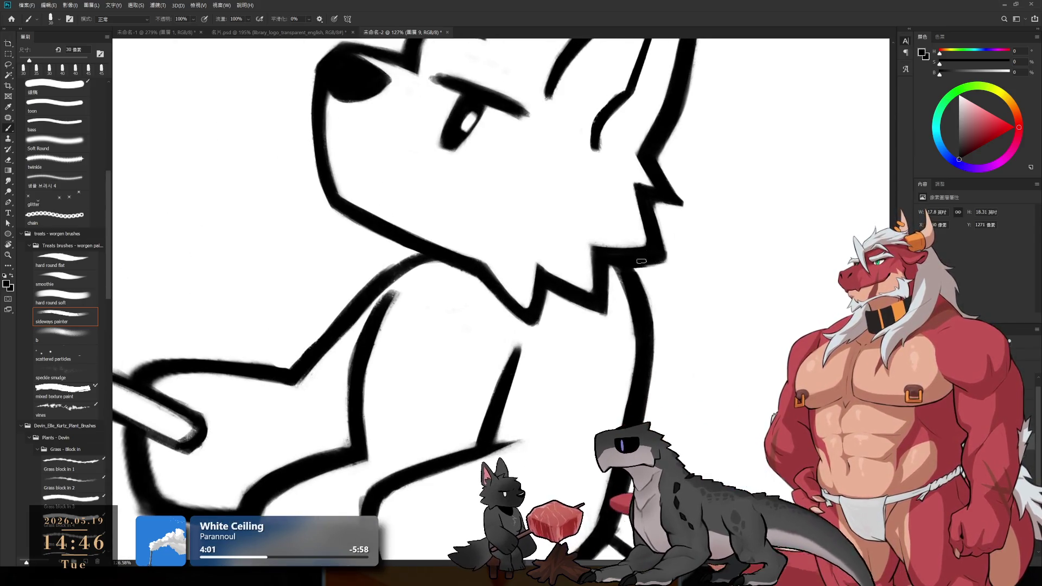
key("e")
key("r")
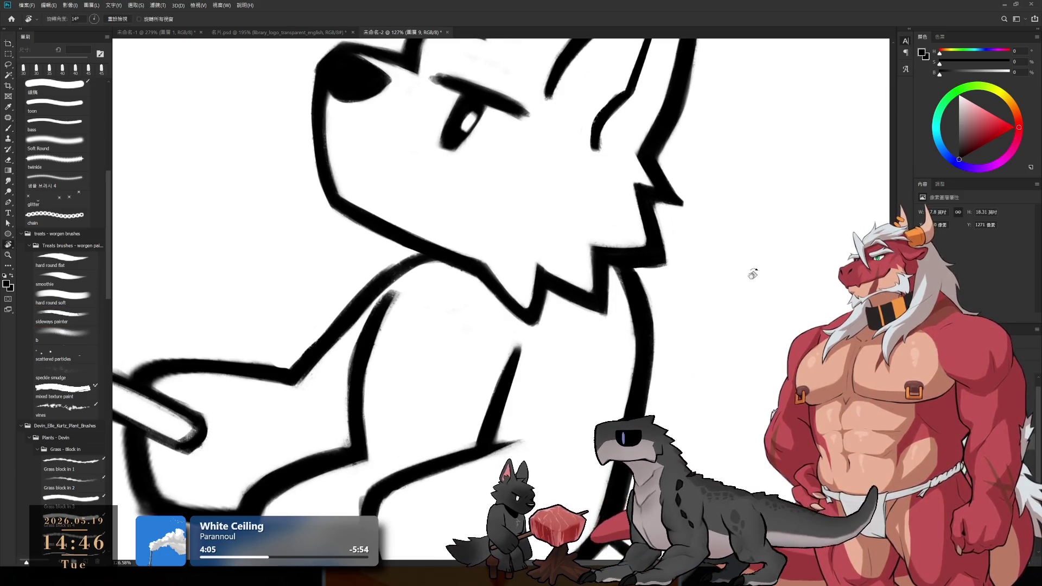
left_click_drag(752, 272, 488, 325)
scroll(547, 403, "up", 2)
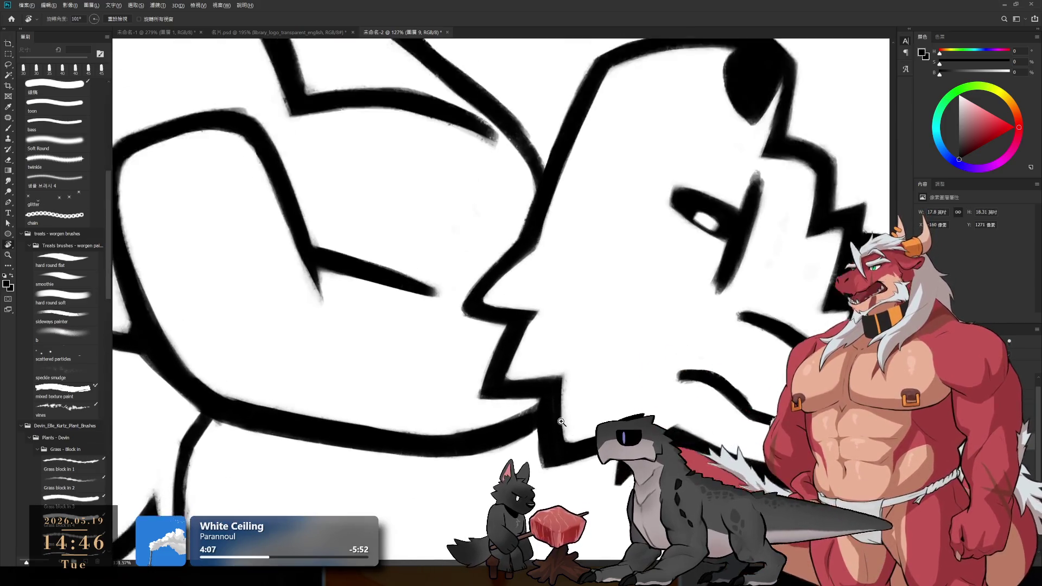
key("b")
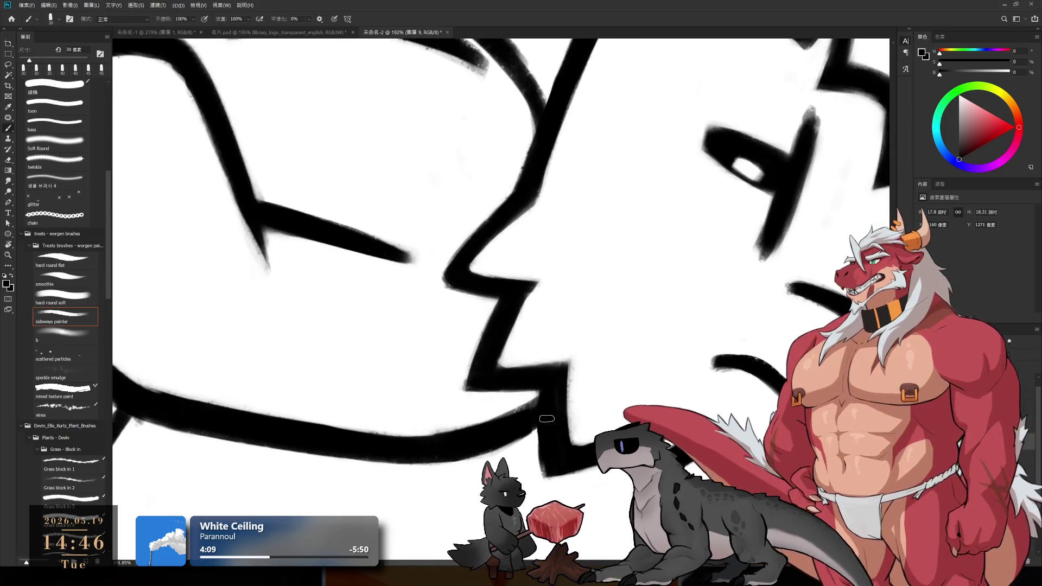
key("e")
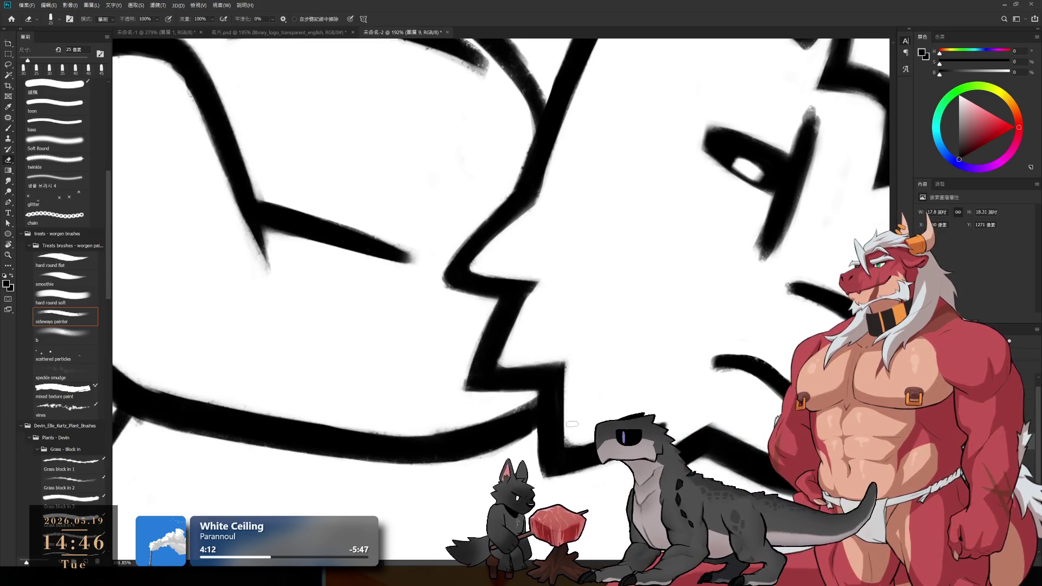
- Refine the diagonal fur strokes under the chin, then turn the canvas upright and zoom out to the whole wolf
key("r")
mouse_move(582, 441)
left_mouse_down()
mouse_move(708, 360)
mouse_move(617, 89)
left_mouse_up()
key("b")
key("r")
left_click_drag(653, 177, 610, 259)
key("e")
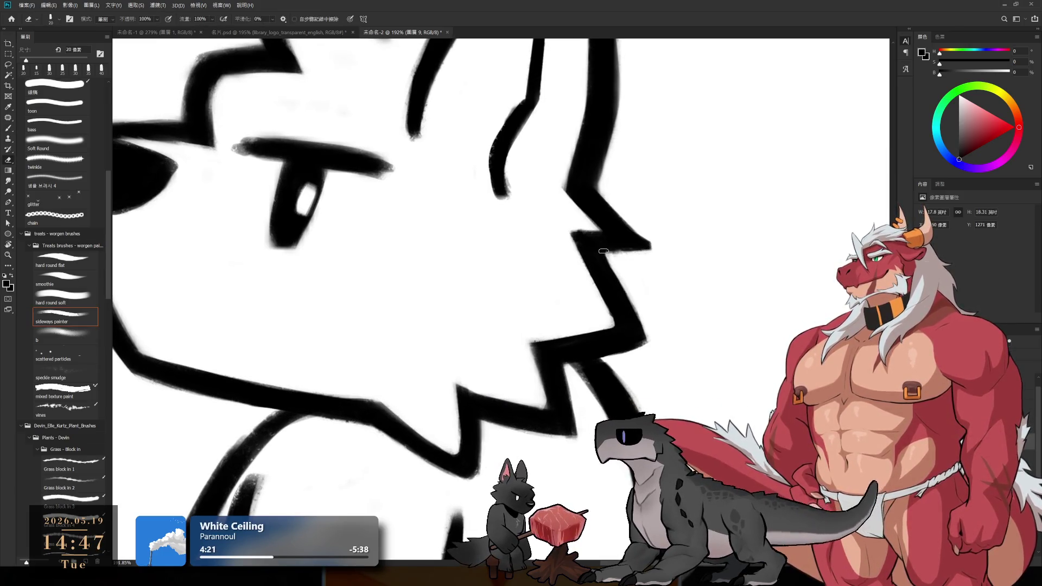
key("b")
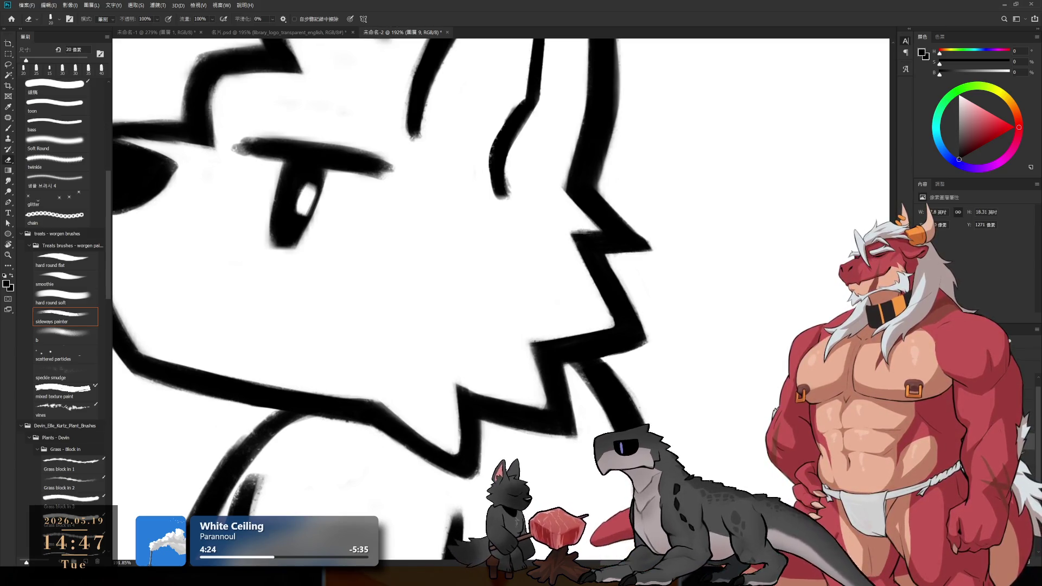
left_click_drag(549, 222, 456, 224)
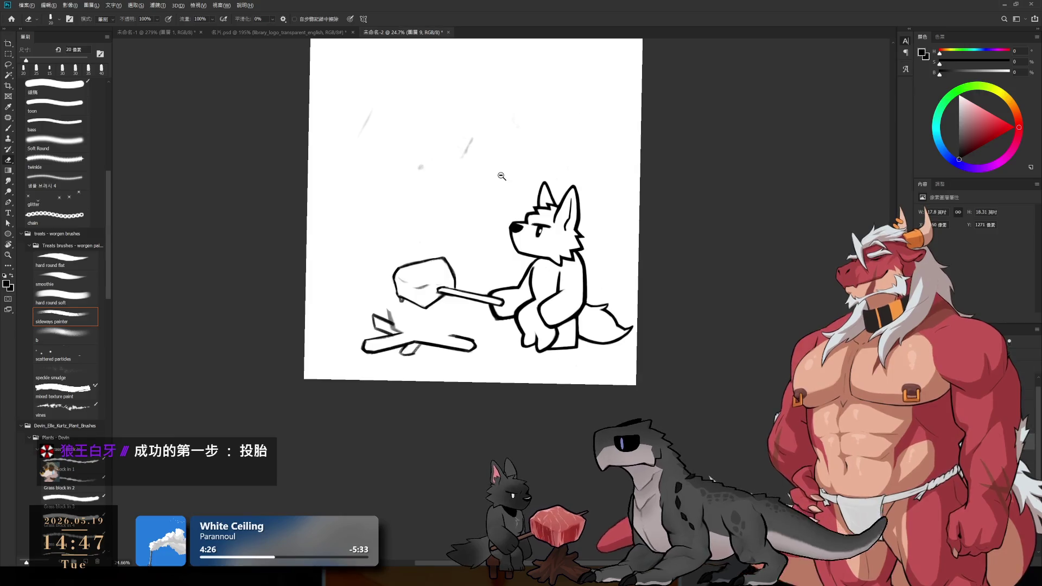
mouse_move(562, 326)
left_mouse_down()
mouse_move(617, 352)
mouse_move(640, 340)
left_mouse_up()
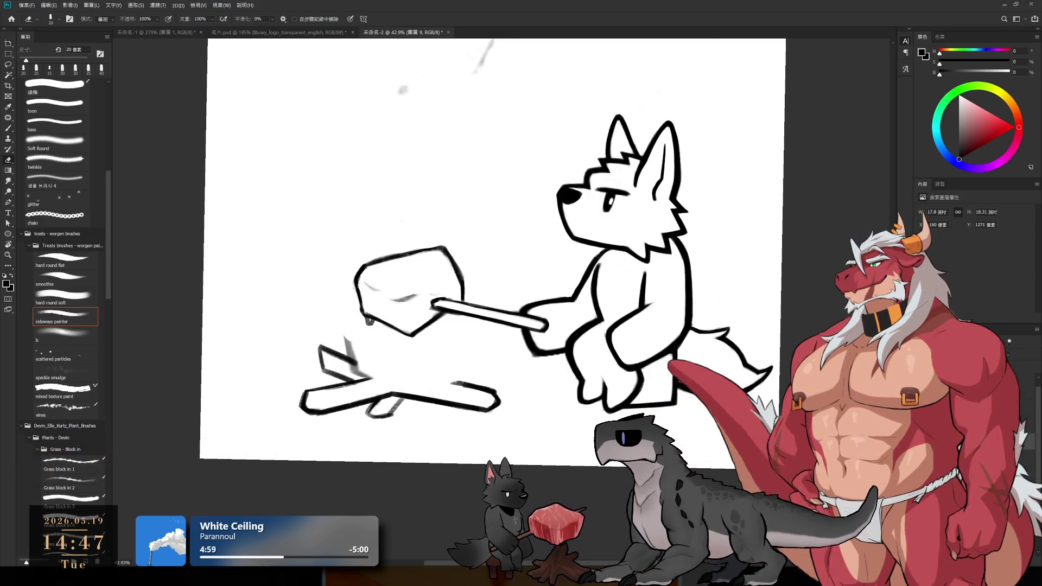
scroll(621, 306, "down", 3)
scroll(615, 308, "up", 2)
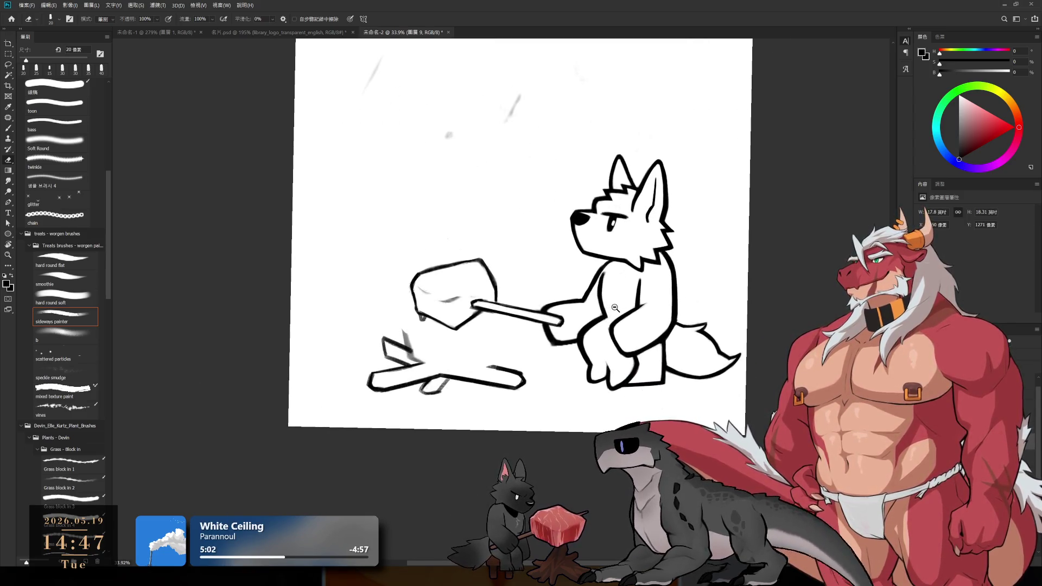
scroll(551, 166, "up", 2)
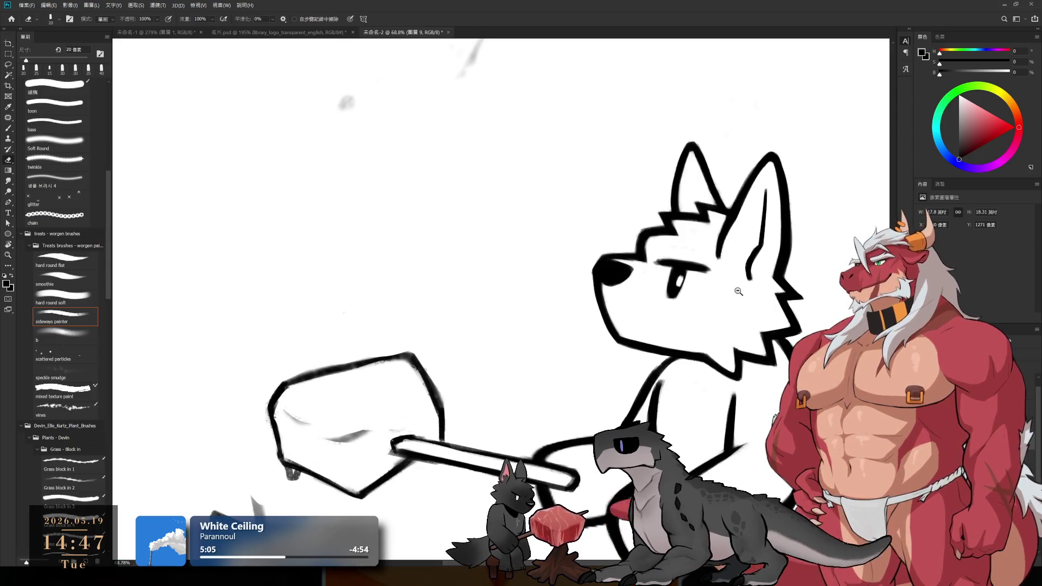
scroll(651, 203, "up", 2)
scroll(724, 251, "up", 1)
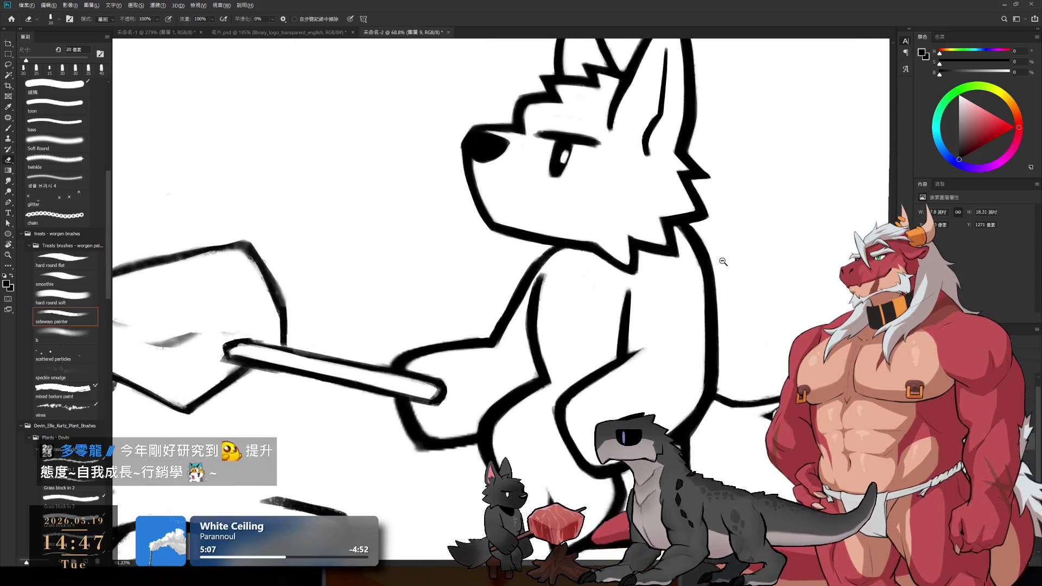
key("l")
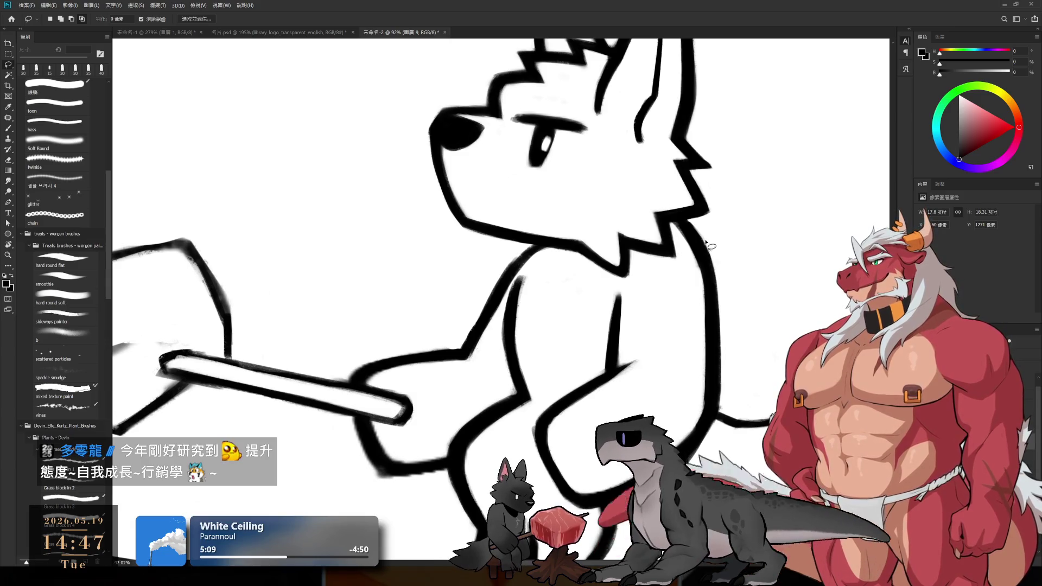
- Drop the loose selection around the shoulder and enlarge the brush to 45 px for bolder outlines
mouse_move(676, 228)
left_mouse_down()
mouse_move(727, 225)
mouse_move(725, 242)
left_mouse_up()
key("ctrl+d")
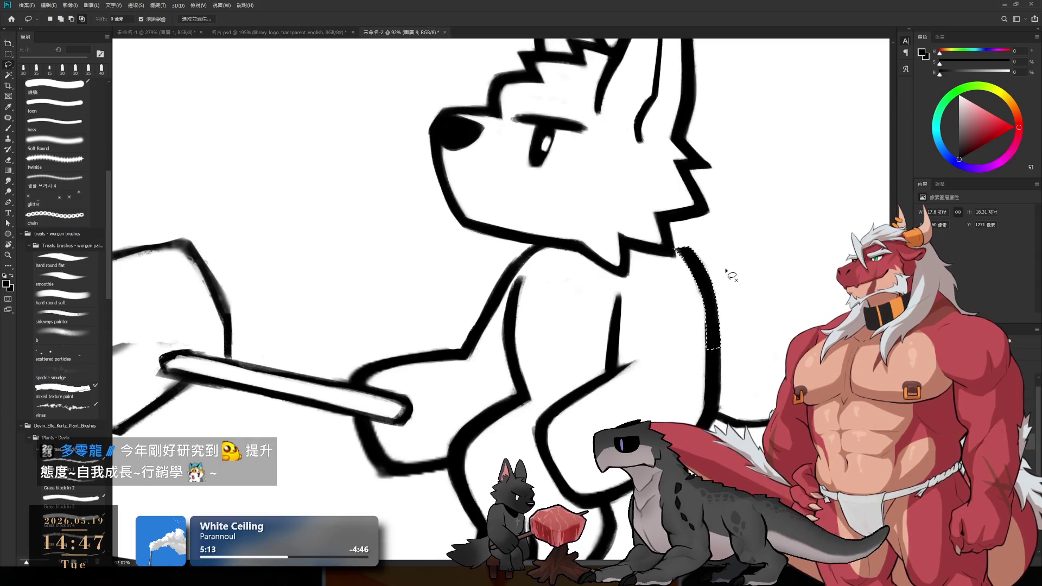
key("b")
key("bracketright")
key("bracketright")
key("bracketright")
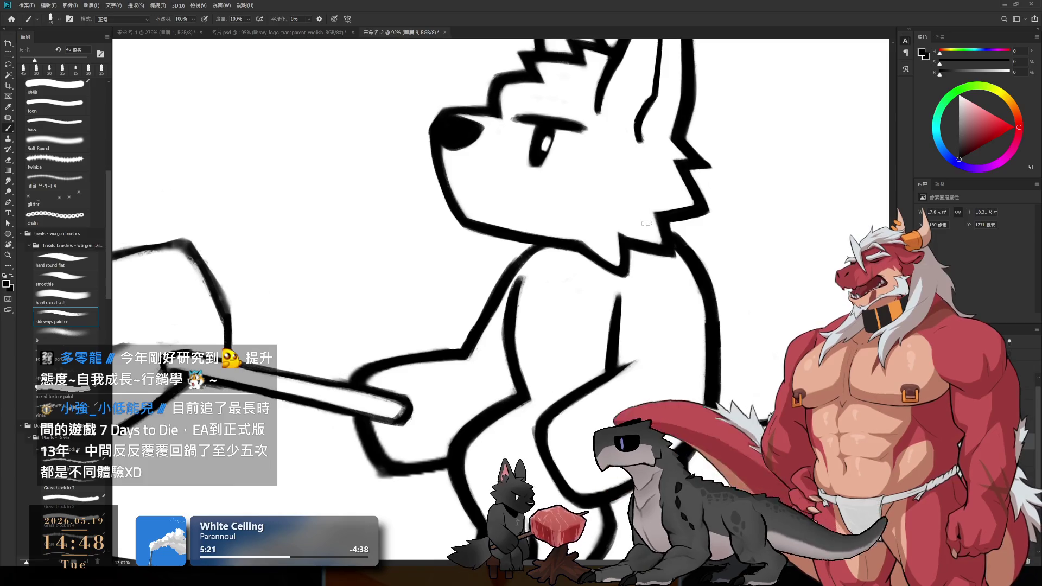
- Zoom to 156% on the neck and chest and refine their outlines with a slightly smaller eraser and brush
mouse_move(660, 281)
left_mouse_down()
mouse_move(641, 301)
mouse_move(610, 275)
mouse_move(640, 84)
left_mouse_up()
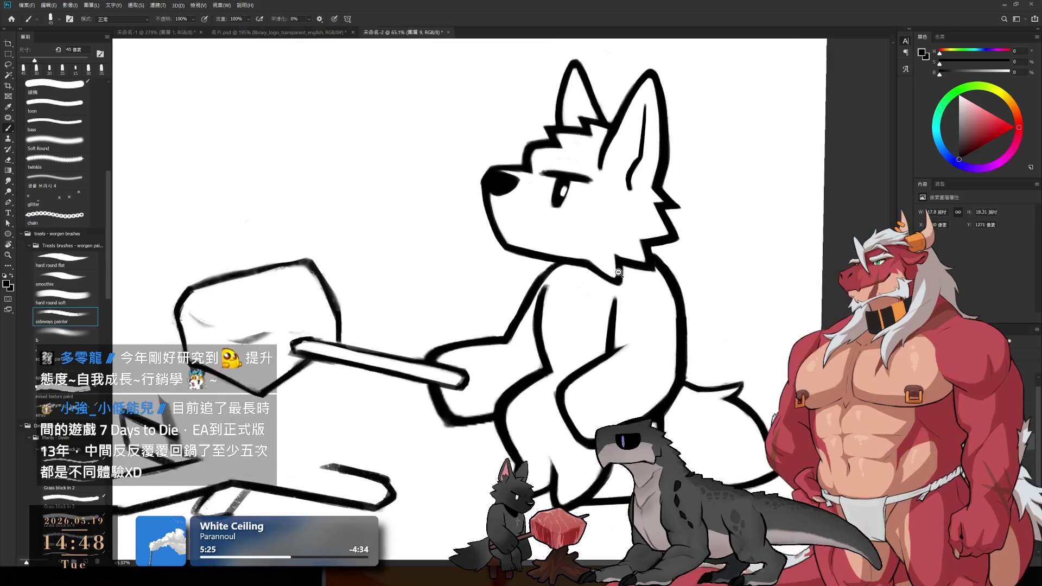
left_click_drag(682, 243, 656, 279)
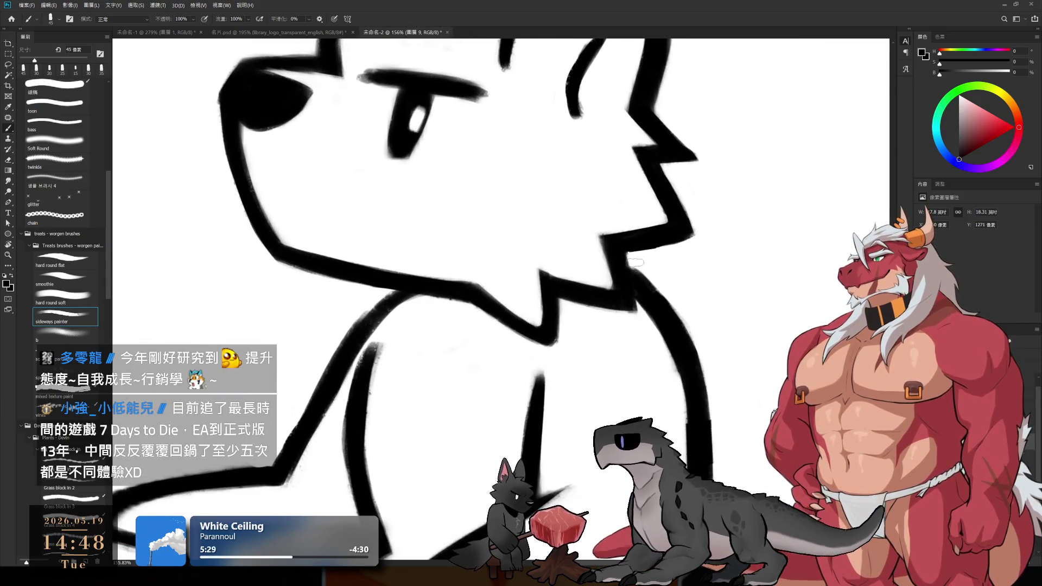
key("bracketleft")
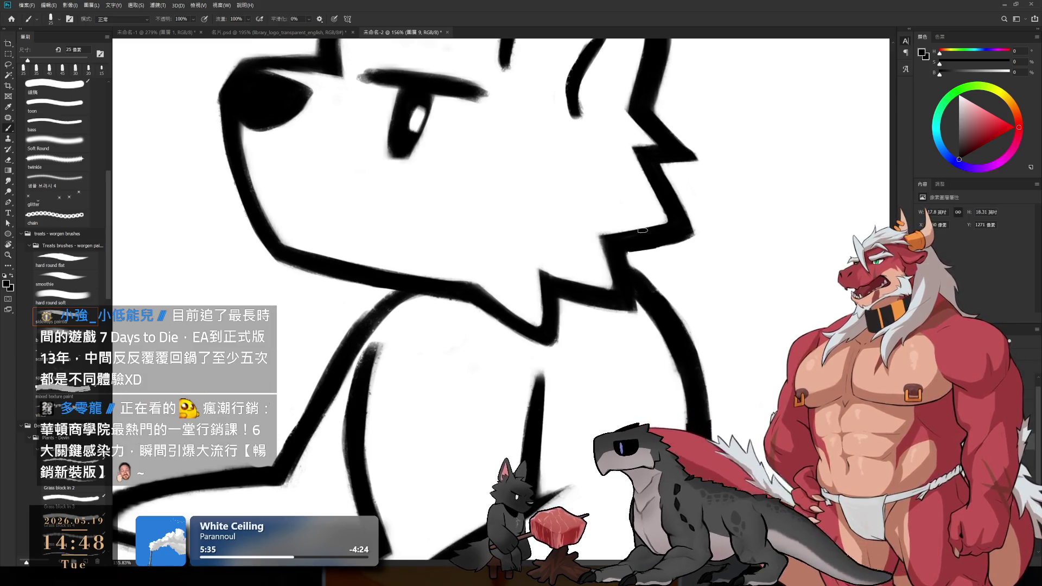
left_click_drag(667, 390, 610, 312)
key("e")
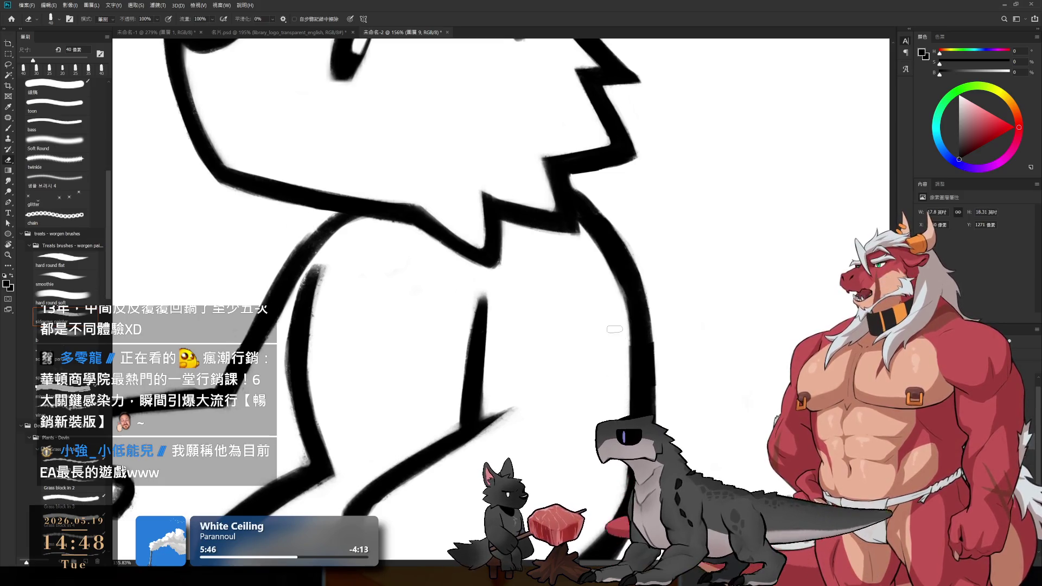
key("b")
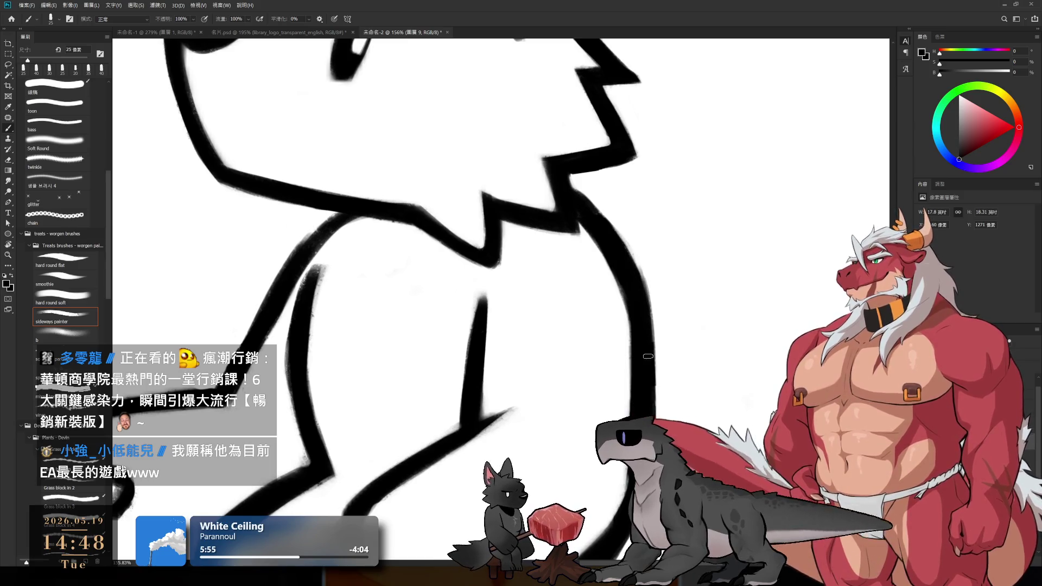
scroll(648, 356, "down", 3)
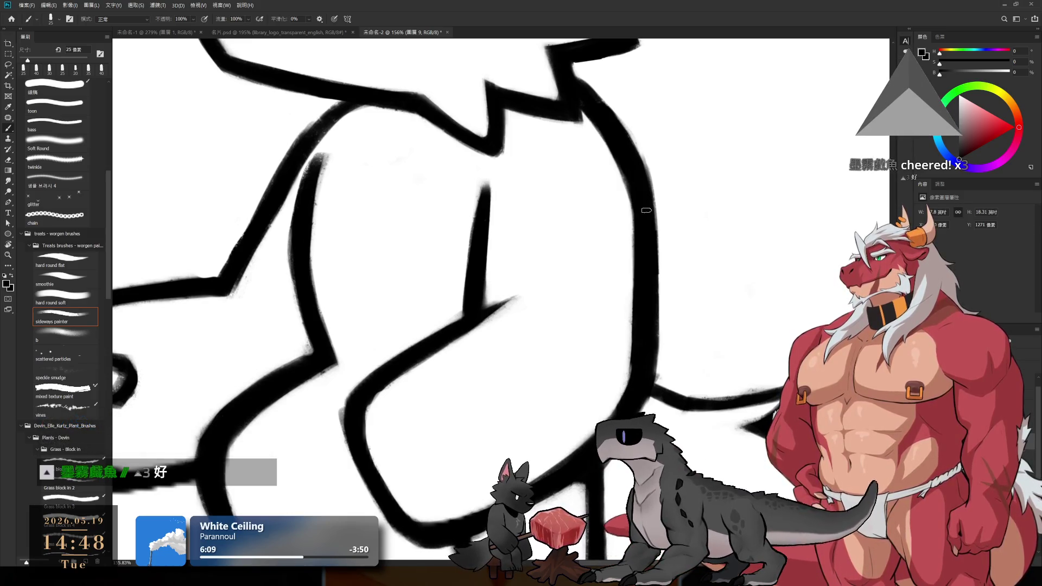
scroll(646, 275, "down", 2)
scroll(646, 275, "down", 3)
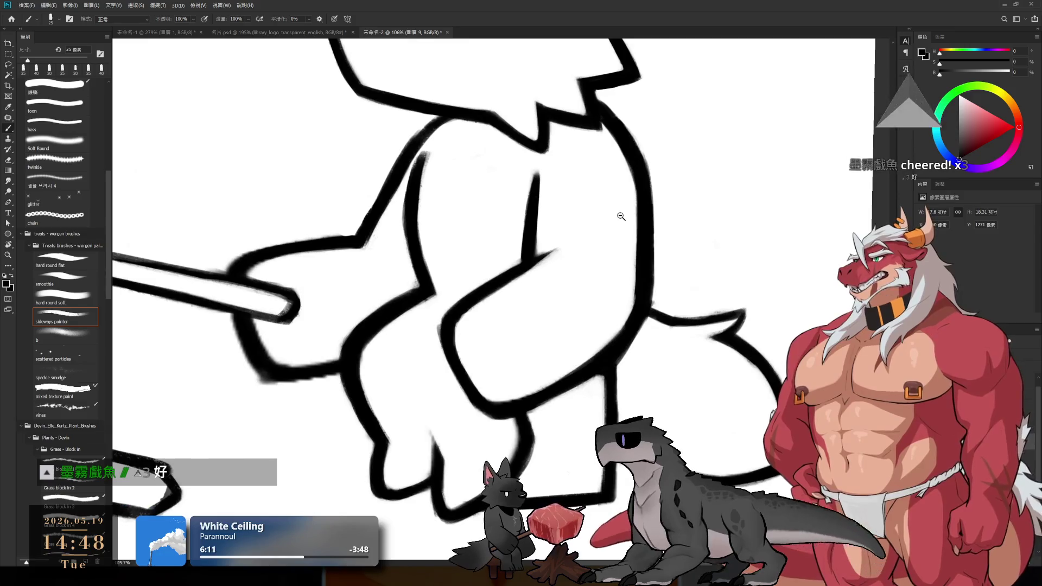
scroll(724, 286, "up", 3)
- Retouch the arm-and-leg outline junction with a 15–20 px eraser and brush
key("e")
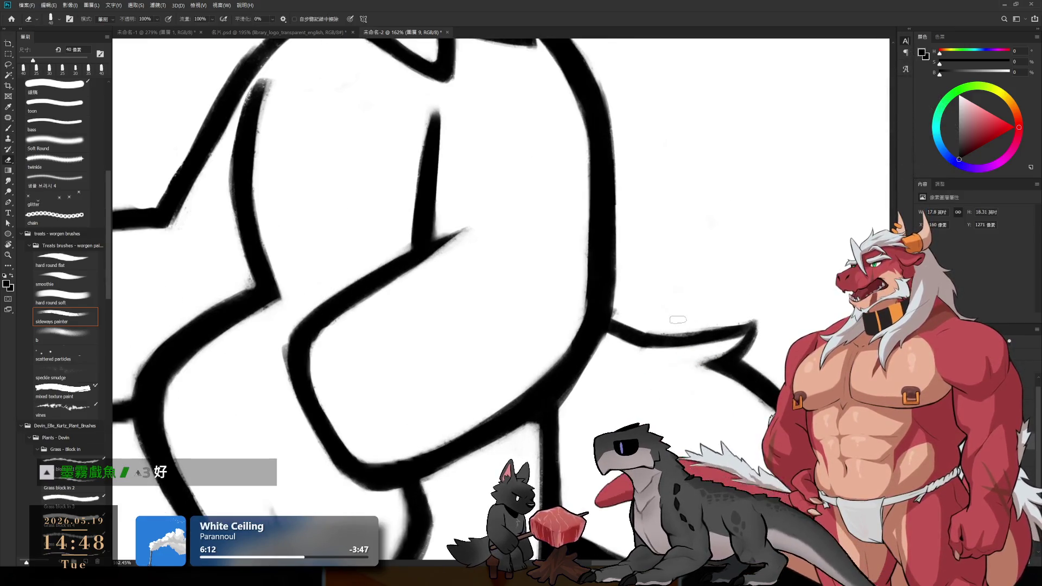
key("b")
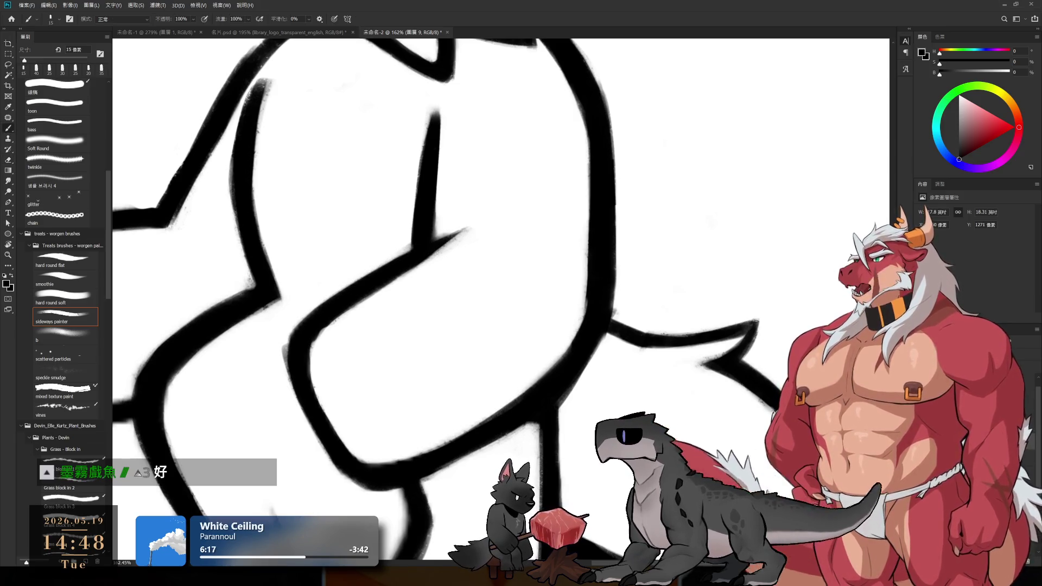
key("bracketright")
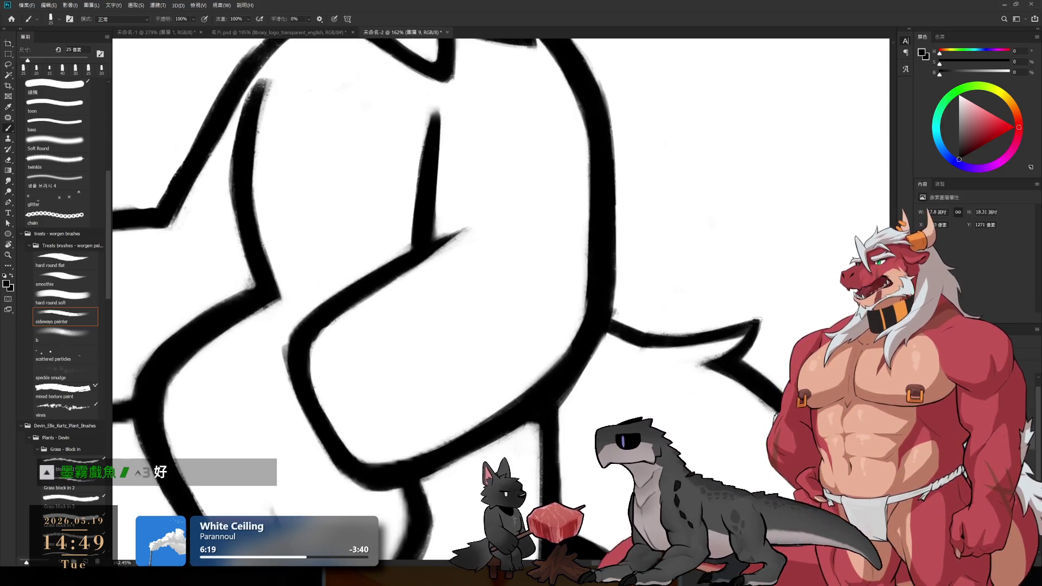
scroll(745, 319, "down", 5)
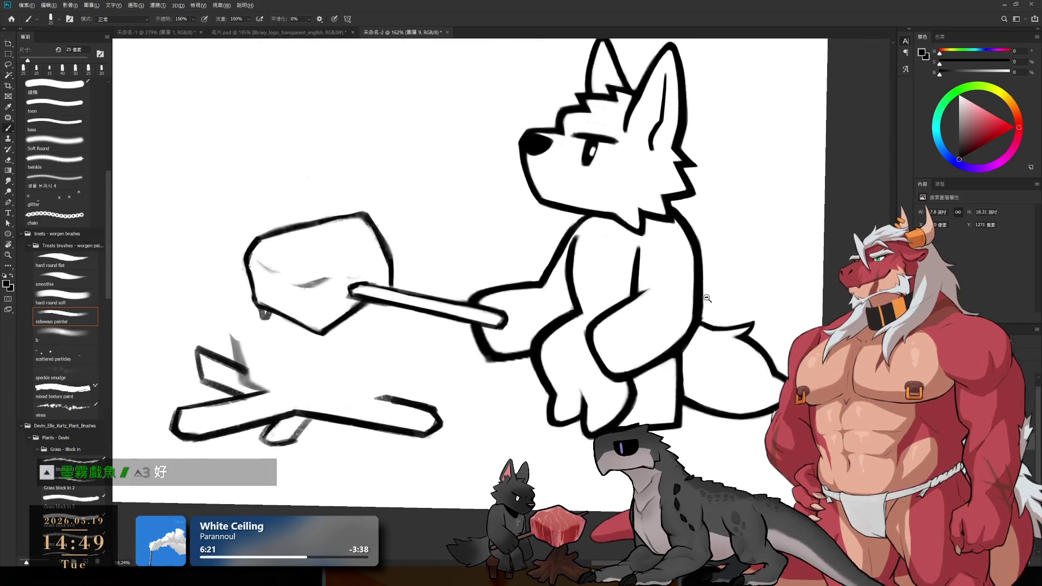
scroll(716, 291, "up", 4)
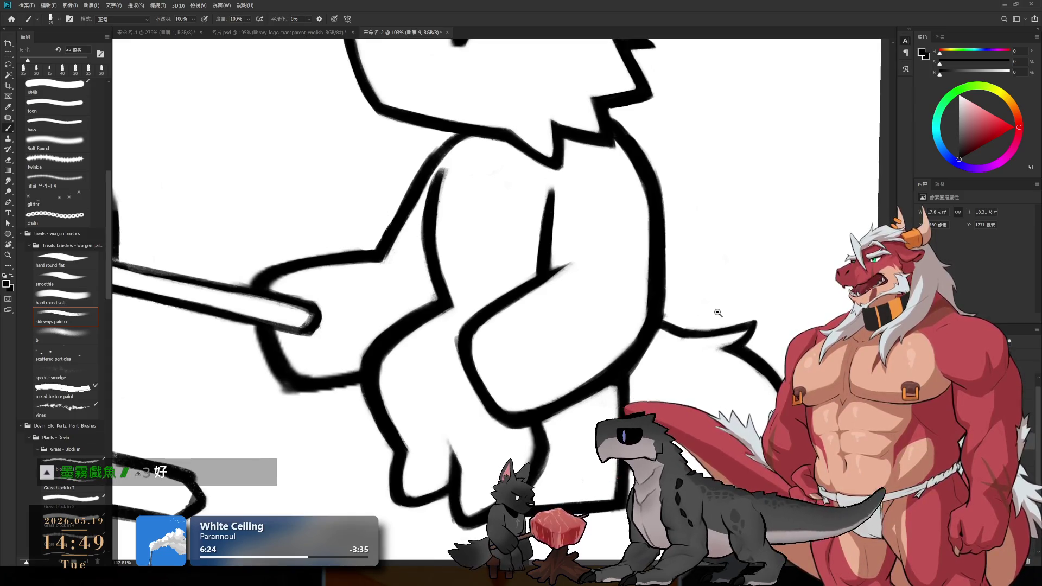
scroll(718, 373, "down", 3)
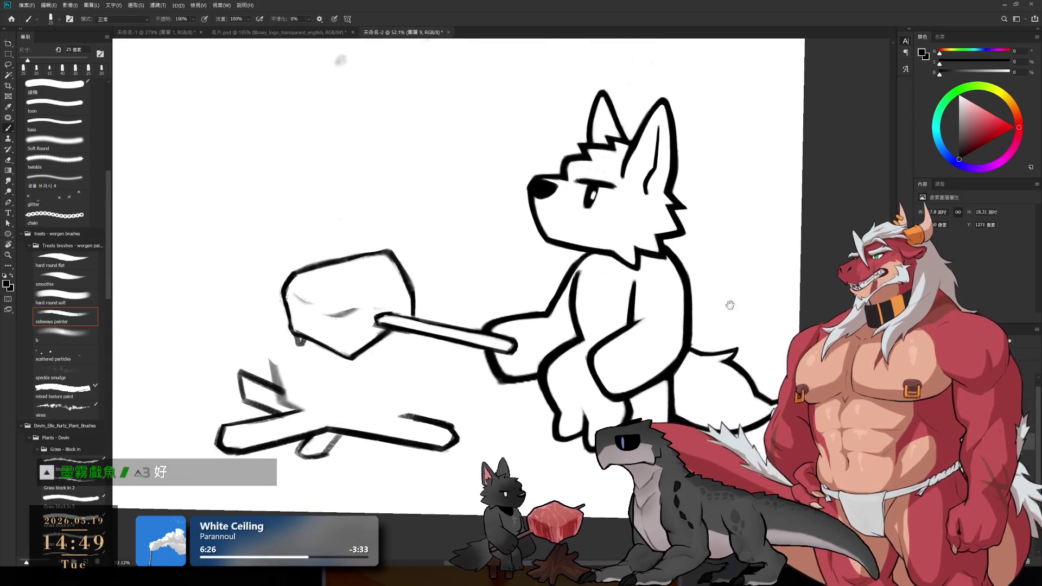
scroll(643, 243, "down", 3)
scroll(708, 306, "up", 5)
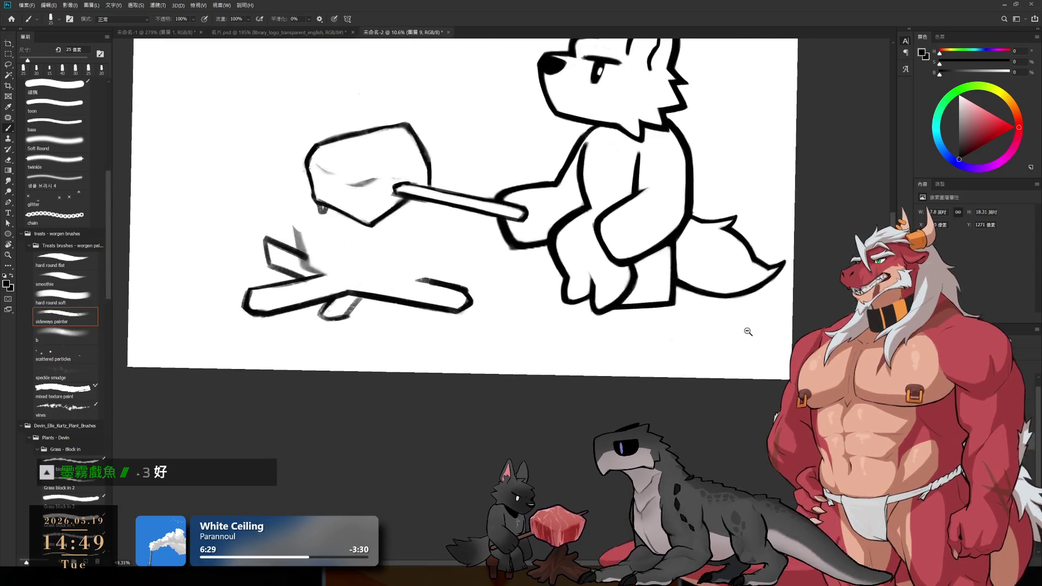
scroll(694, 264, "up", 2)
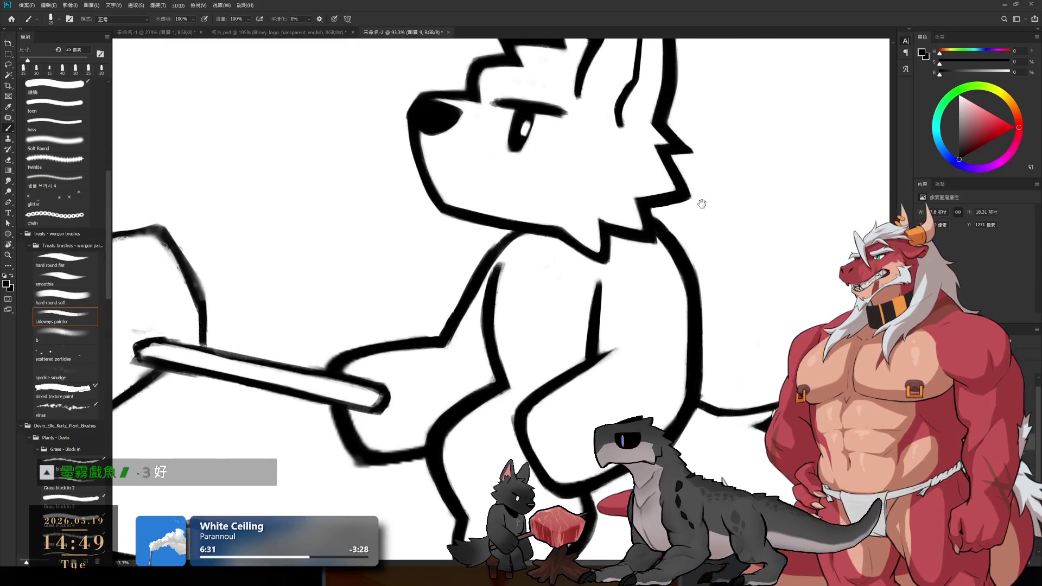
scroll(692, 256, "up", 2)
scroll(642, 298, "up", 2)
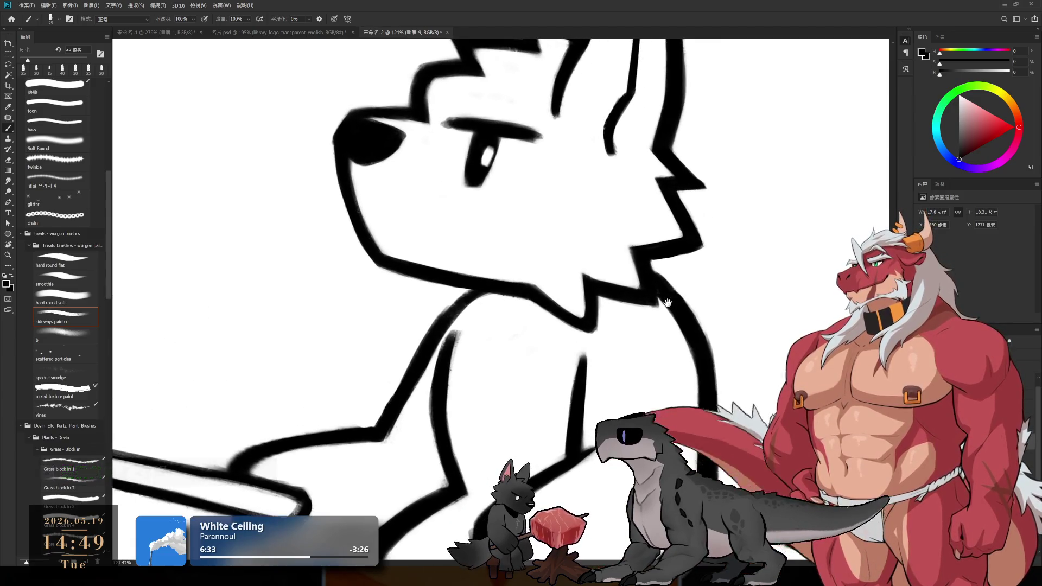
scroll(638, 245, "up", 1)
- Erase stray marks with a smaller eraser and thicken the wolf's jaw outline with the brush
key("e")
key("bracketleft")
key("bracketleft")
key("bracketleft")
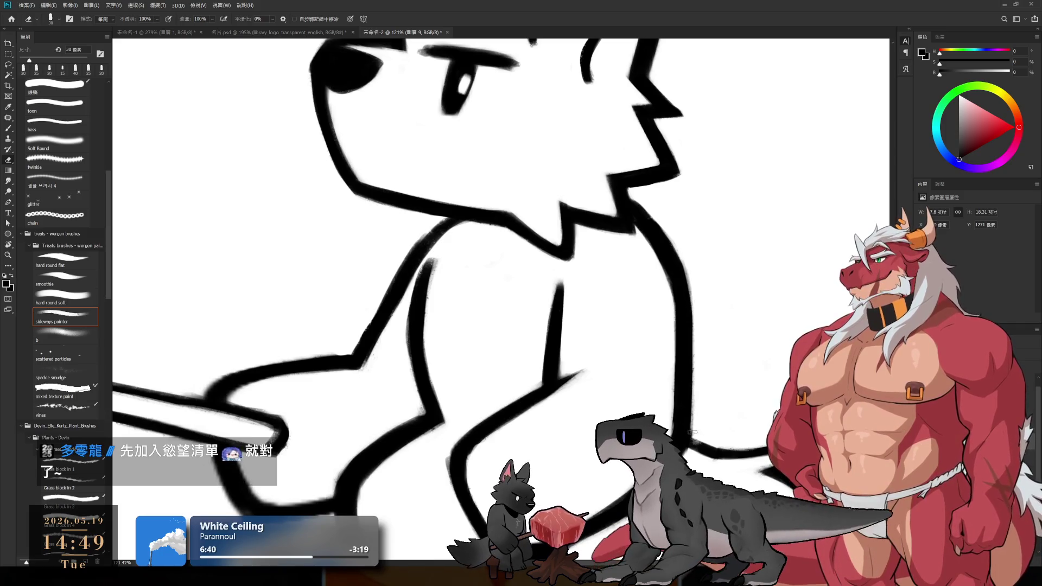
key("b")
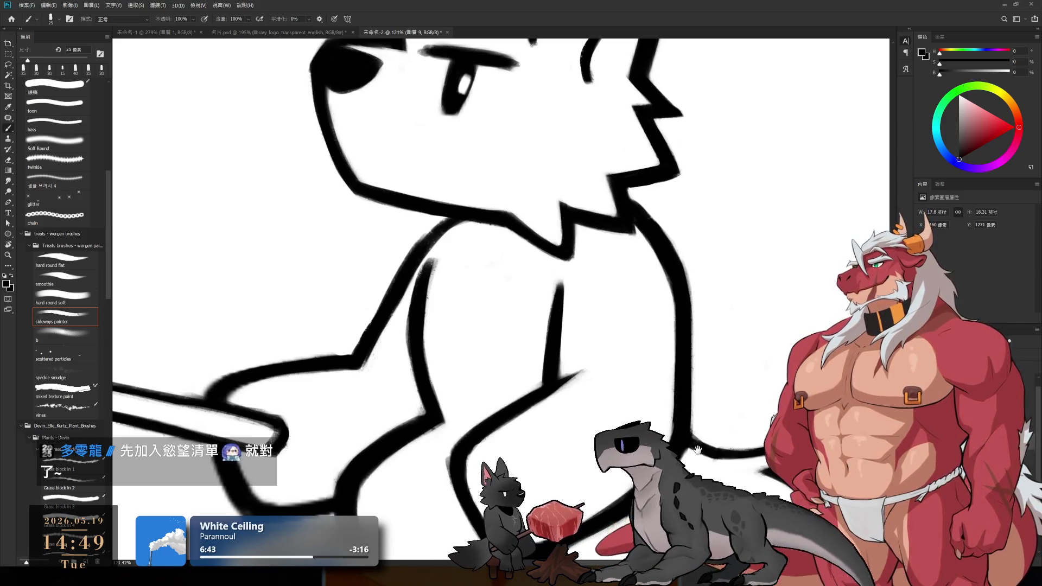
scroll(697, 448, "down", 3)
scroll(698, 449, "down", 2)
scroll(698, 448, "down", 2)
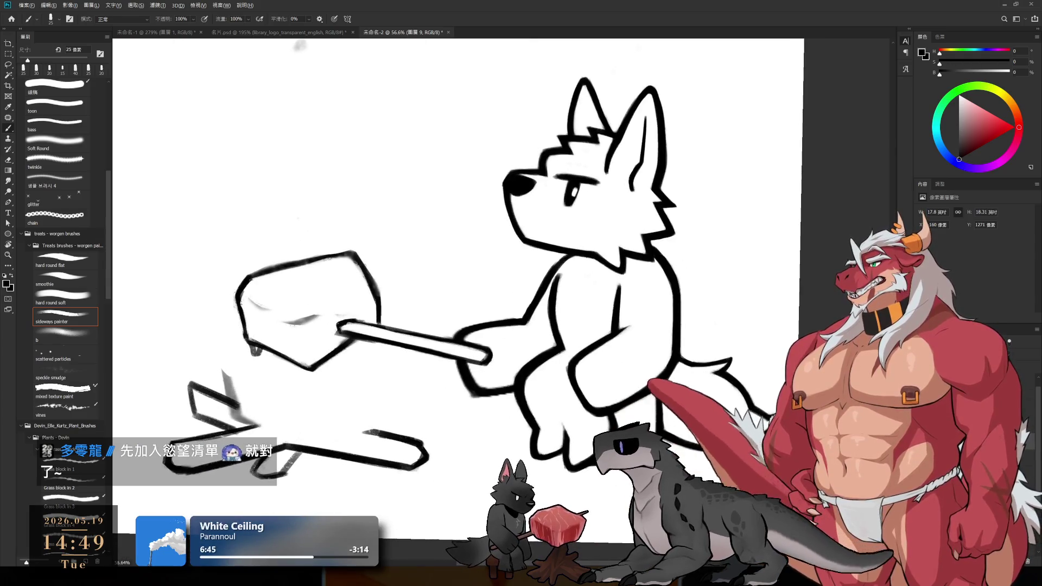
scroll(668, 387, "down", 4)
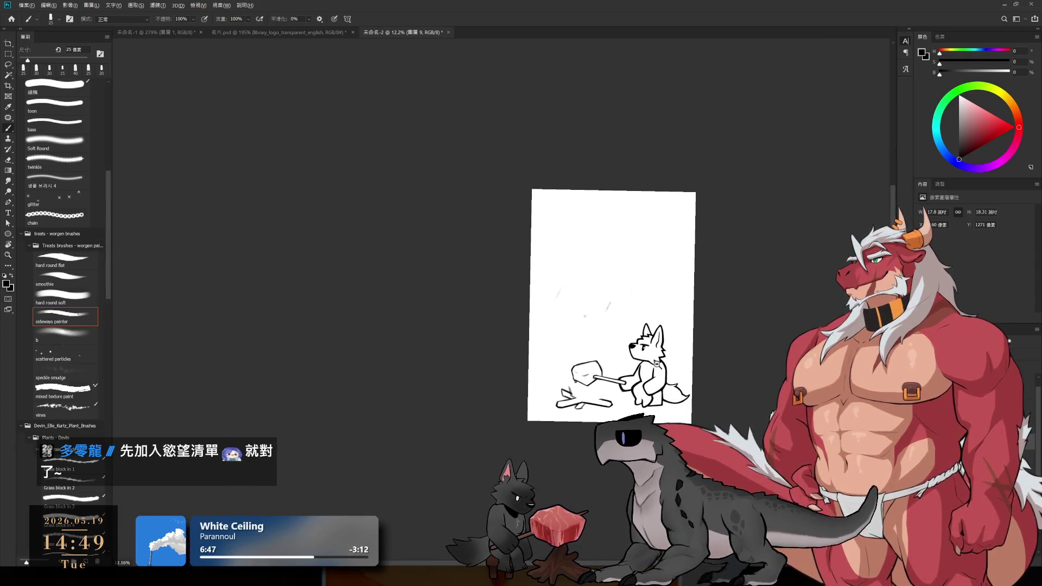
scroll(657, 363, "up", 4)
scroll(624, 369, "up", 2)
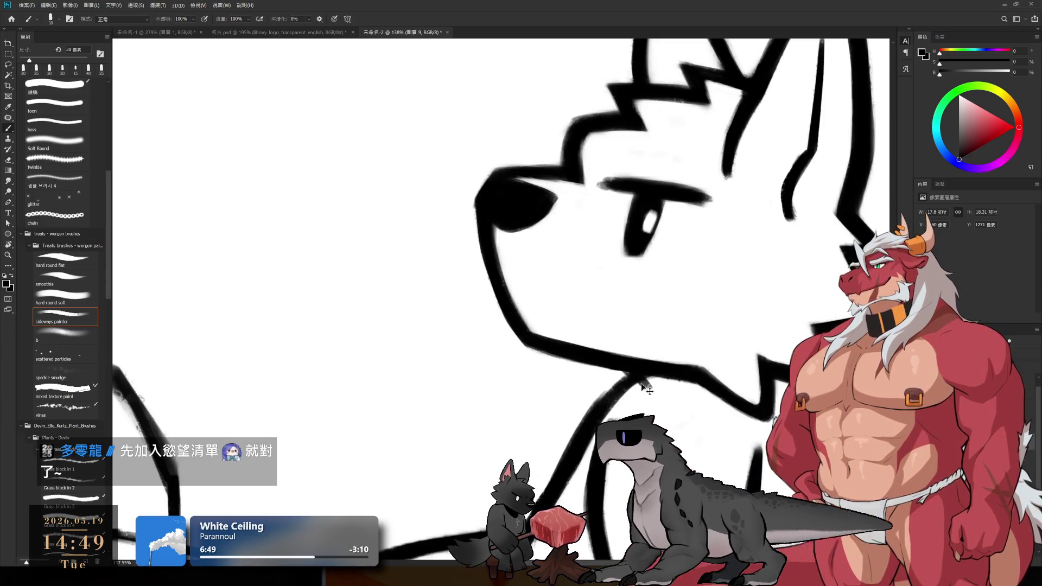
left_click_drag(607, 361, 656, 397)
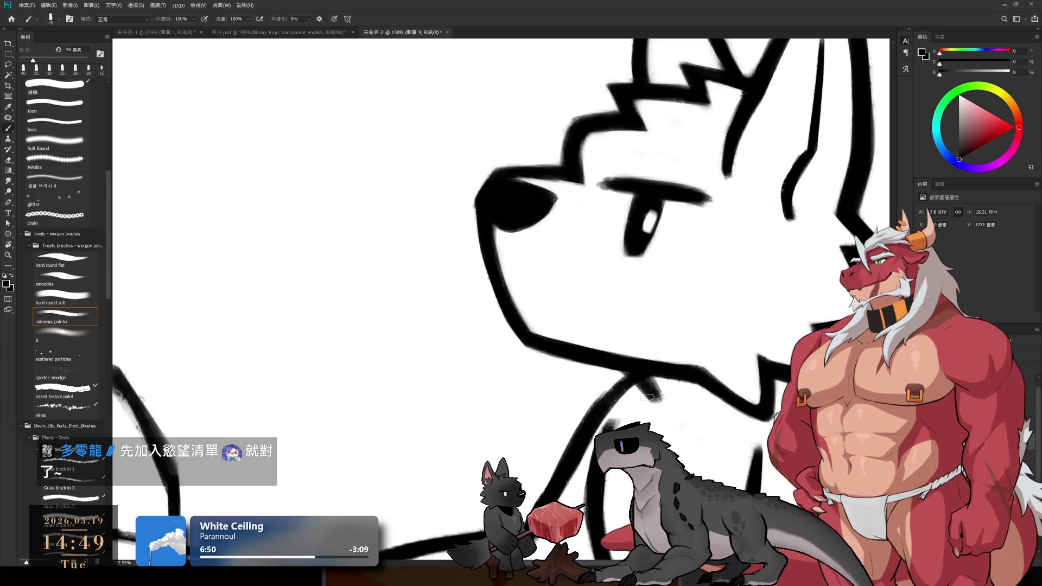
scroll(639, 381, "down", 3)
scroll(636, 367, "down", 2)
scroll(627, 350, "down", 1)
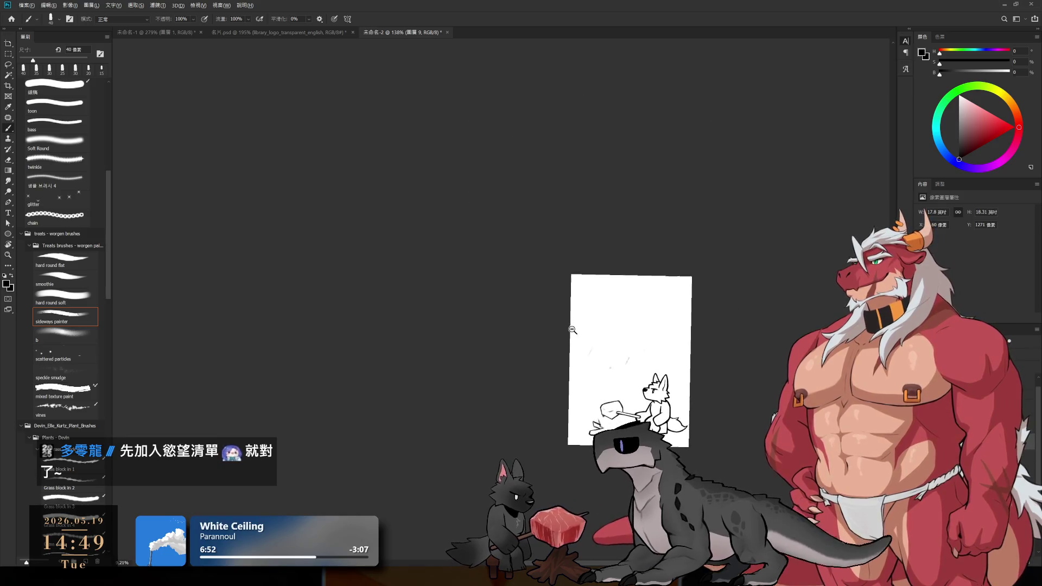
scroll(633, 338, "up", 5)
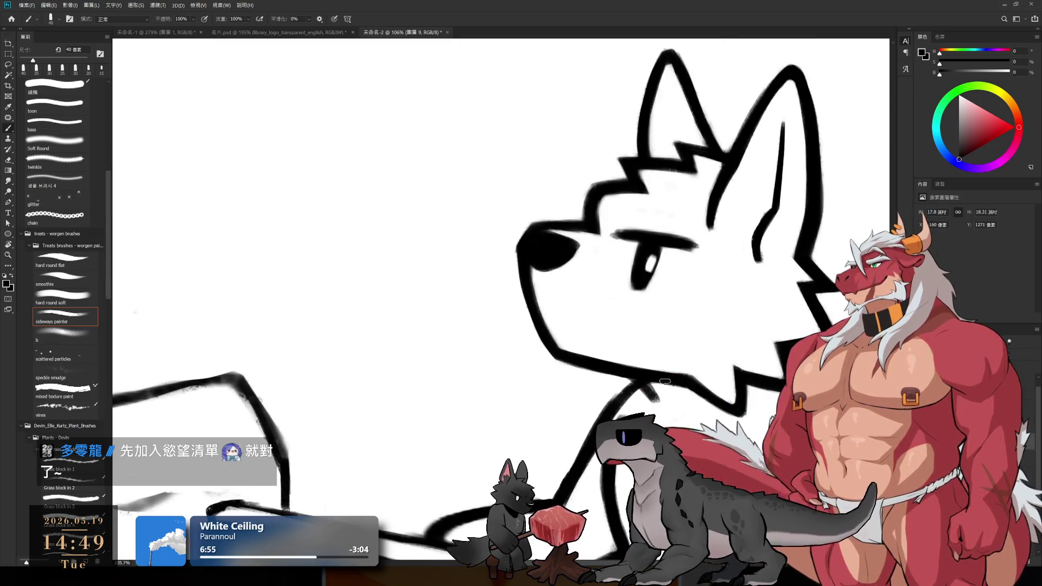
key("r")
left_click_drag(665, 382, 569, 378)
key("e")
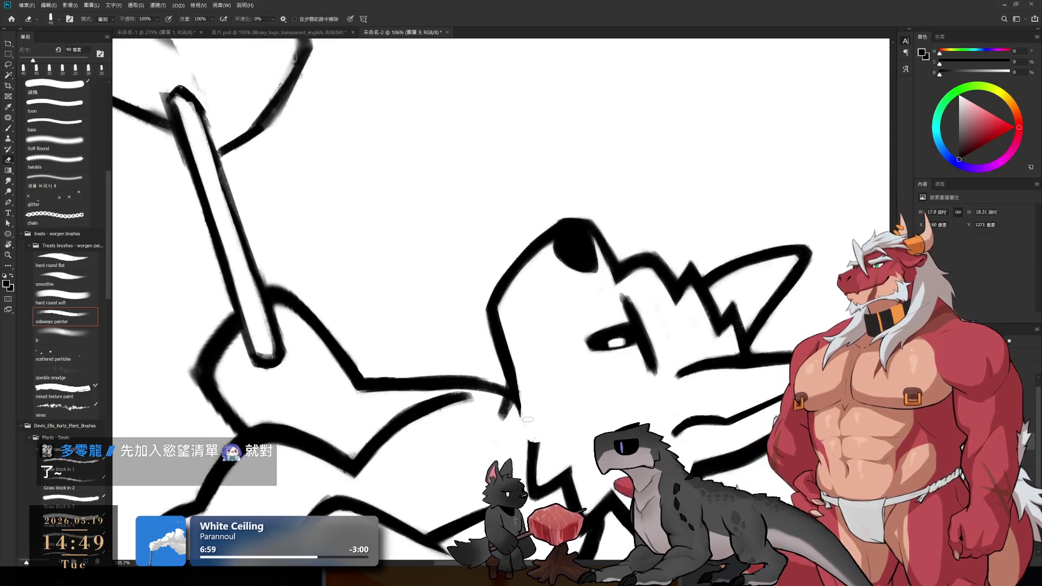
- Alternate brush and eraser on the head and ear lines, rotating the canvas for each stroke
key("r")
left_click_drag(546, 434, 586, 380)
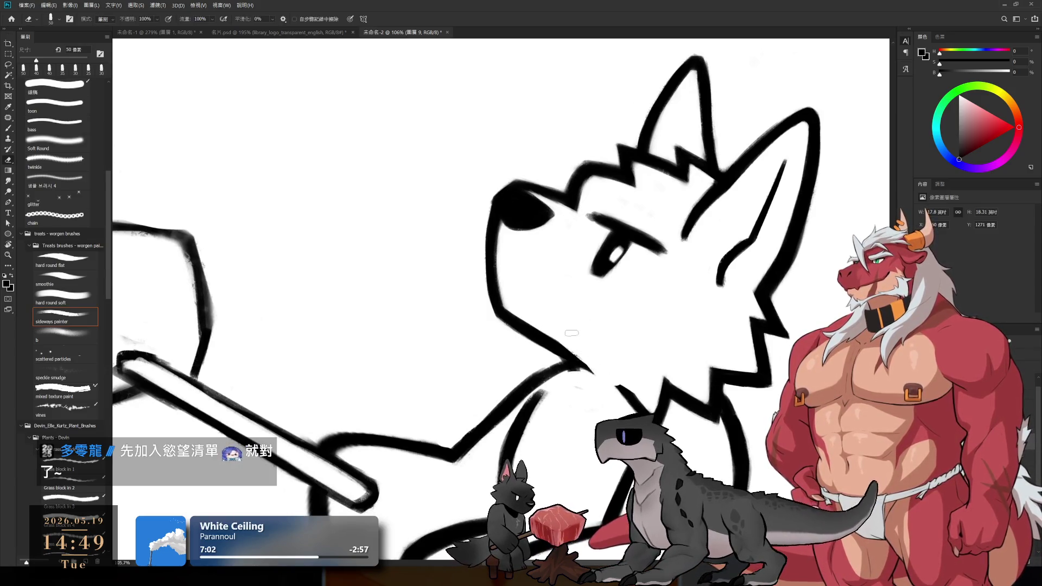
key("r")
left_click_drag(572, 333, 530, 369)
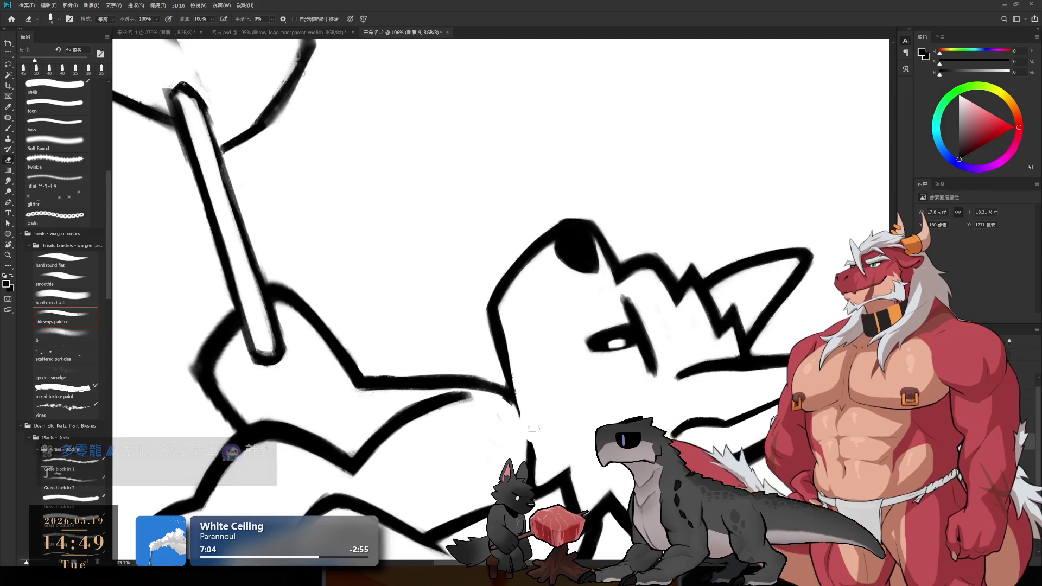
key("b")
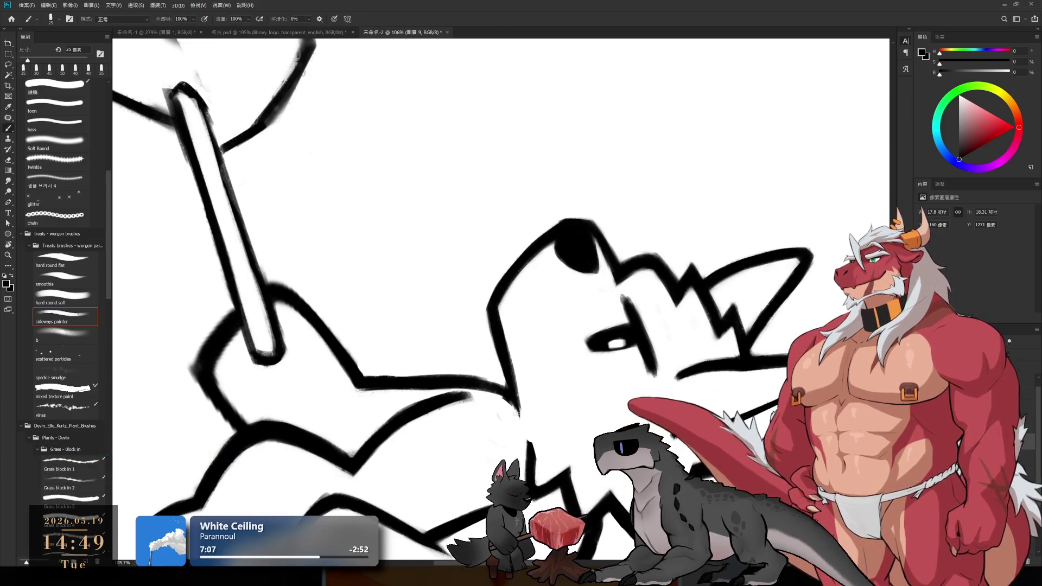
key("e")
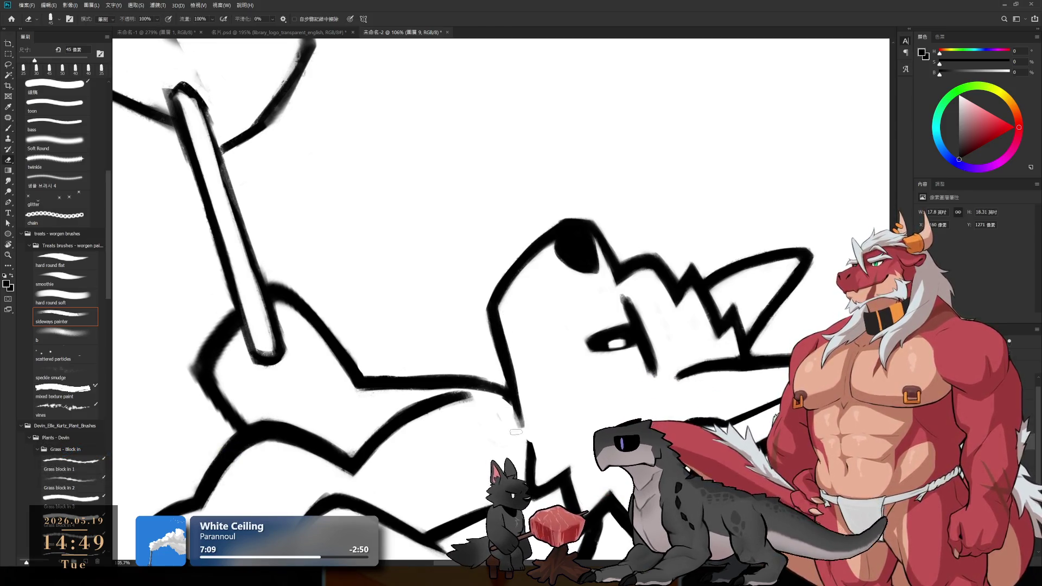
key("b")
key("e")
key("r")
mouse_move(525, 428)
left_mouse_down()
mouse_move(682, 403)
mouse_move(554, 347)
mouse_move(559, 300)
mouse_move(591, 347)
left_mouse_up()
scroll(553, 347, "up", 3)
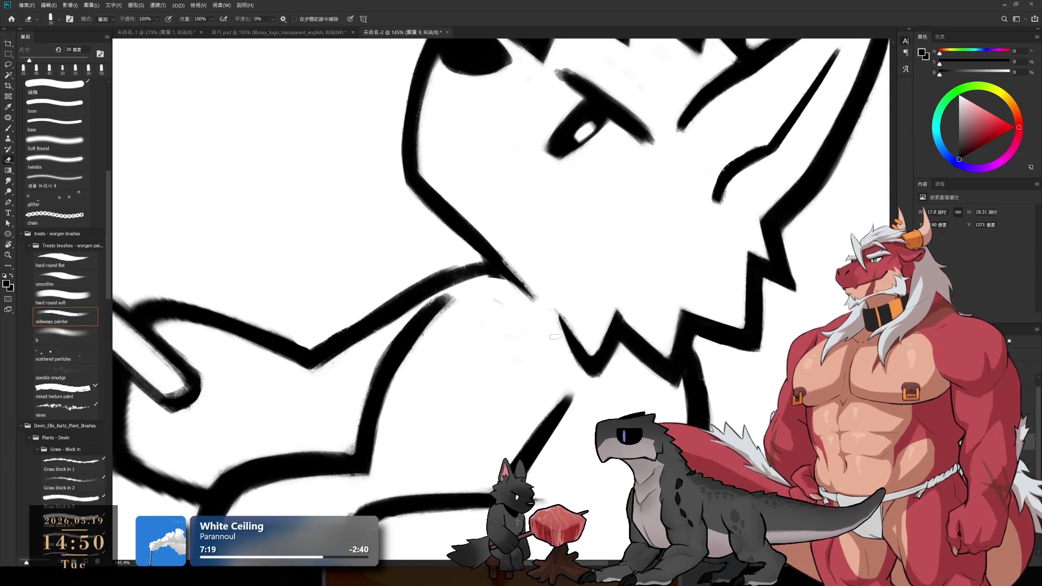
- Refine the wolf's face lines with brush and eraser on a tilted canvas, then turn it back upright
key("r")
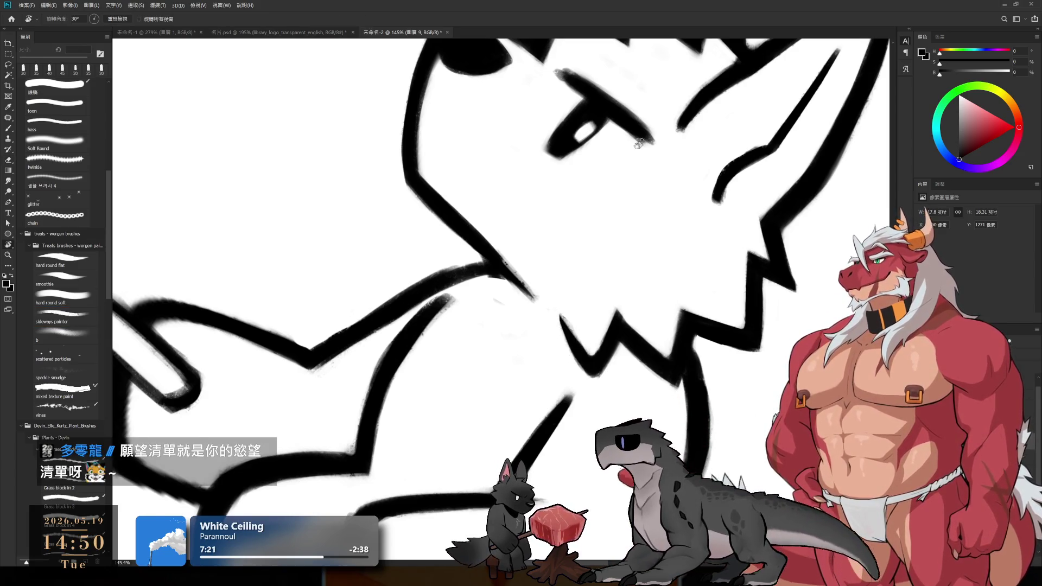
left_click_drag(606, 283, 632, 183)
left_click_drag(648, 280, 491, 290)
key("e")
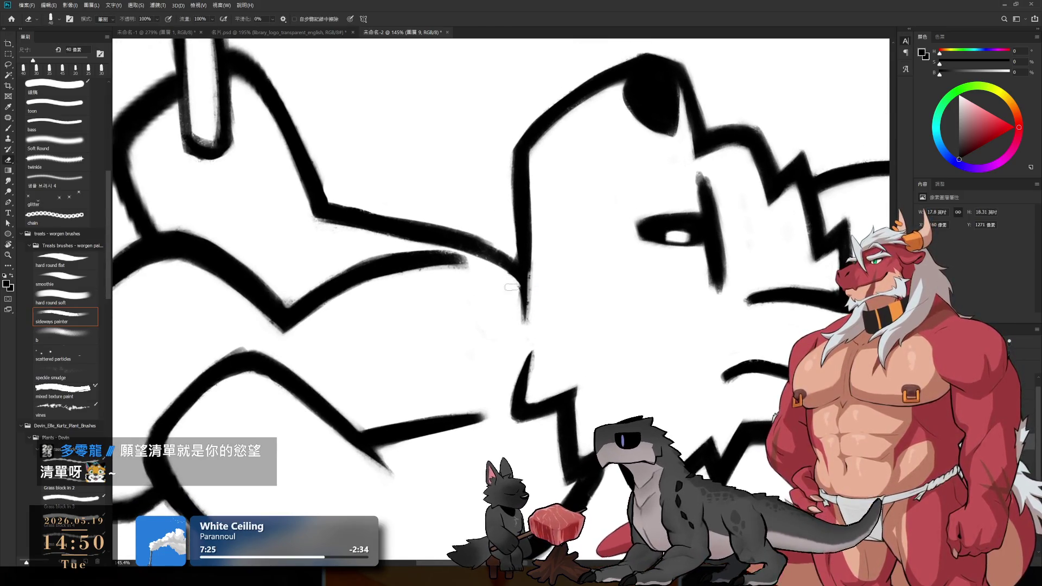
key("b")
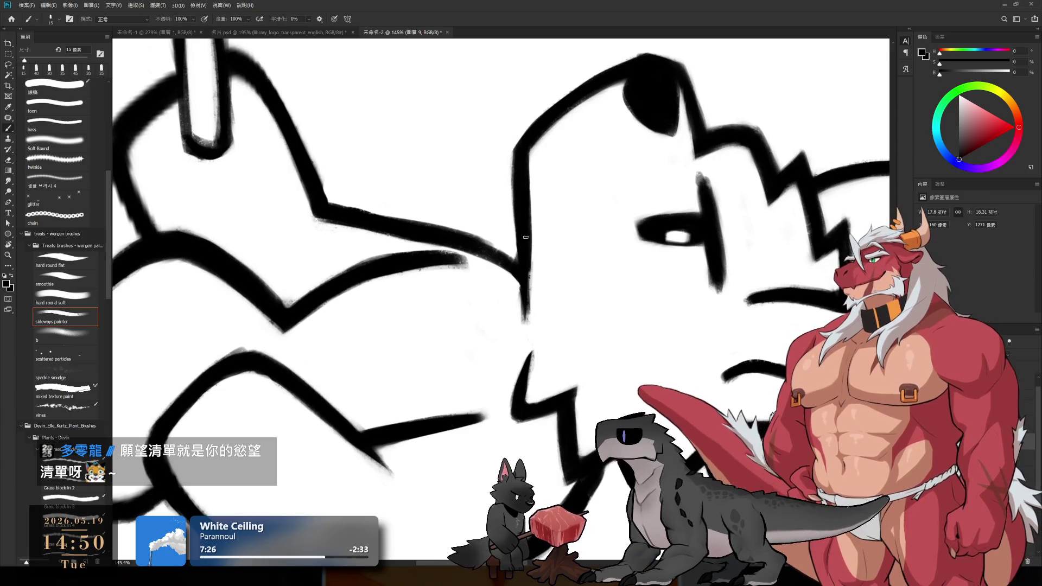
key("e")
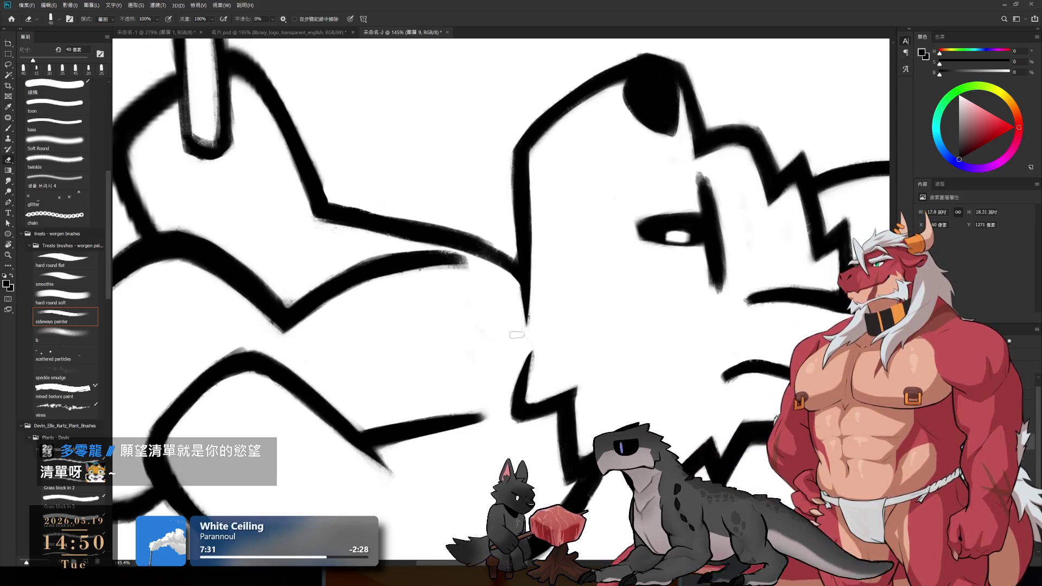
key("r")
left_click_drag(534, 257, 486, 81)
scroll(508, 205, "down", 5)
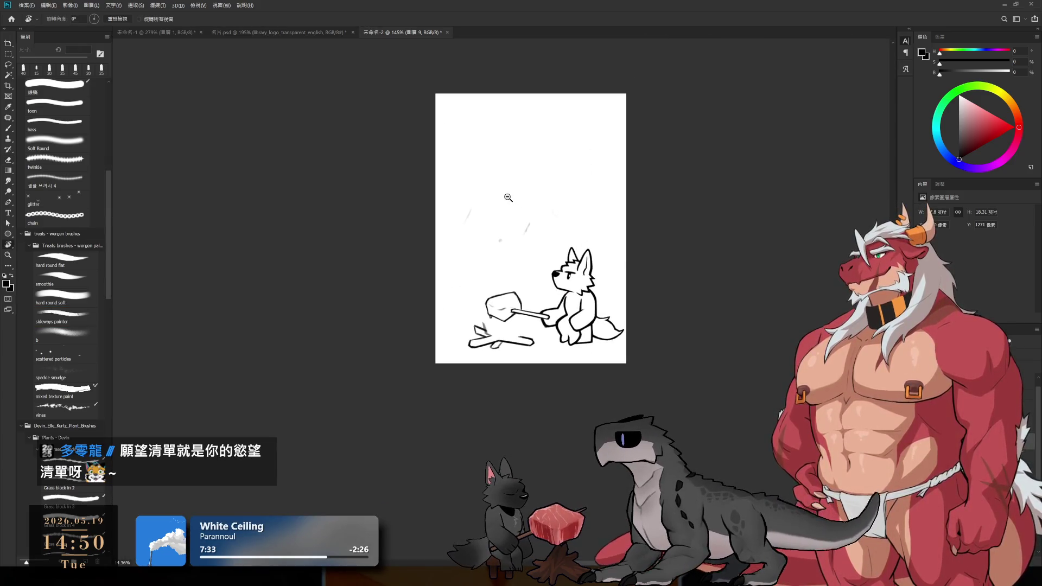
scroll(558, 301, "up", 3)
scroll(559, 302, "up", 4)
- Clean the chest lines with a finer eraser, then zoom out to the whole wolf-and-campfire sketch
key("e")
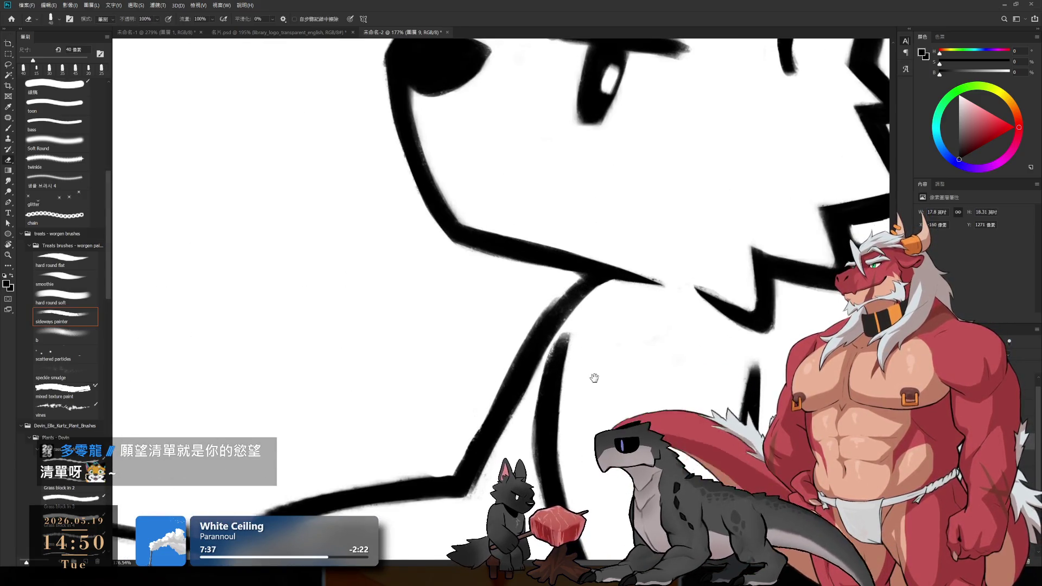
left_click_drag(594, 377, 627, 271)
key("bracketleft")
key("bracketleft")
key("bracketleft")
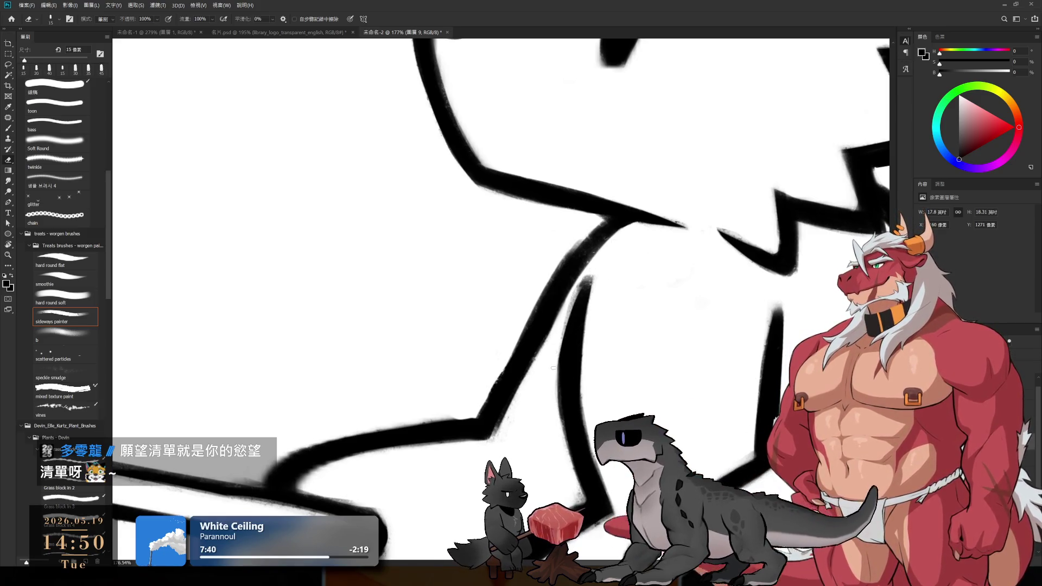
left_click_drag(553, 369, 497, 357)
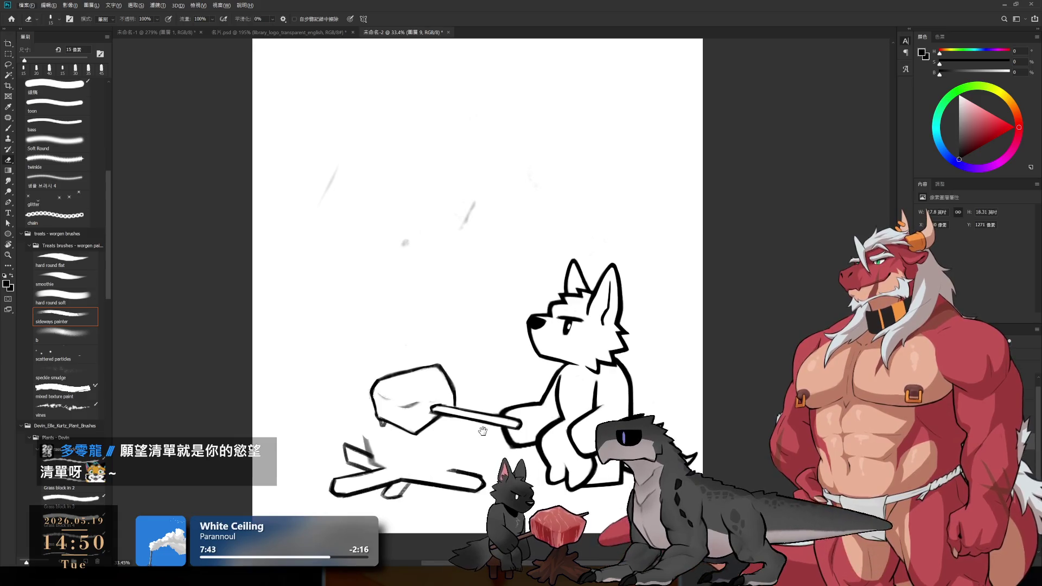
- Centre the wolf and erase the faint grey smudge beneath its seat with an enlarged eraser
left_click_drag(483, 430, 671, 304)
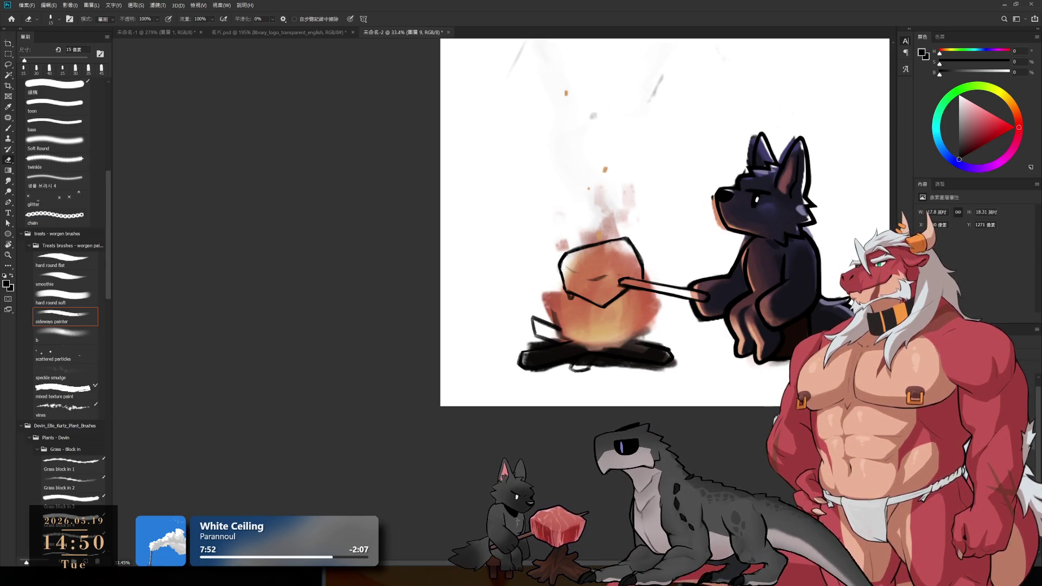
scroll(567, 376, "up", 2)
scroll(568, 377, "up", 2)
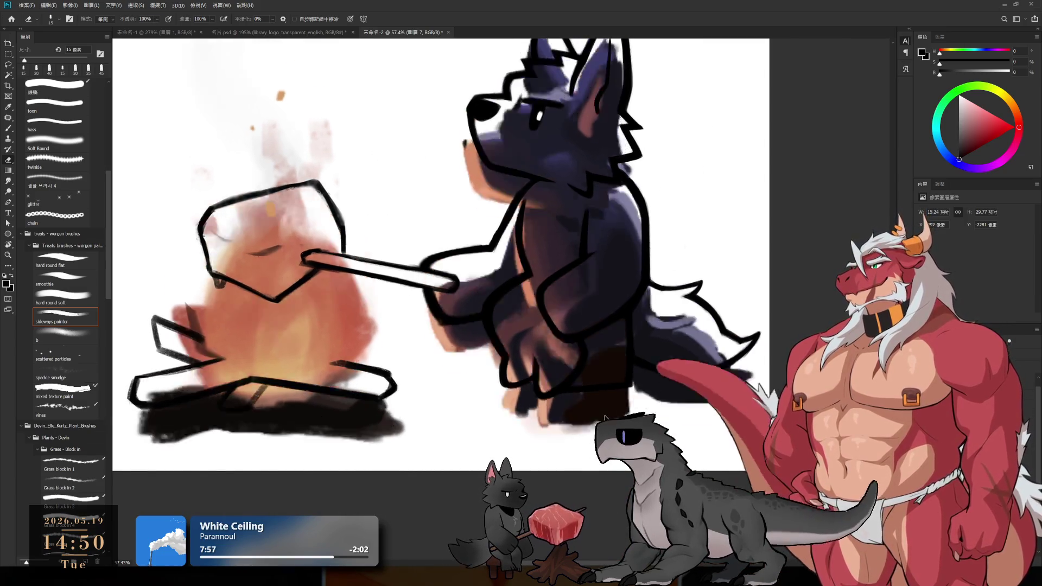
scroll(629, 362, "up", 2)
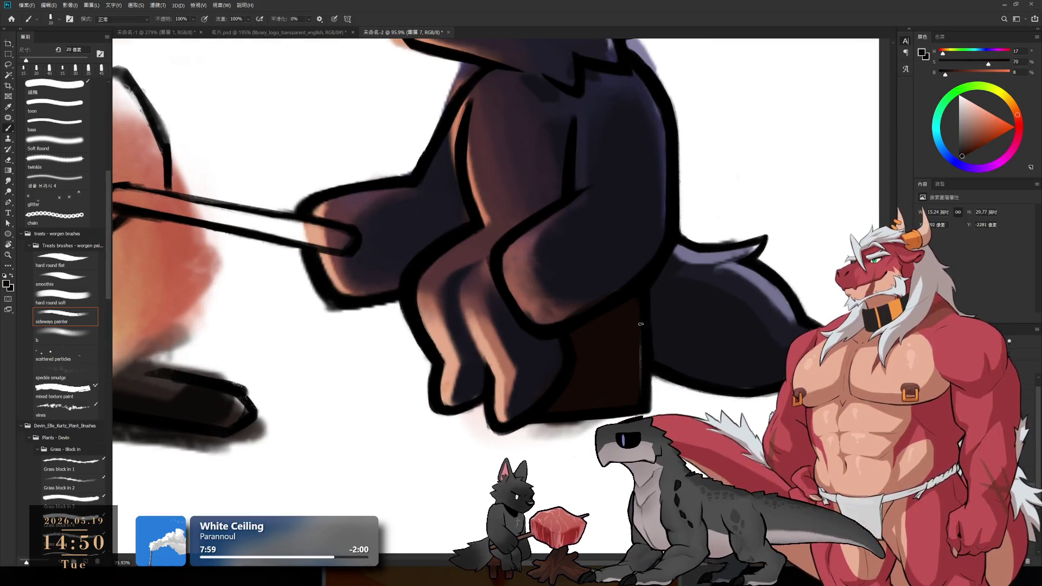
key("bracketright")
key("bracketright")
key("e")
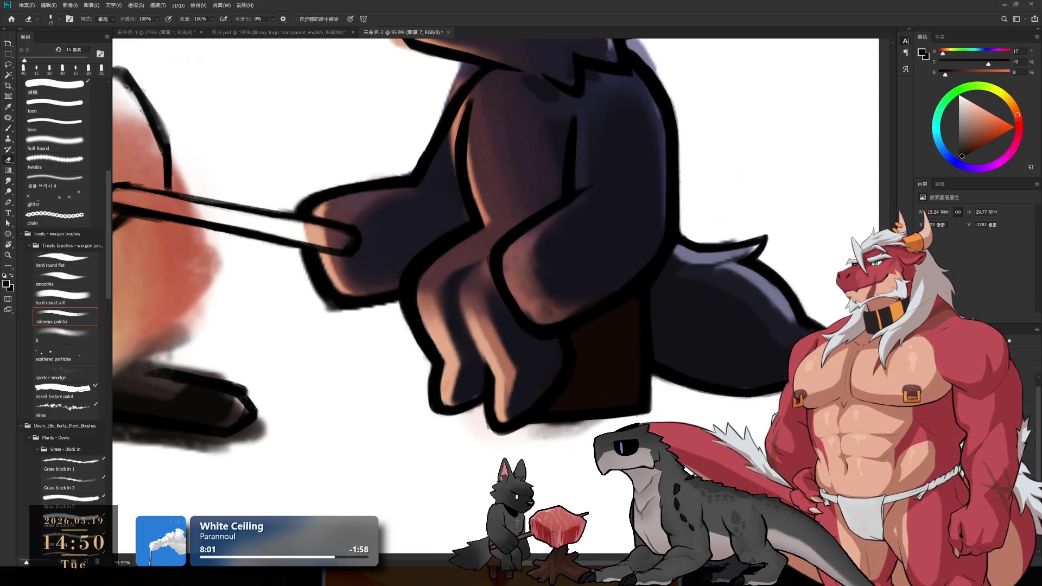
left_click_drag(521, 430, 582, 422)
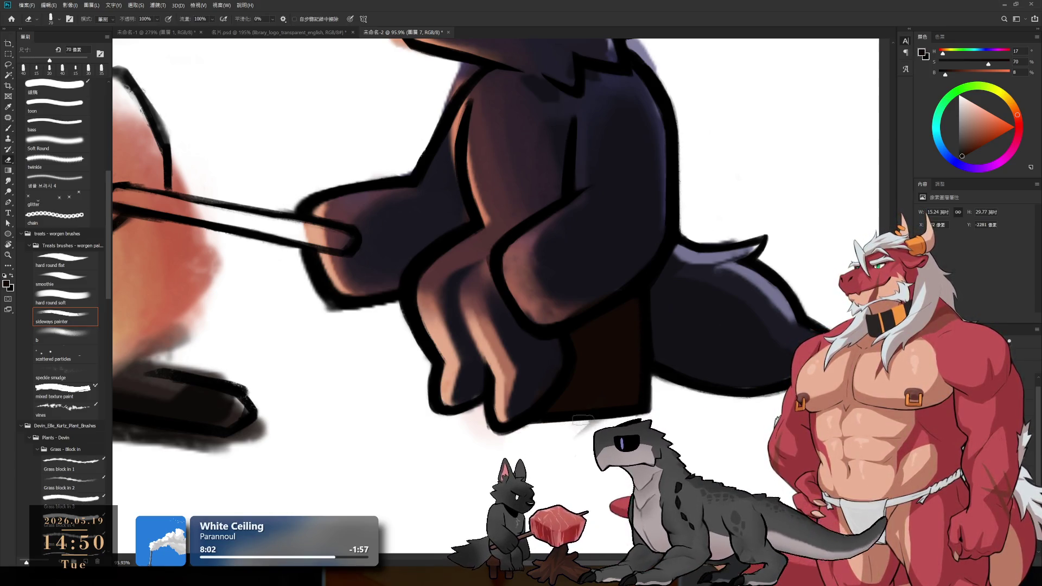
key("bracketleft")
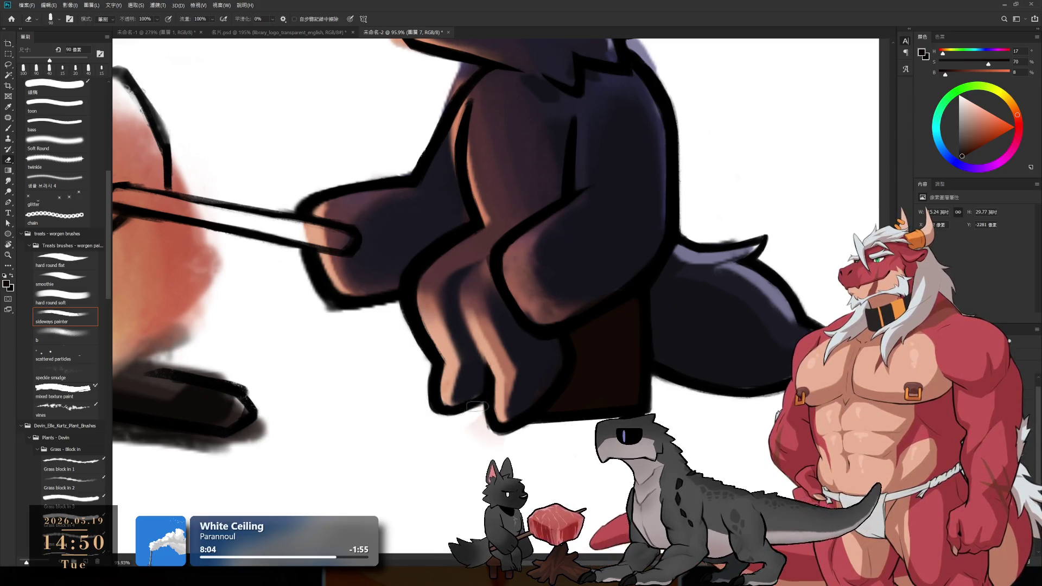
key("b")
scroll(521, 439, "up", 2)
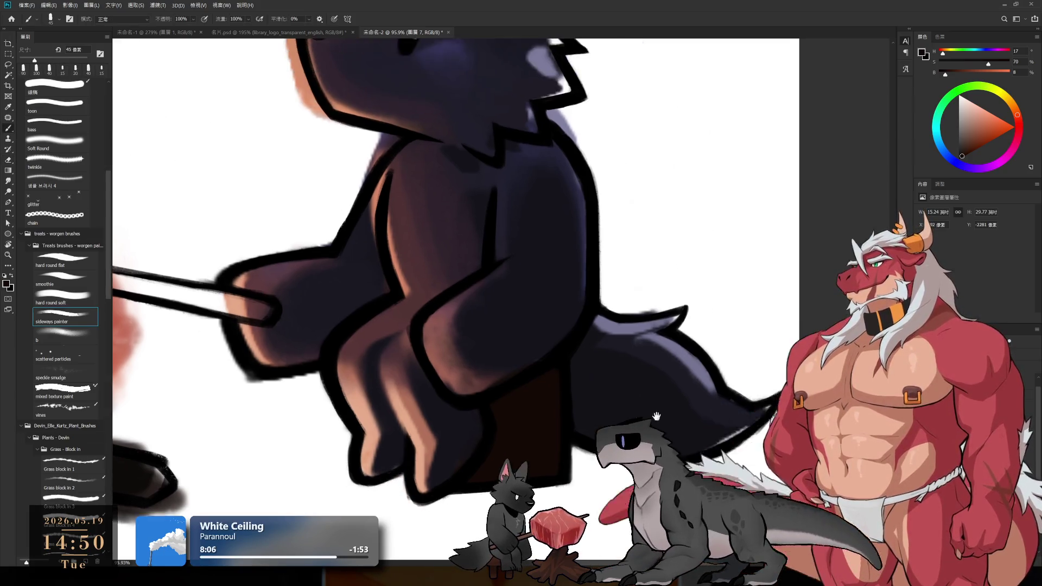
- Pick dark purple and light lavender tones and paint a lavender highlight on the wolf's cheek
left_click(591, 437, "alt")
key("bracketright")
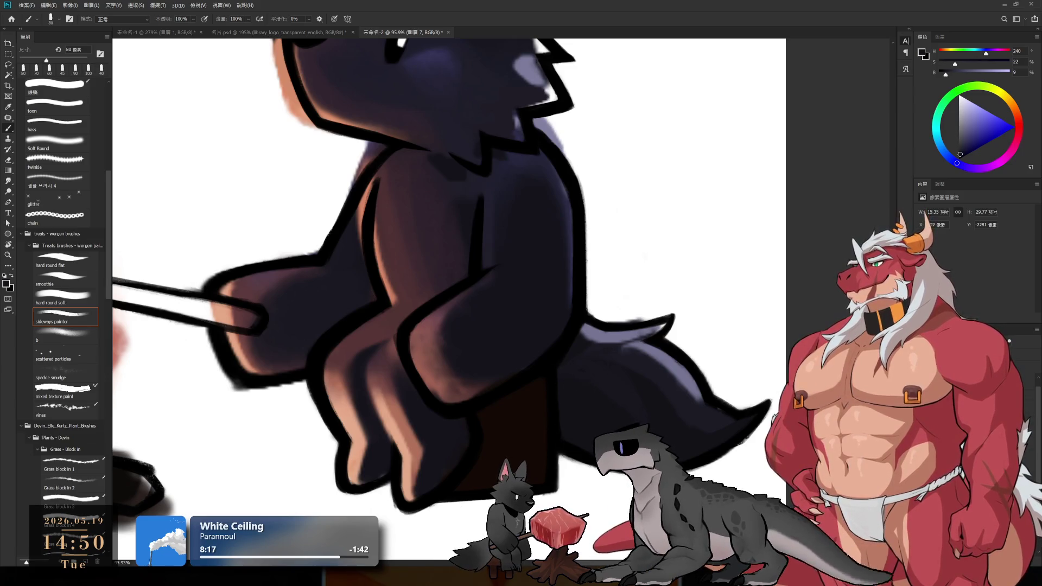
left_click(599, 326, "alt")
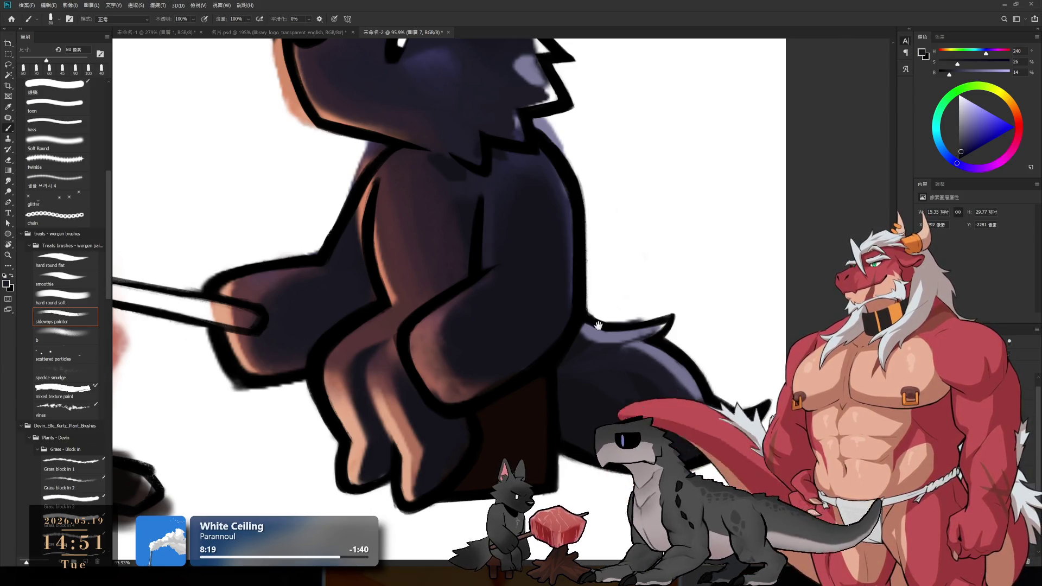
scroll(598, 326, "down", 3)
left_click(649, 317, "alt")
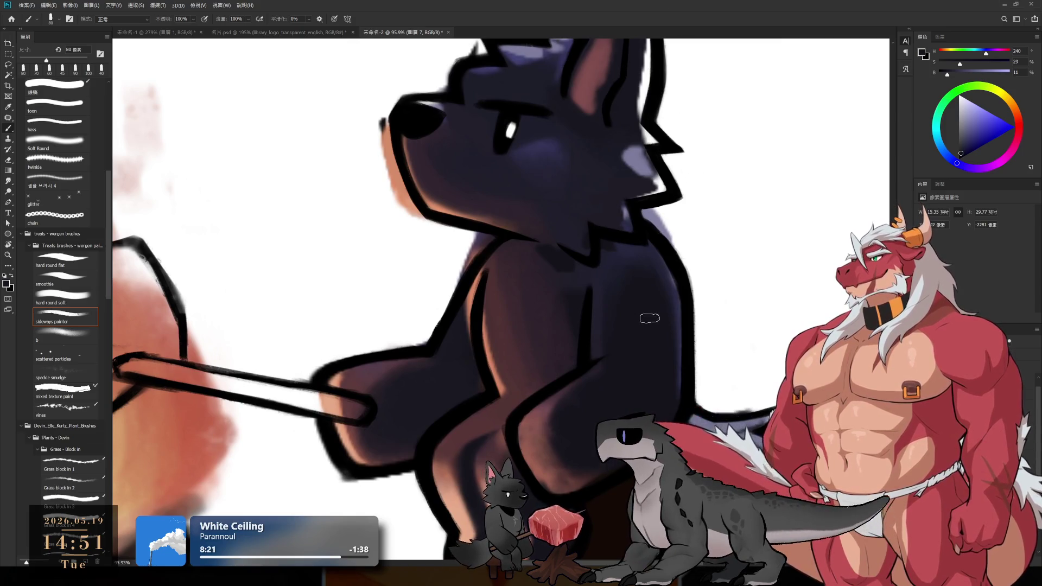
scroll(649, 318, "up", 3)
key("e")
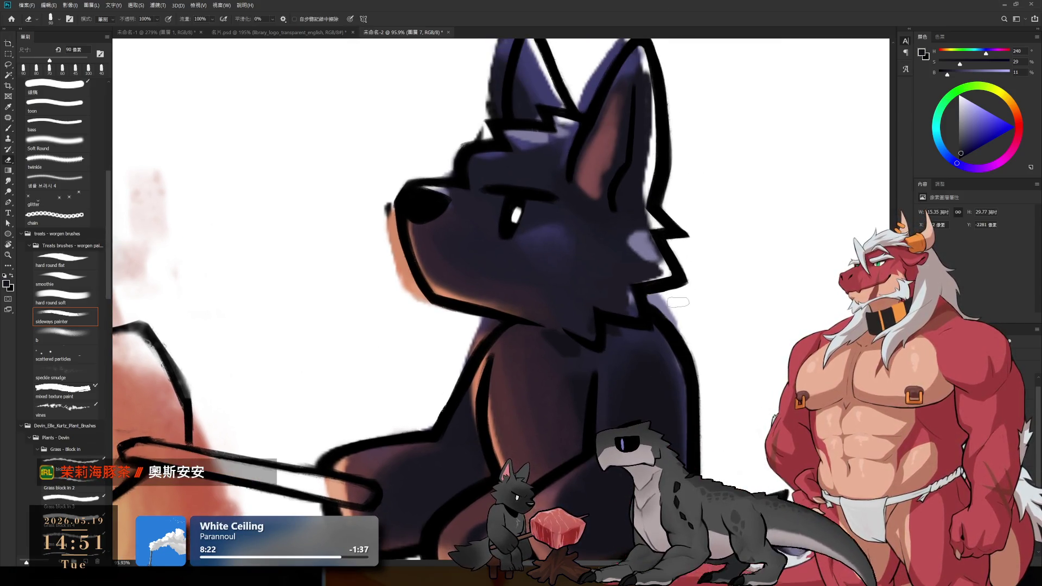
key("b")
left_click(663, 295, "alt")
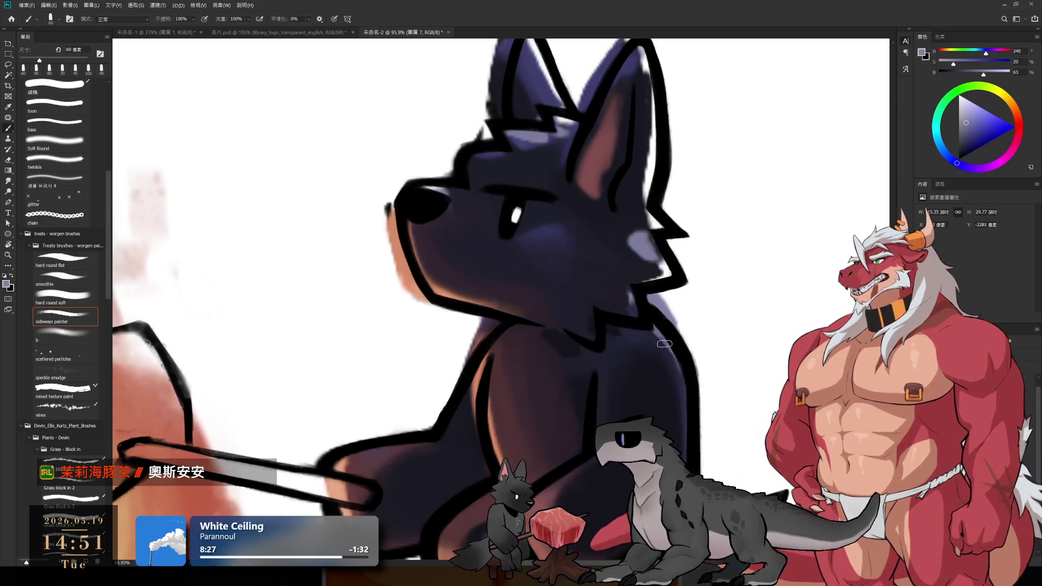
key("e")
key("b")
left_click_drag(629, 240, 656, 254)
- Sample the dark fur colour and paint broad shading across the wolf's neck, ending on Layer 7
left_click(652, 254, "alt")
key("bracketright")
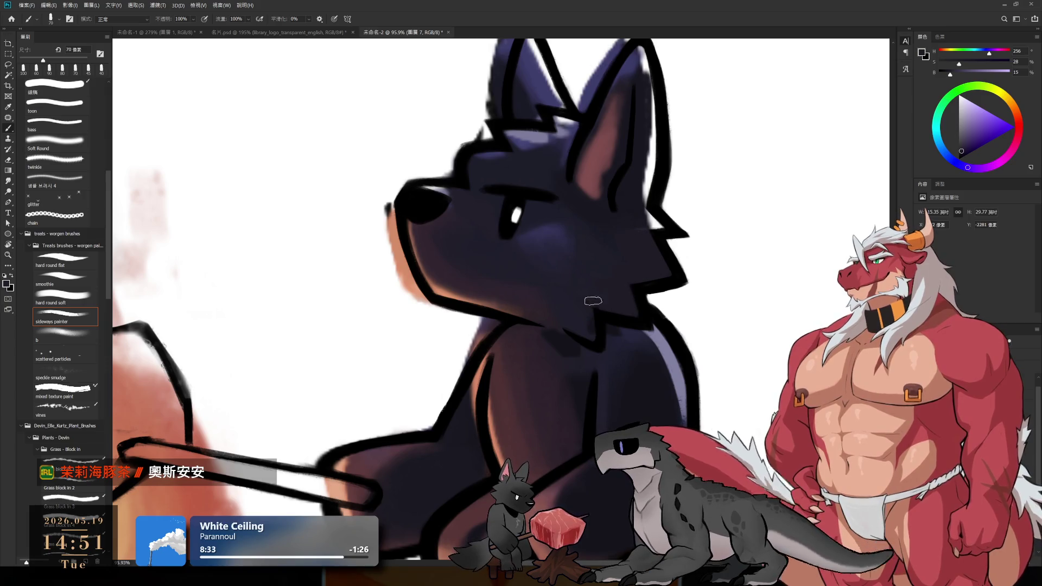
left_click(610, 342, "alt")
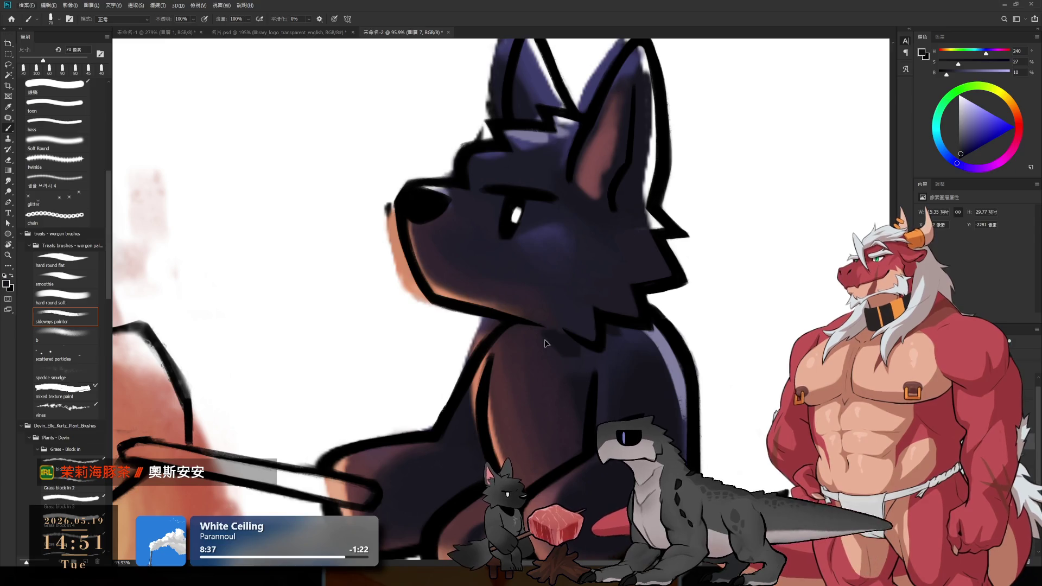
left_click_drag(560, 339, 513, 334)
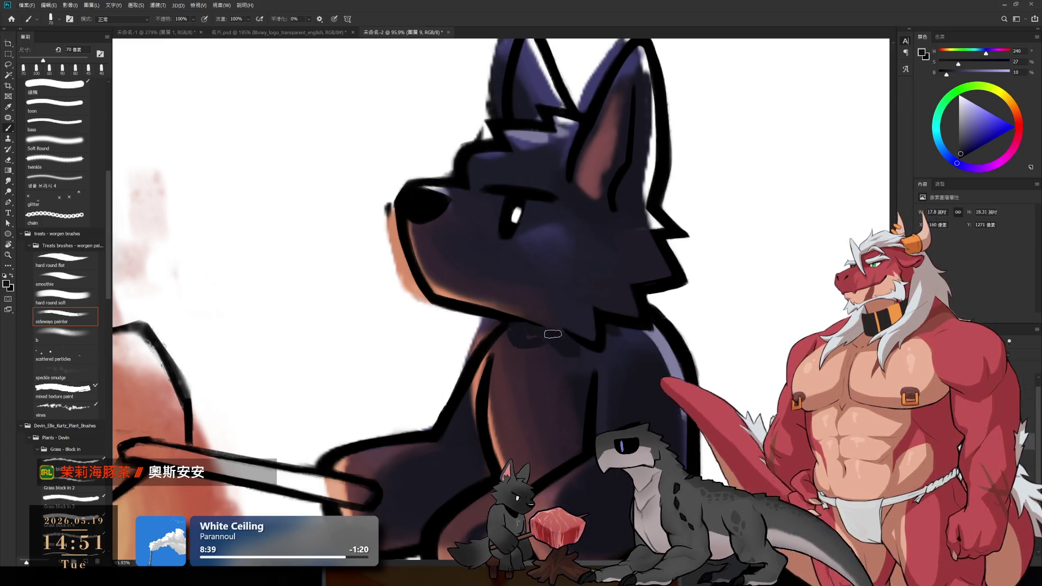
left_click(550, 213, "ctrl")
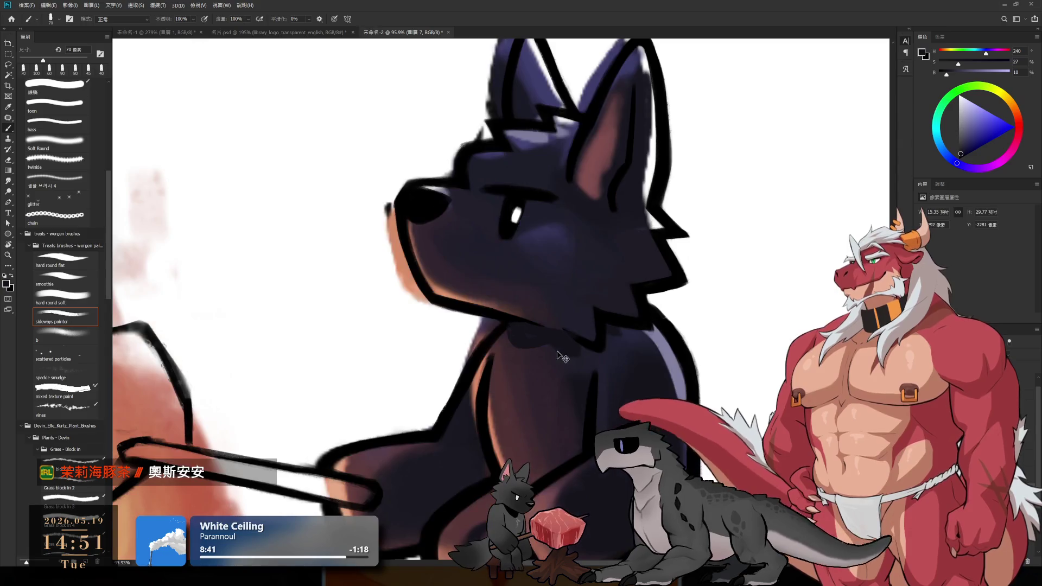